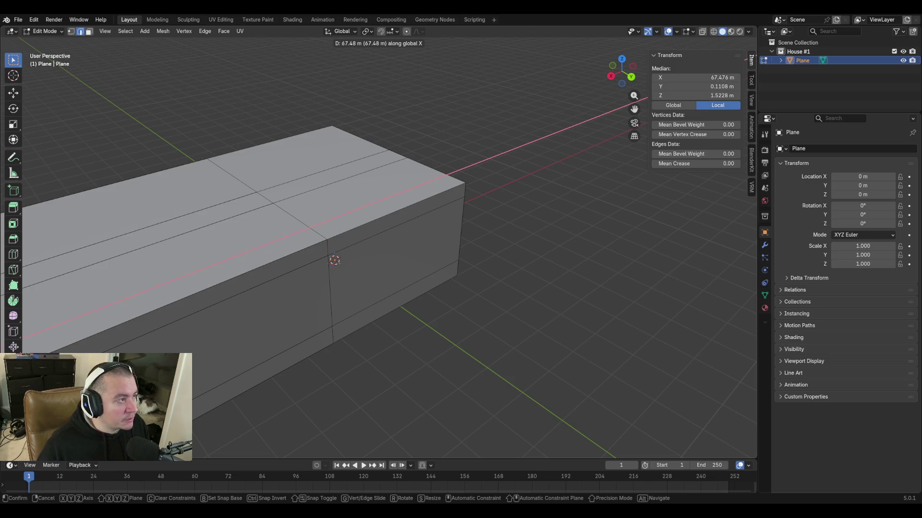
text(1.3716)
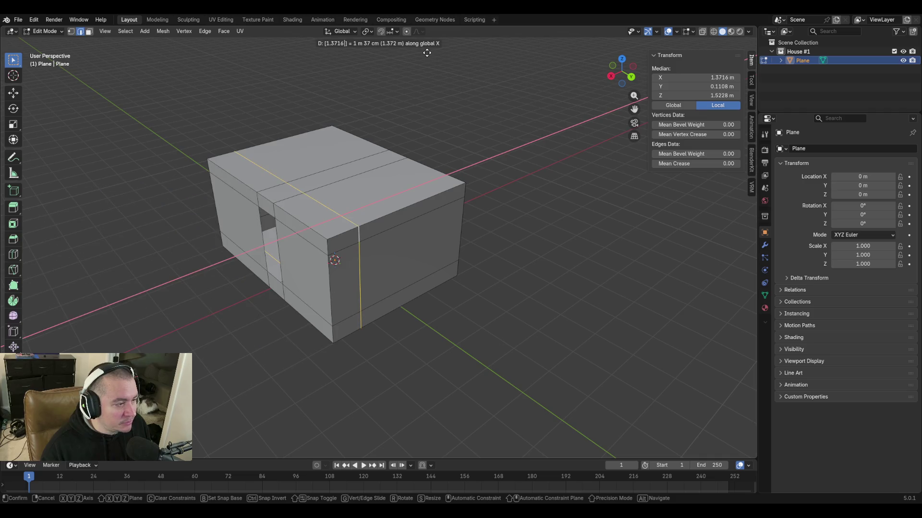
Confirm the edge loop at X 1.3716 m, restoring the compact box, and select a bottom edge.
key(Return)
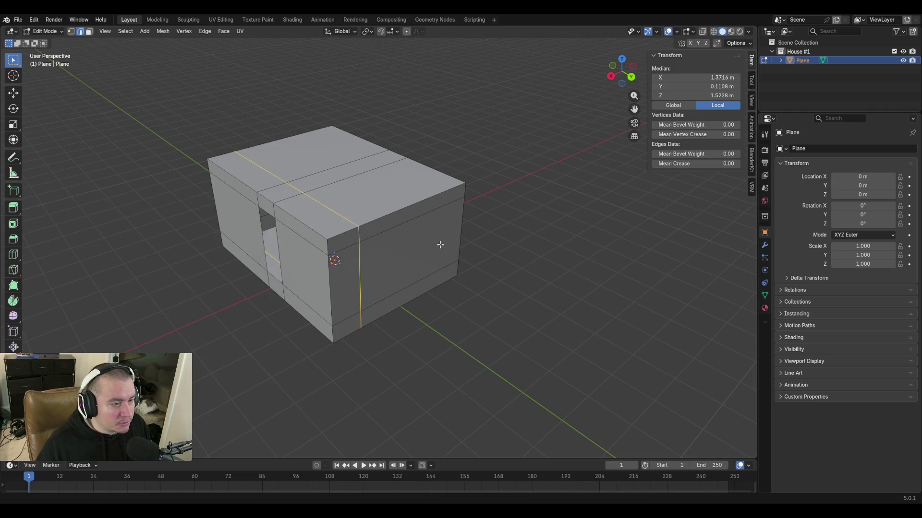
middle_drag(457, 233, 416, 222)
scroll(403, 230, up, 1)
scroll(396, 236, up, 2)
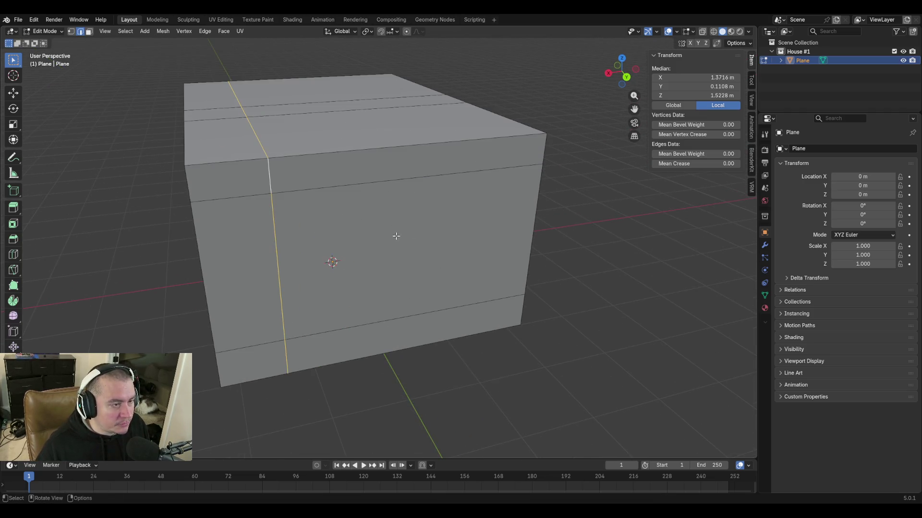
click(491, 347)
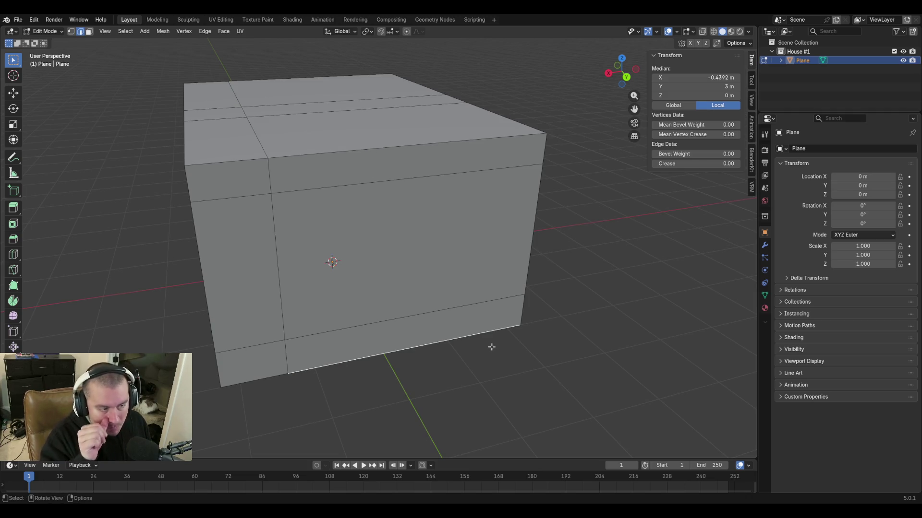
Insert a vertical loop cut through the box and slide it toward the right side.
key(ctrl+r)
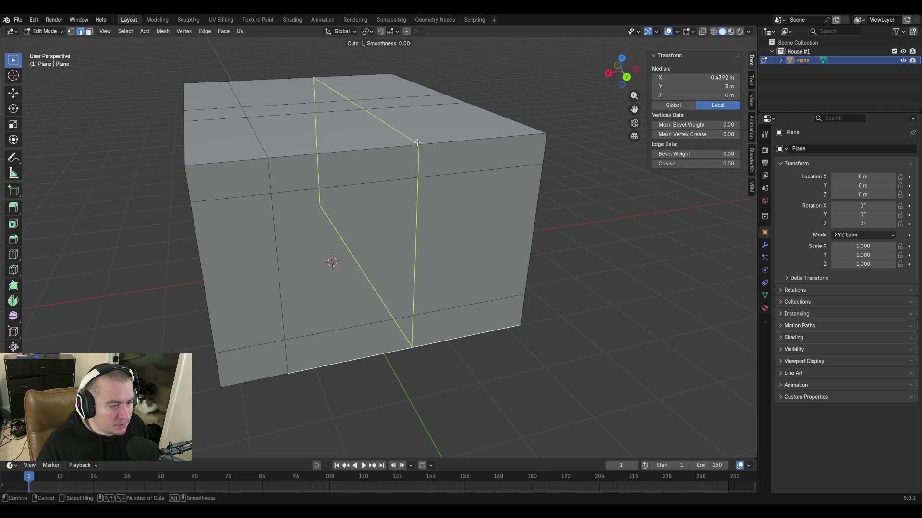
key(Escape)
key(ctrl+r)
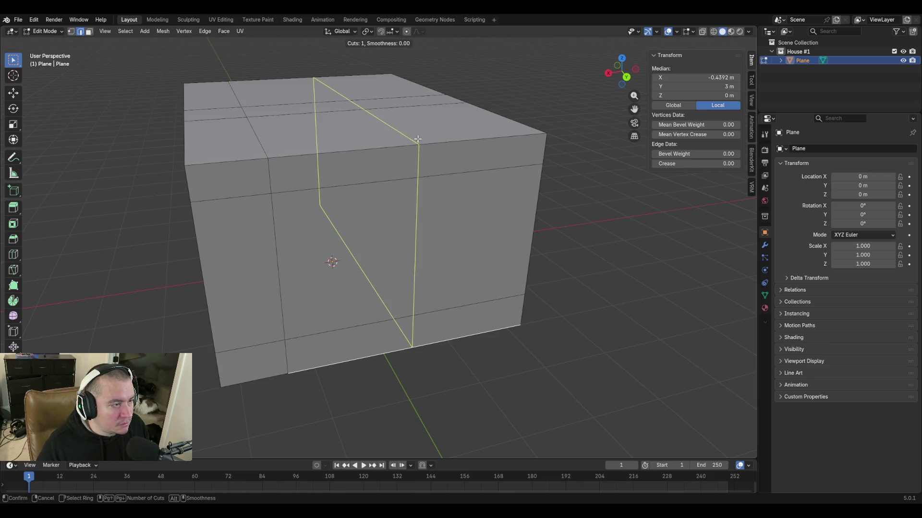
click(417, 143)
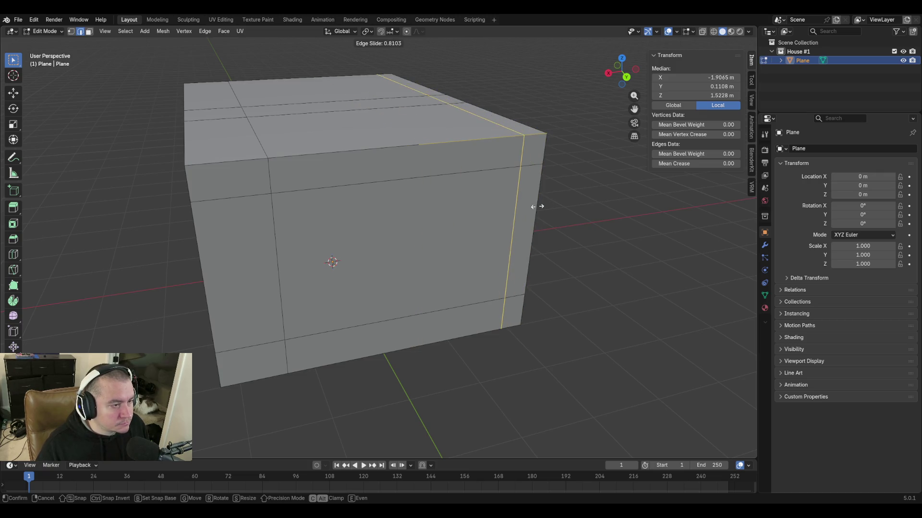
click(470, 222)
Set the new loop's Median X to -1.3716 m, mirroring the left loop's 1.3716 m value.
alt+click(270, 177)
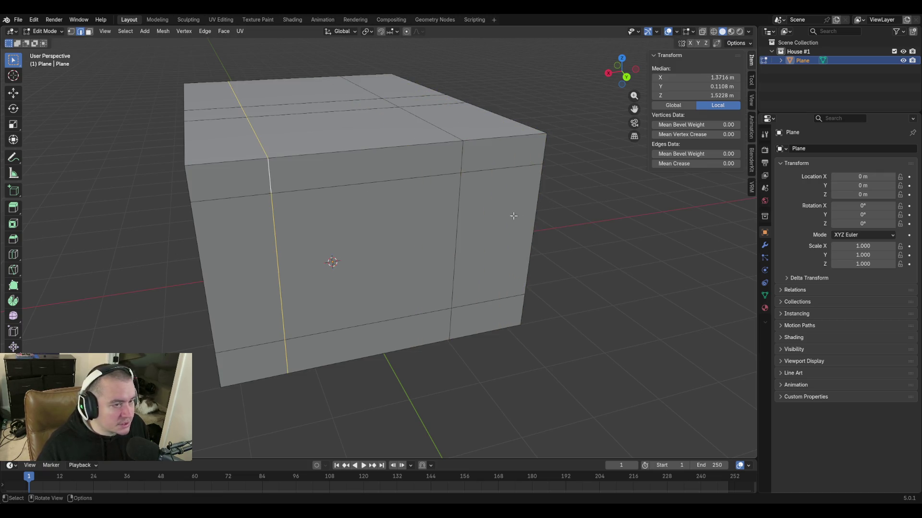
click(702, 80)
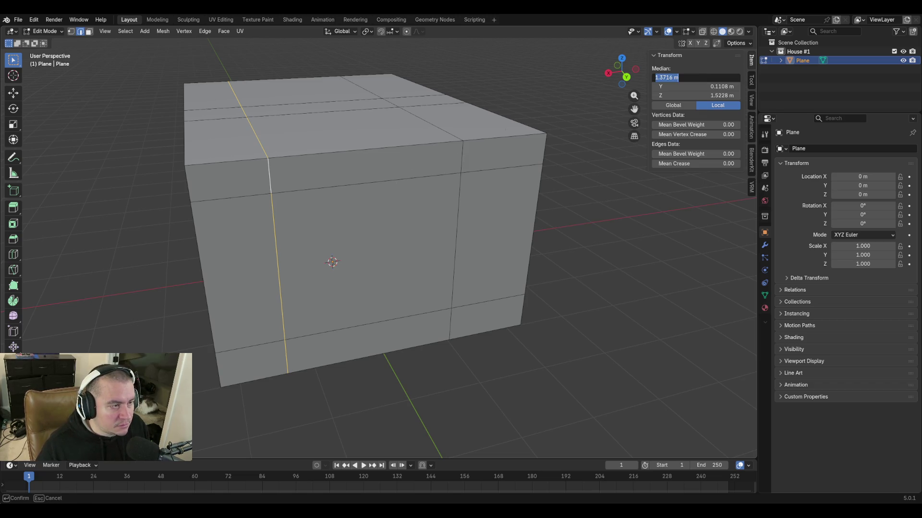
key(Escape)
alt+click(463, 144)
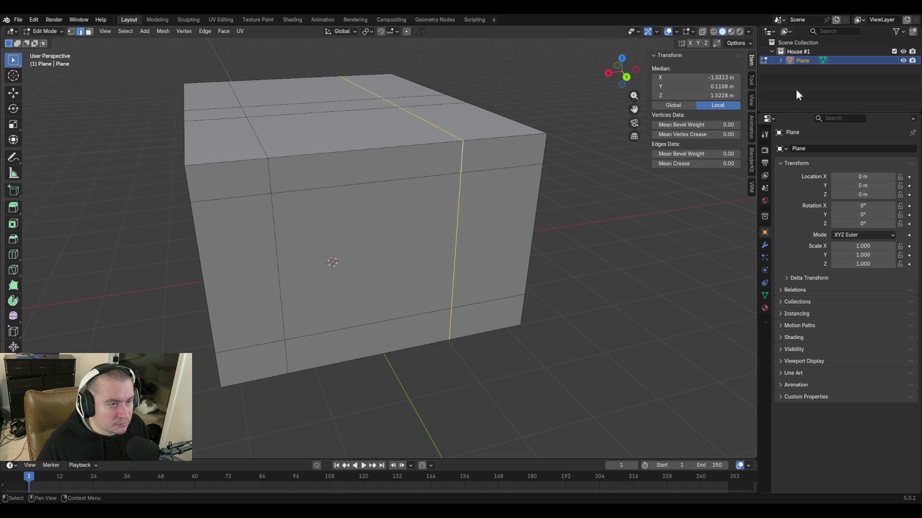
click(713, 77)
text(1.3716 m)
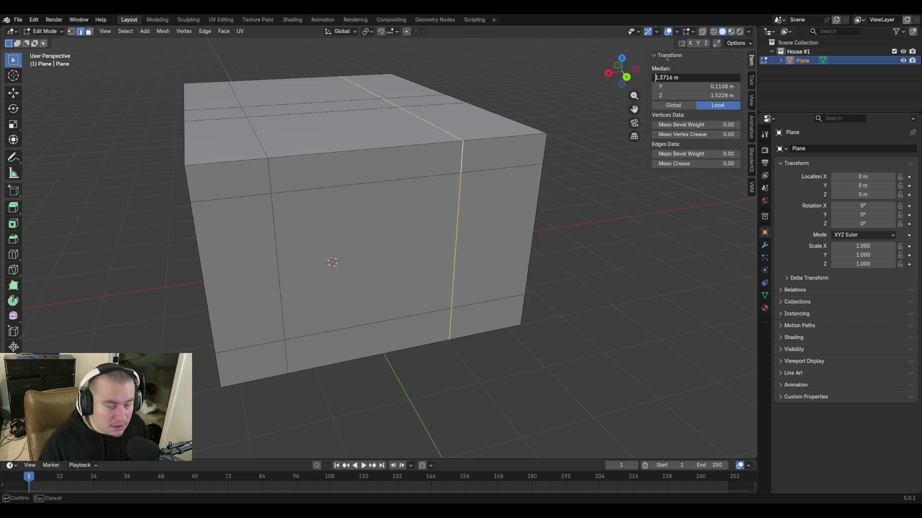
text(-)
key(Return)
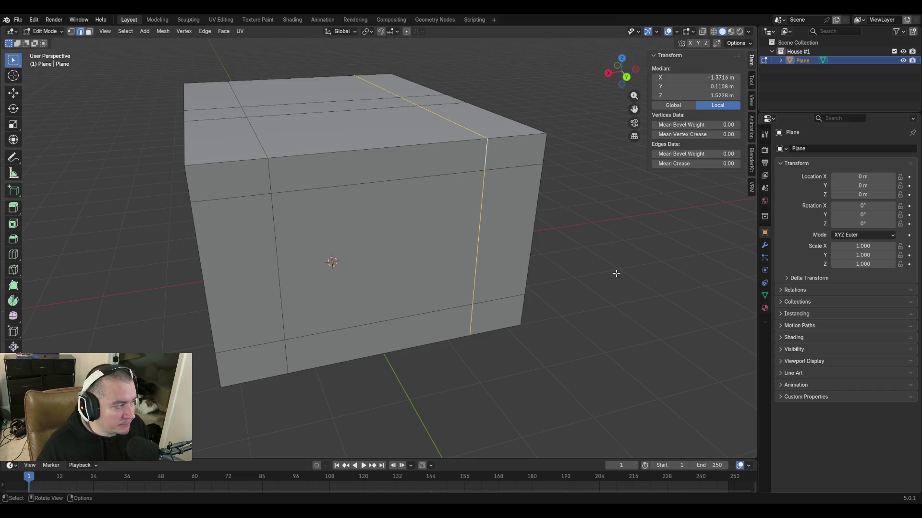
click(607, 262)
middle_drag(454, 174, 449, 193)
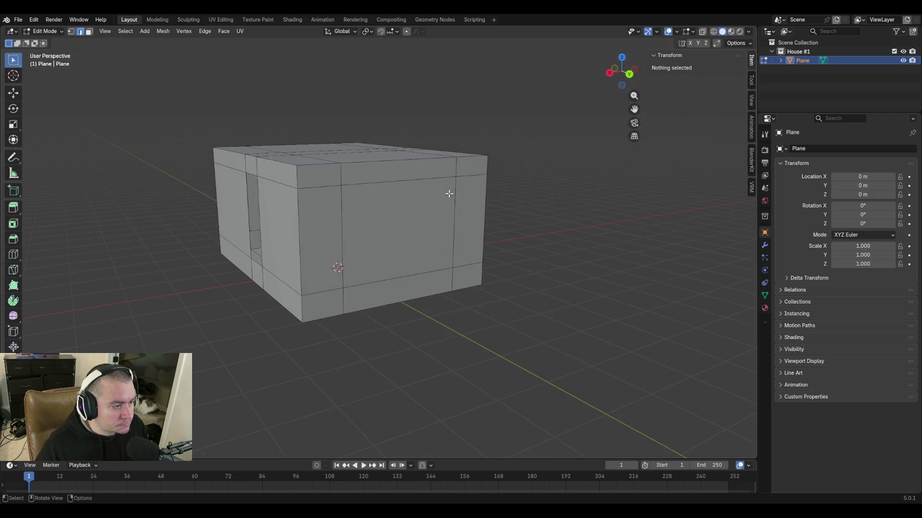
key(3)
click(410, 211)
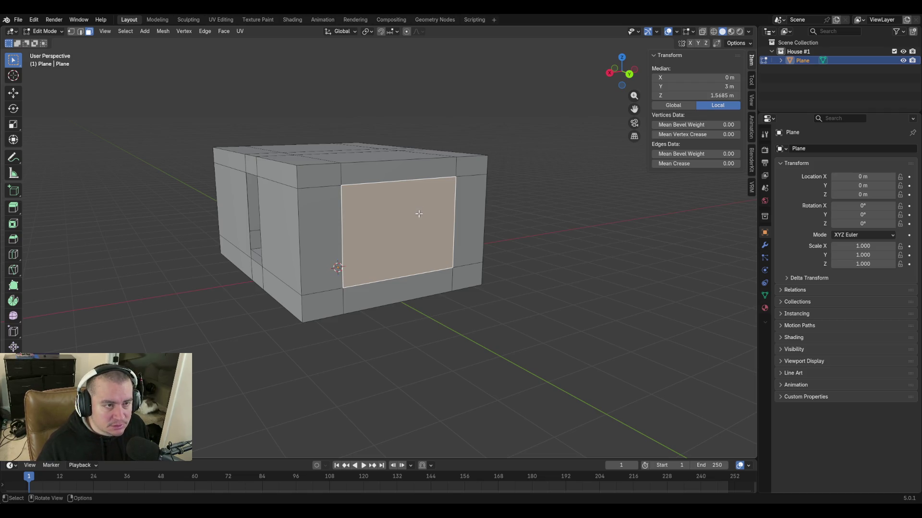
key(2)
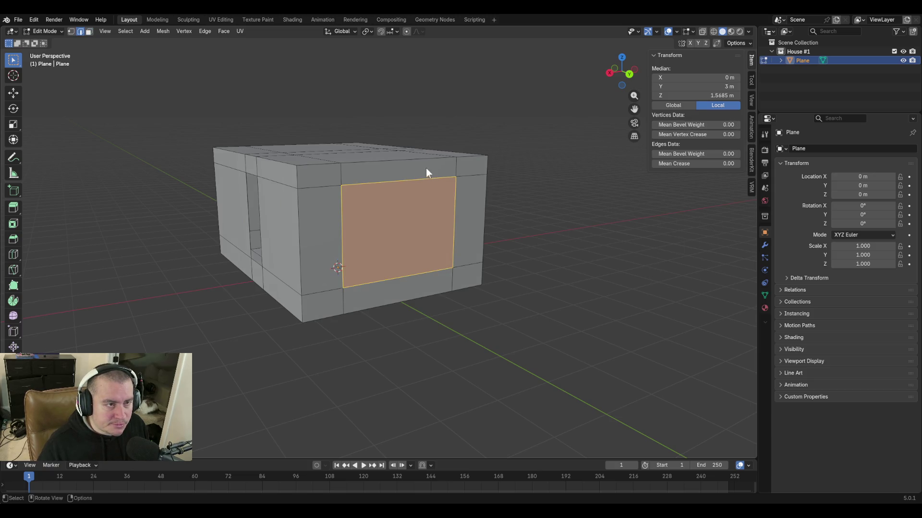
click(427, 183)
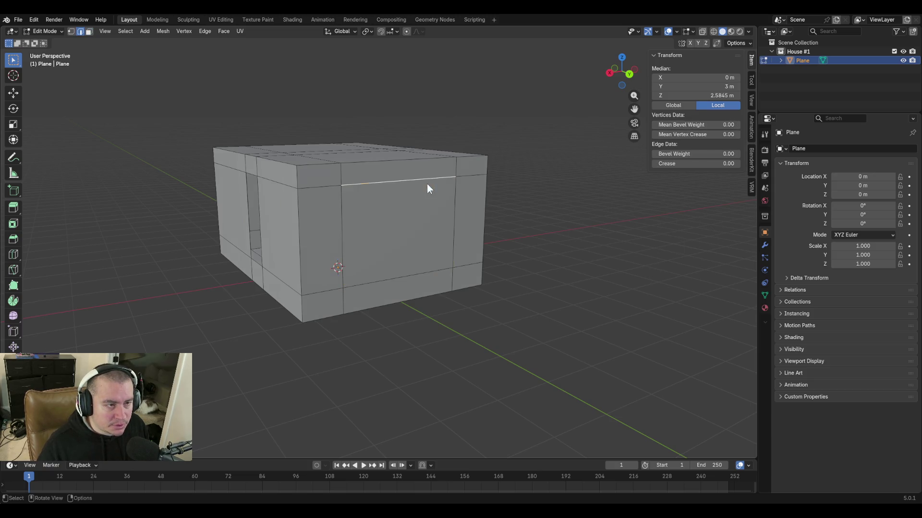
click(422, 270)
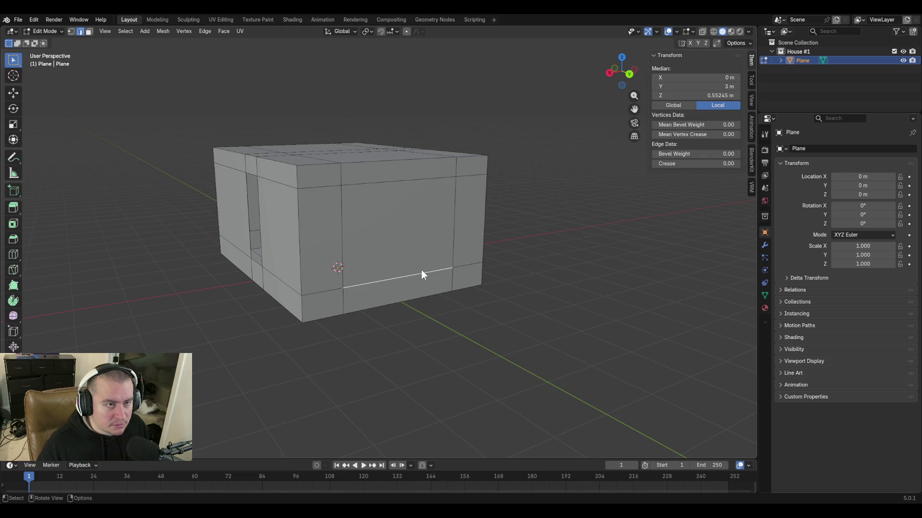
click(425, 181)
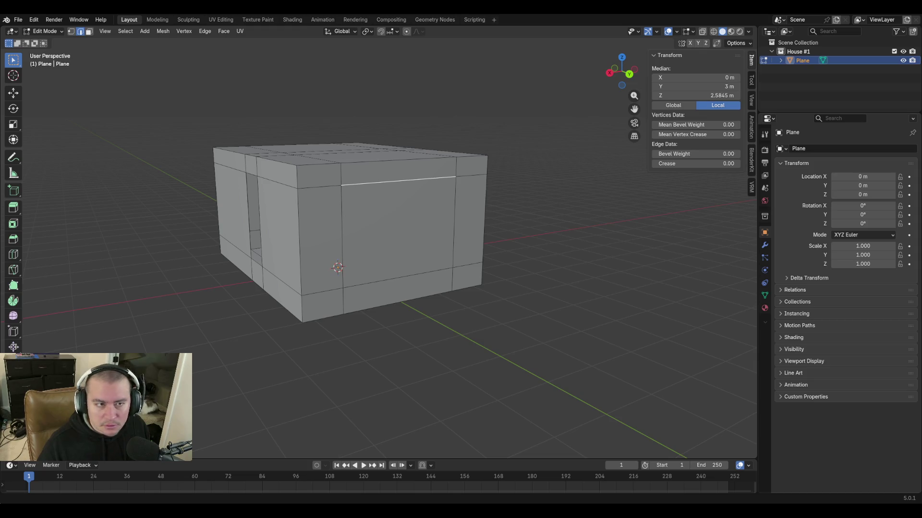
click(695, 96)
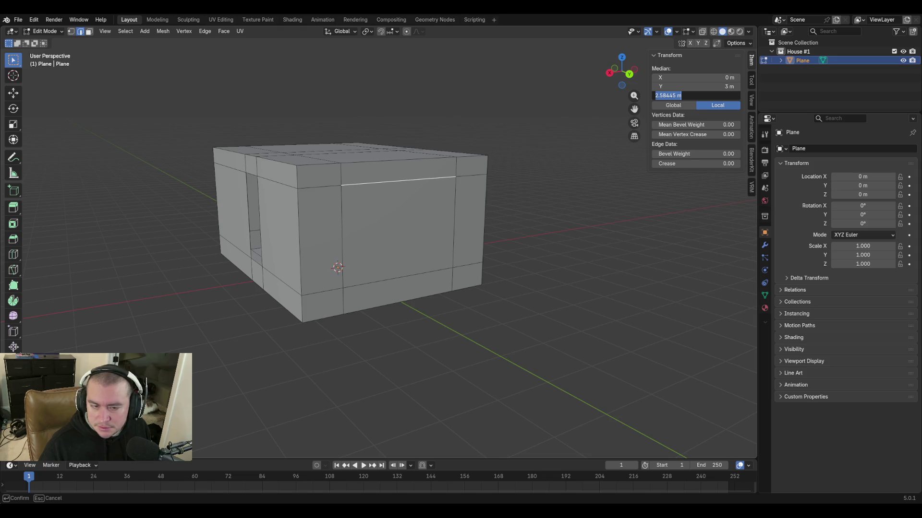
key(Return)
middle_drag(534, 260, 358, 316)
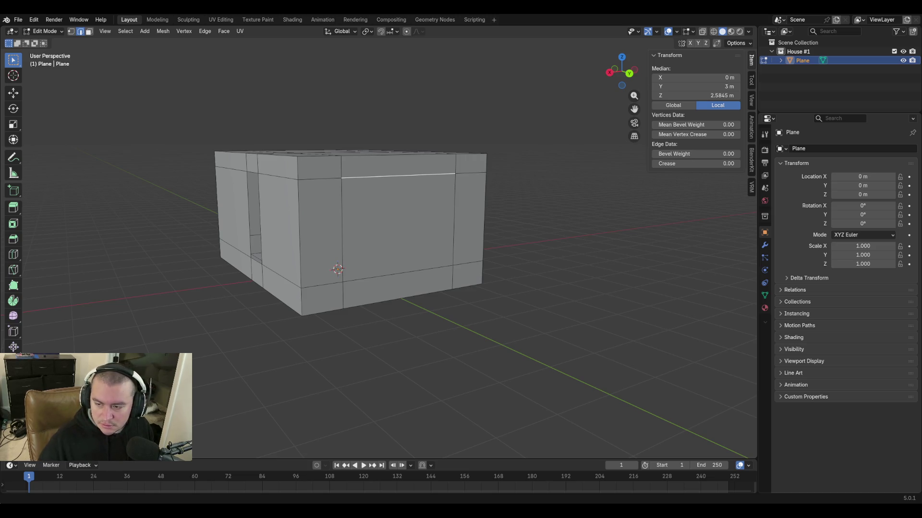
click(507, 178)
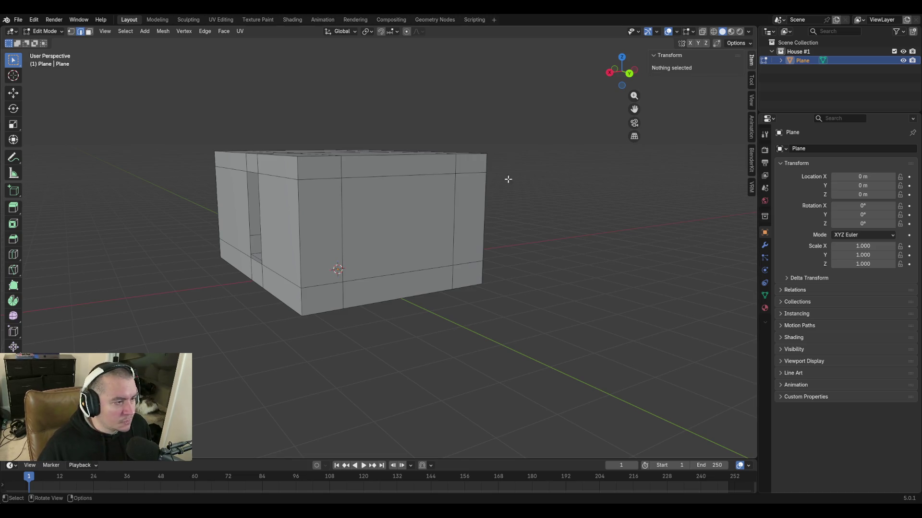
Lower the front face's top edge to Median Z 2.4384 m.
click(450, 173)
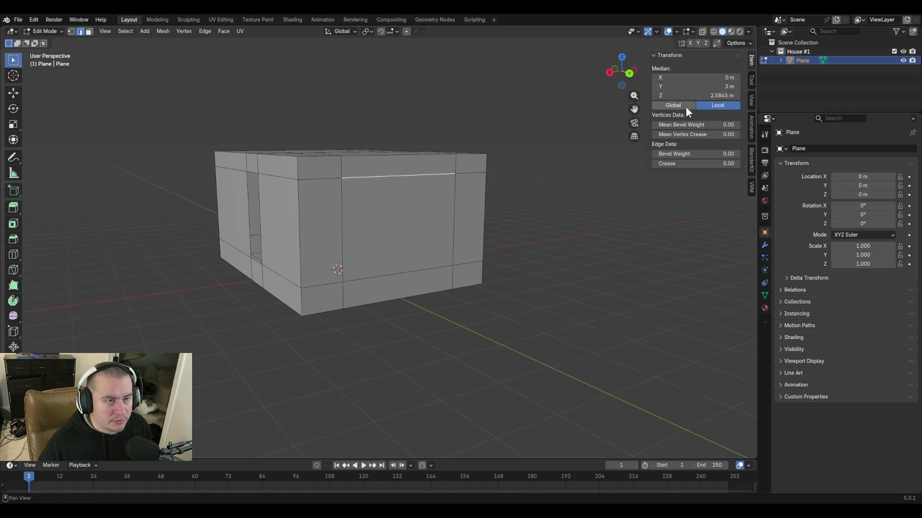
click(705, 96)
text(2.4384)
key(Return)
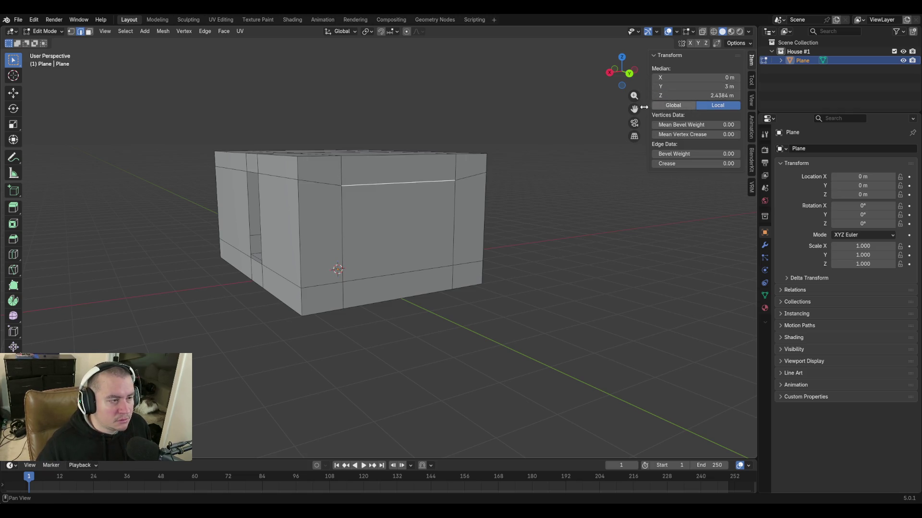
Slide the lower front edge down onto the bottom edge, then undo it.
click(418, 271)
key(g)
key(g)
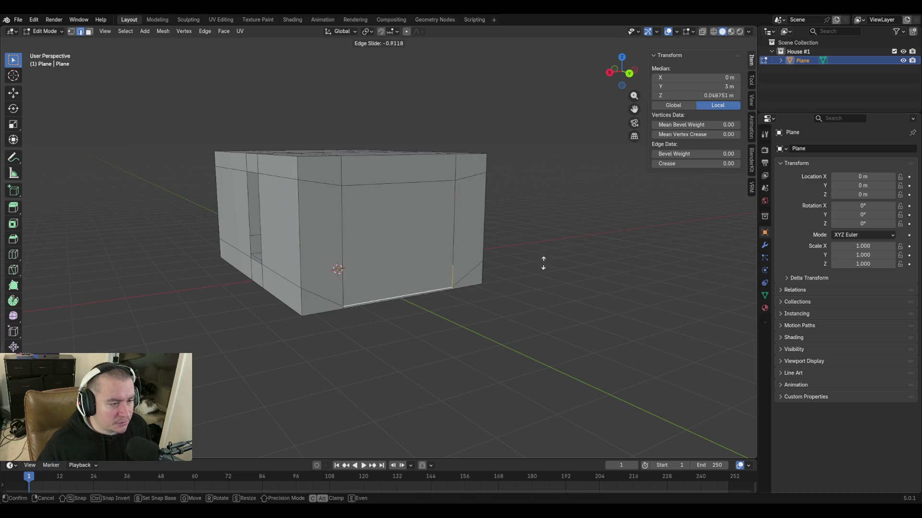
click(548, 309)
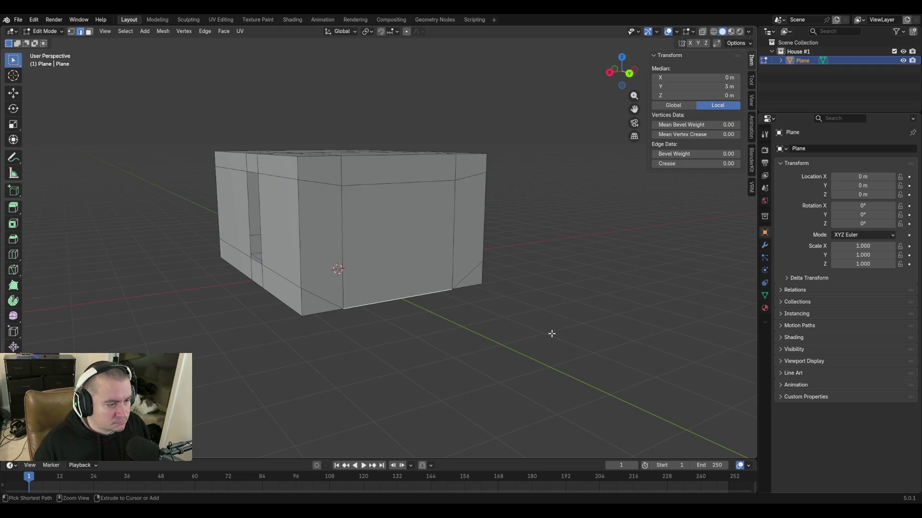
key(ctrl+z)
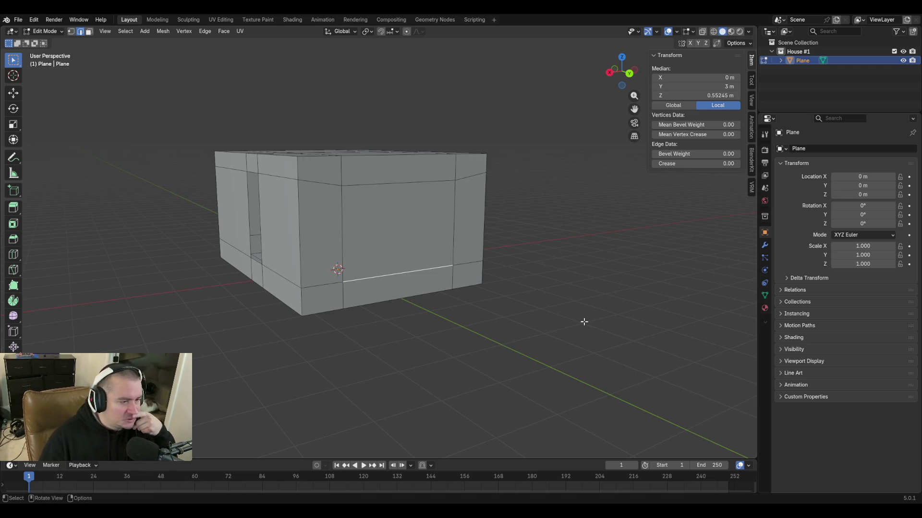
Try merging two lower corner vertices At Center and At Last, undoing both and clearing the selection.
key(1)
click(342, 279)
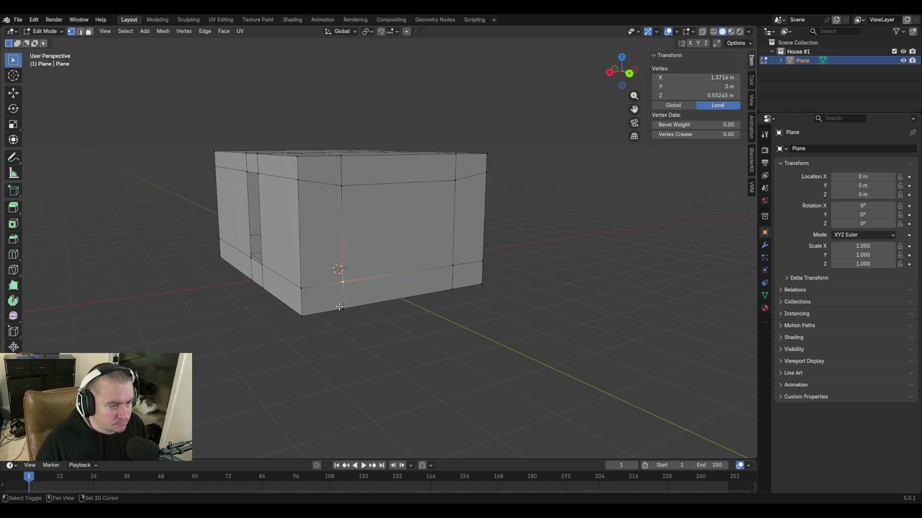
shift+click(339, 307)
key(m)
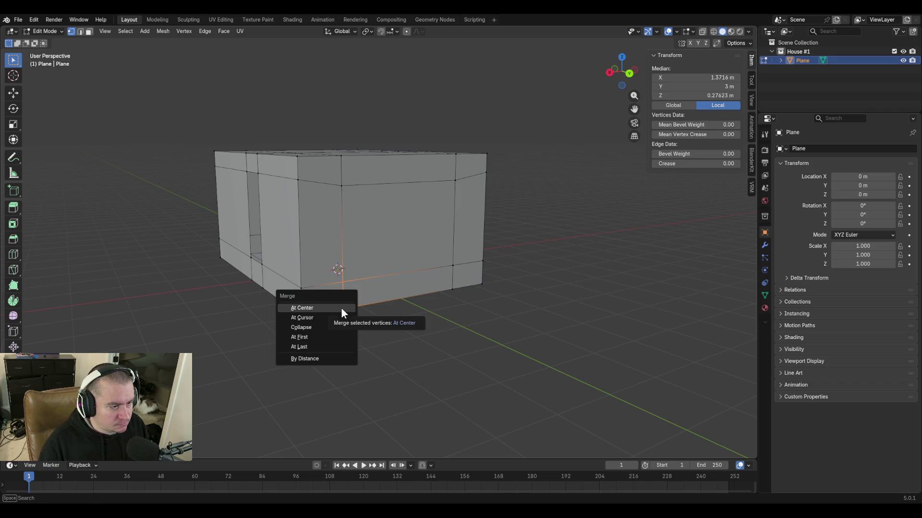
click(340, 307)
key(ctrl+z)
key(m)
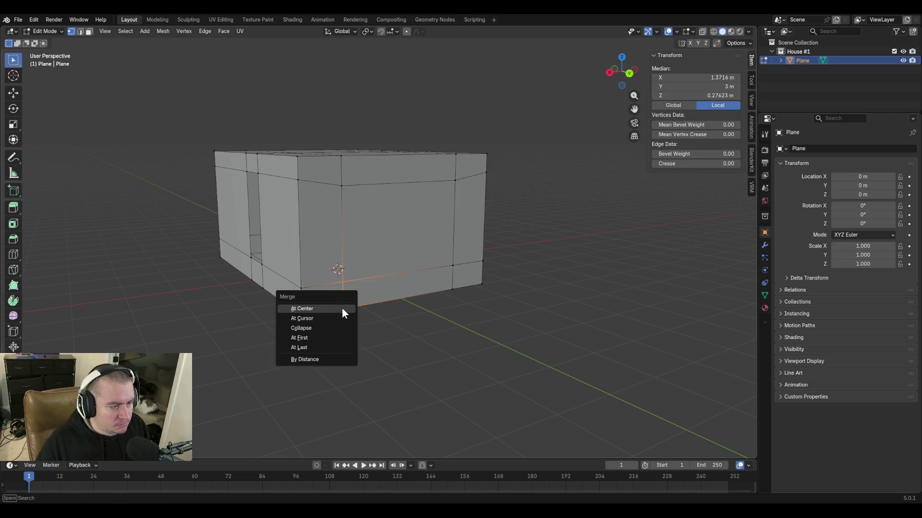
click(332, 345)
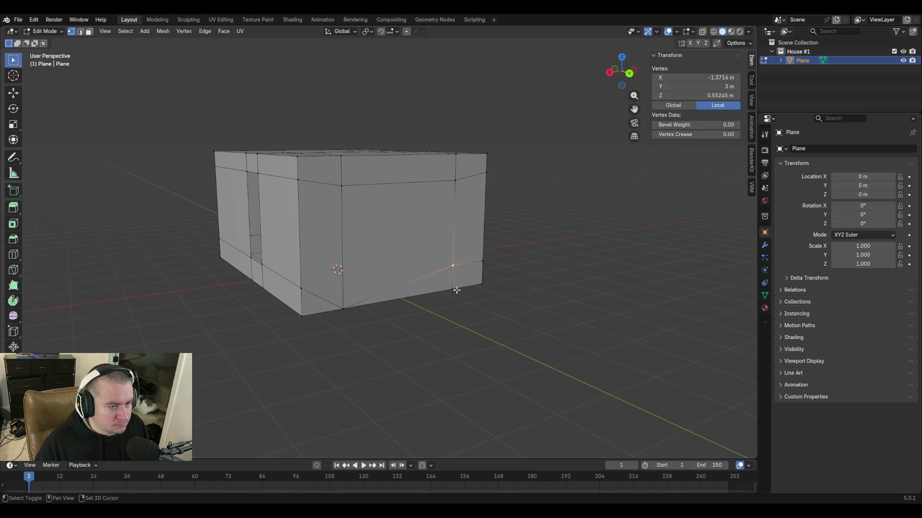
key(ctrl+z)
key(alt+a)
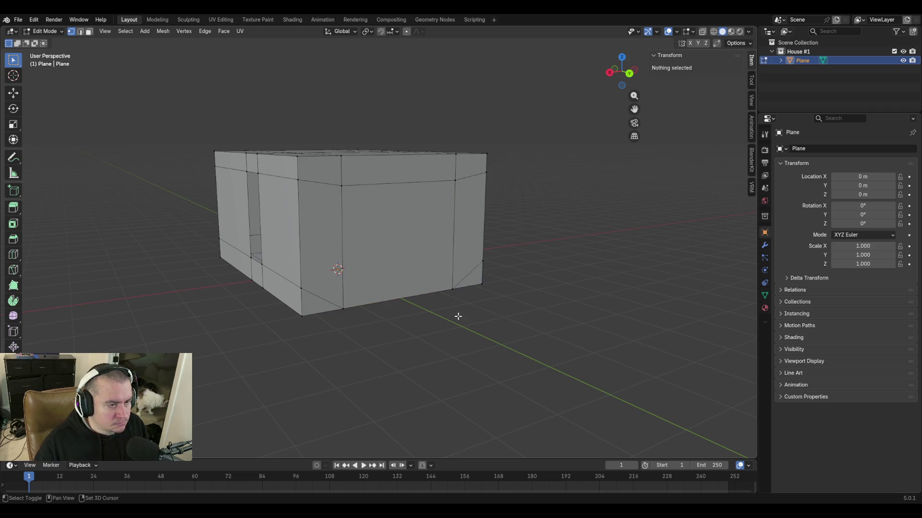
Inspect the wall corner vertices and select the tall doorway face in face mode.
mouse_move(458, 317)
middle_down()
mouse_move(388, 350)
mouse_move(412, 339)
mouse_move(397, 334)
middle_up()
click(397, 331)
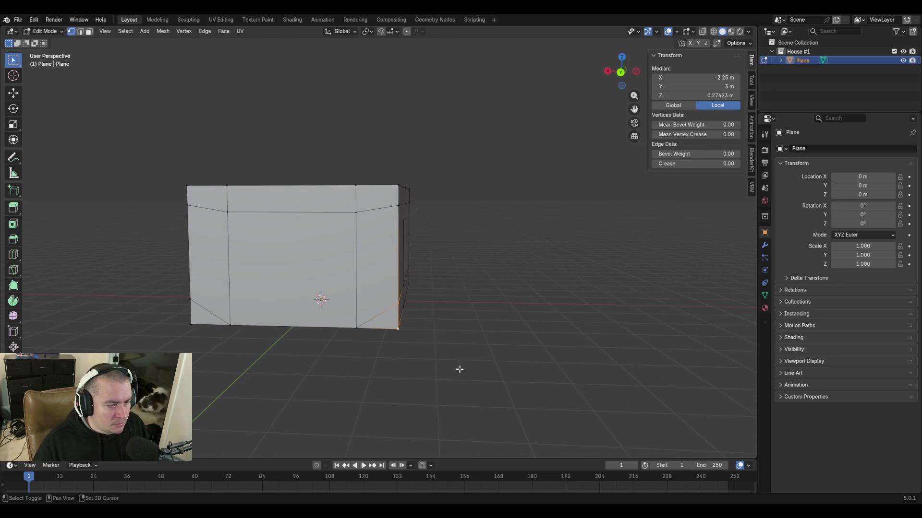
mouse_move(460, 368)
middle_down()
mouse_move(435, 333)
mouse_move(396, 325)
mouse_move(426, 333)
middle_up()
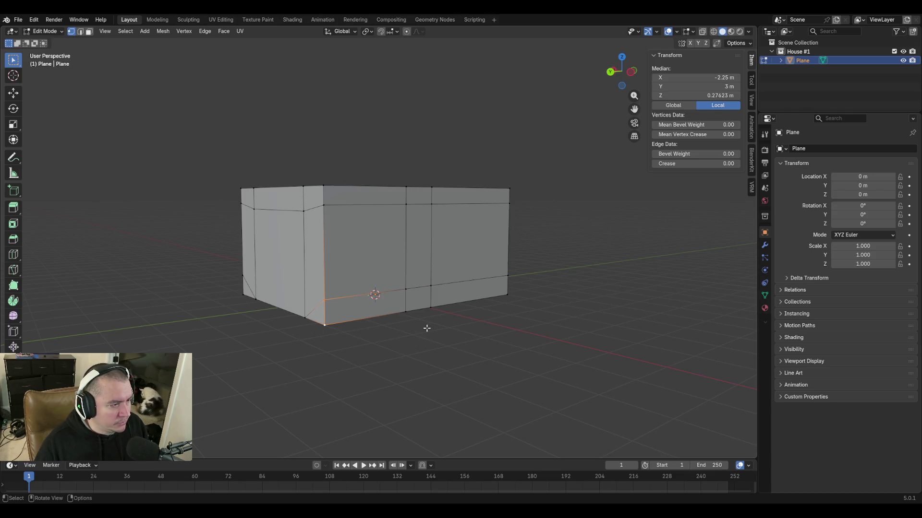
click(407, 289)
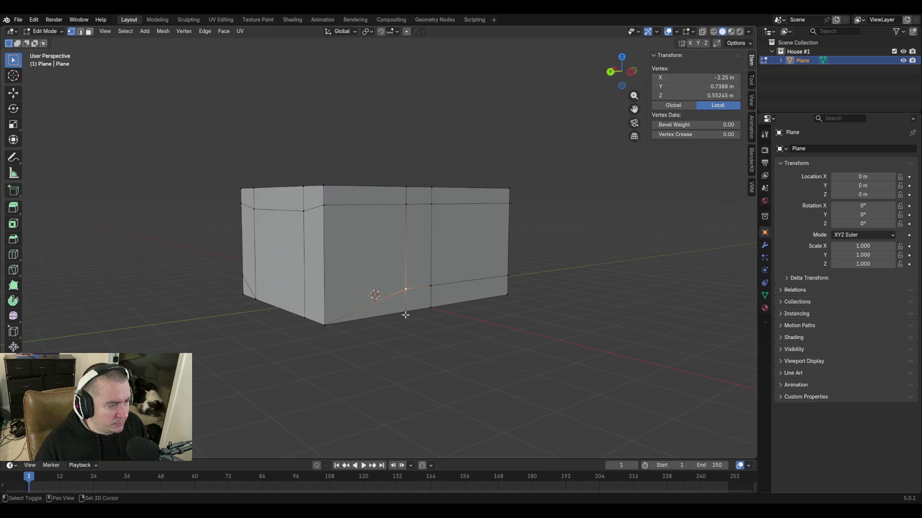
shift+click(406, 312)
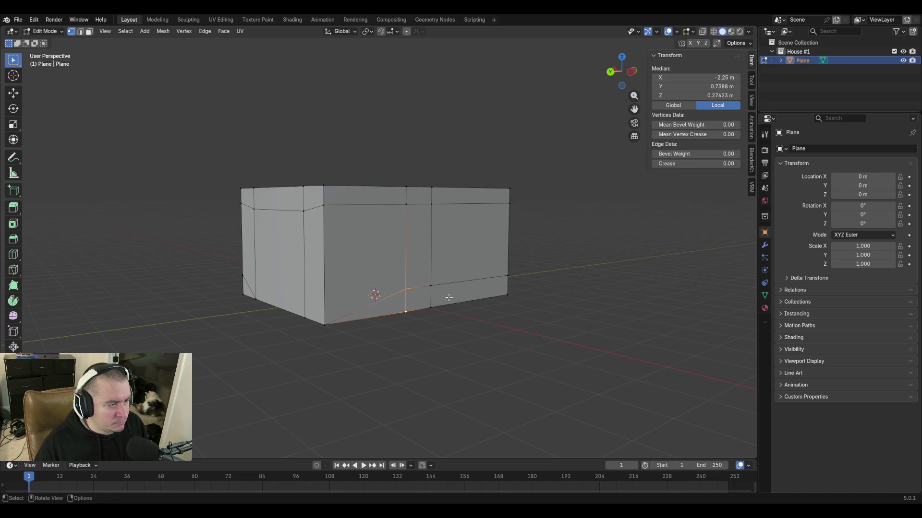
key(3)
click(421, 247)
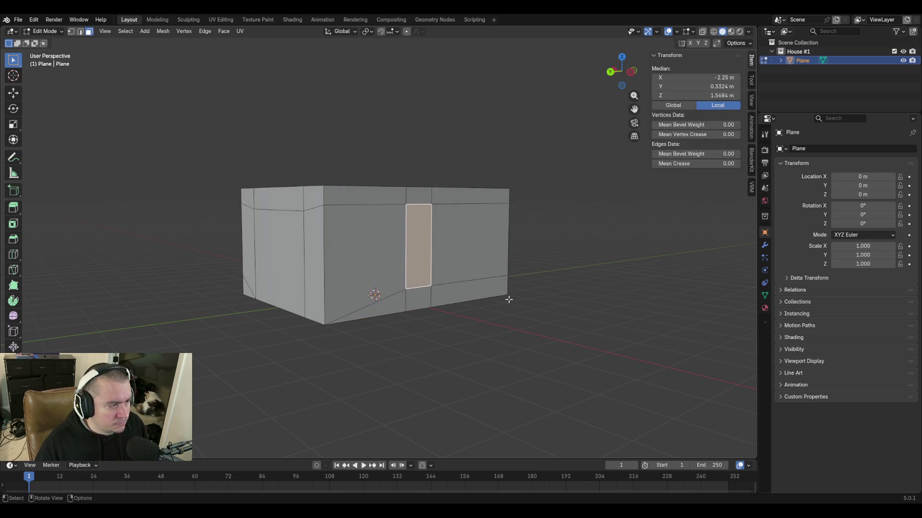
Move the doorway face straight down along Z until its bottom sits on the floor line.
key(g)
key(z)
key(g)
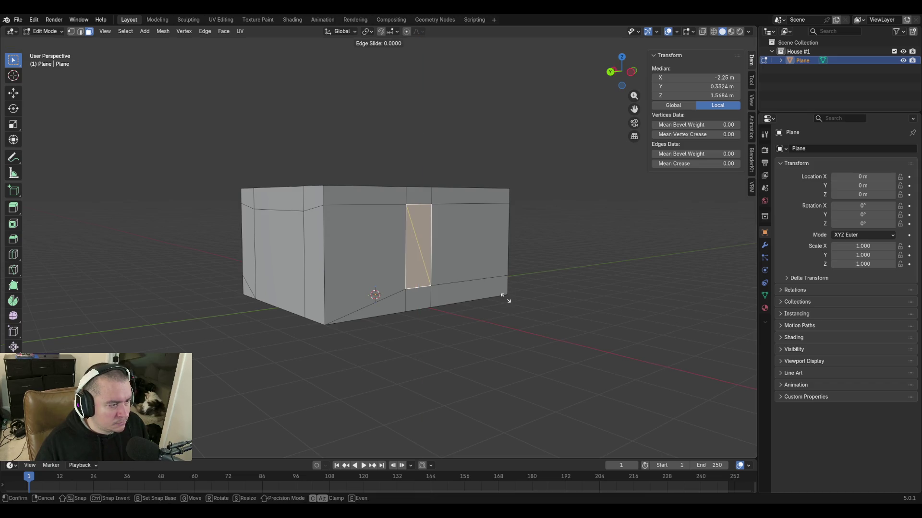
key(Escape)
key(g)
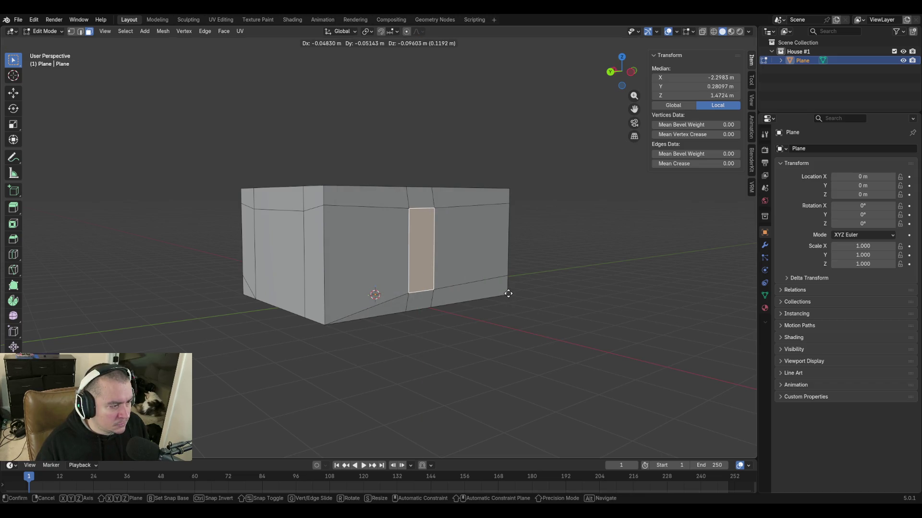
key(z)
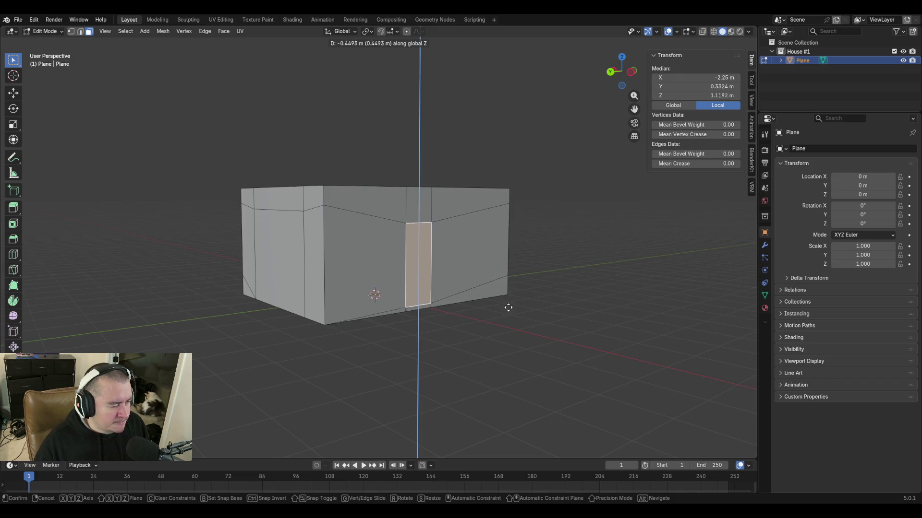
click(506, 301)
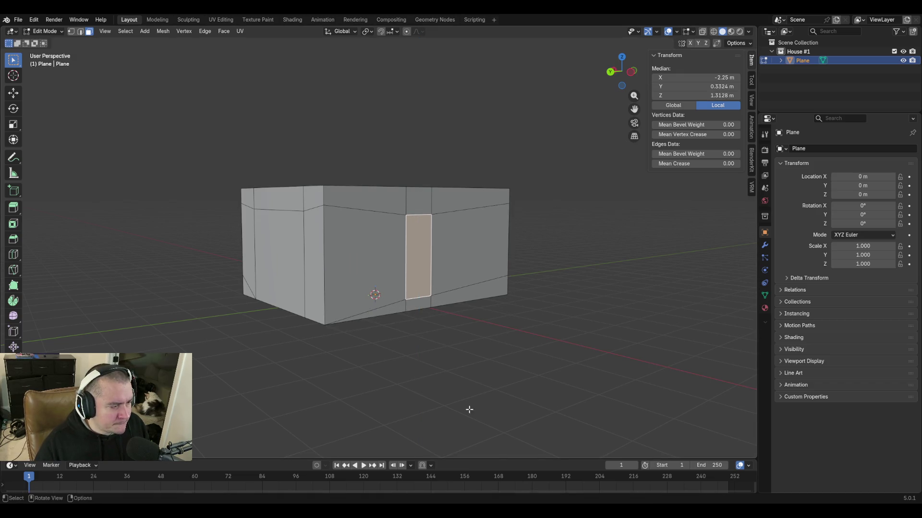
key(g)
key(z)
click(463, 328)
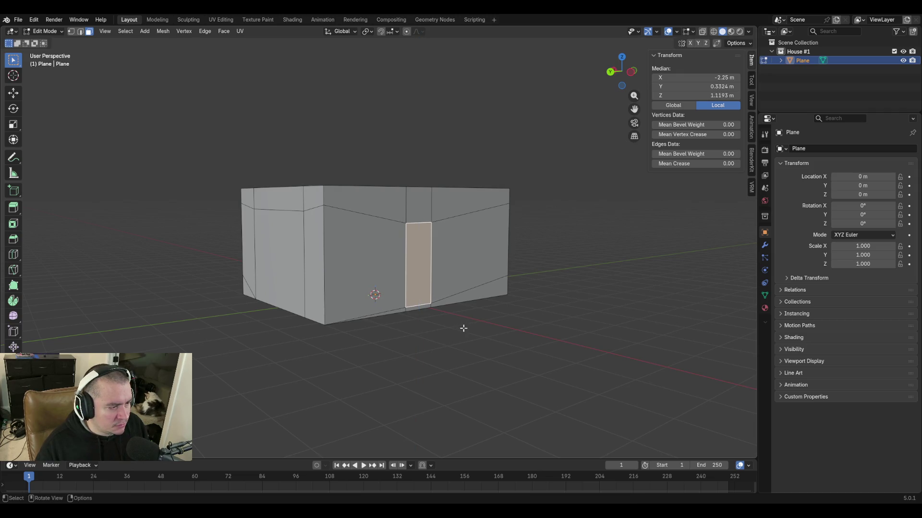
Delete the doorway face so it becomes an open hole in the front wall.
mouse_move(480, 345)
middle_down()
mouse_move(424, 336)
mouse_move(469, 336)
mouse_move(447, 332)
middle_up()
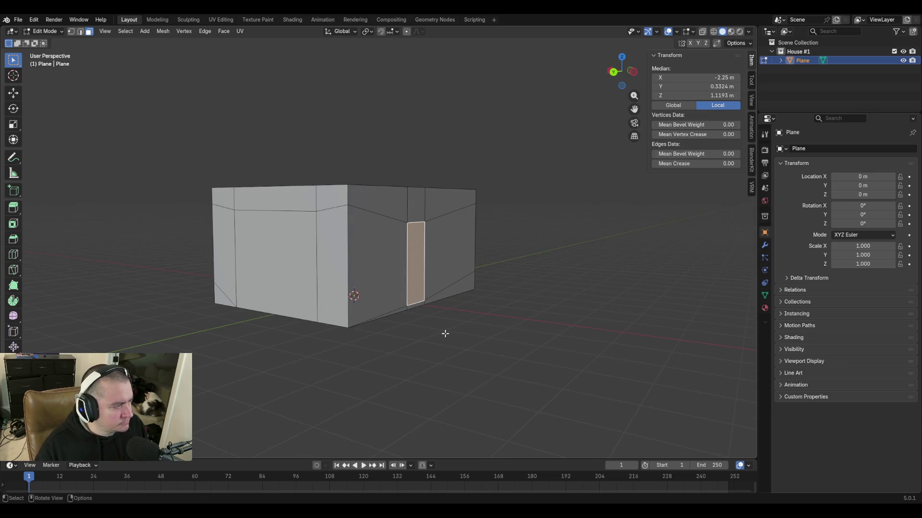
key(x)
click(319, 286)
middle_drag(319, 286, 329, 302)
Merge the first pair of extra top-corner vertices into the house corner with Merge At Last.
key(1)
click(324, 226)
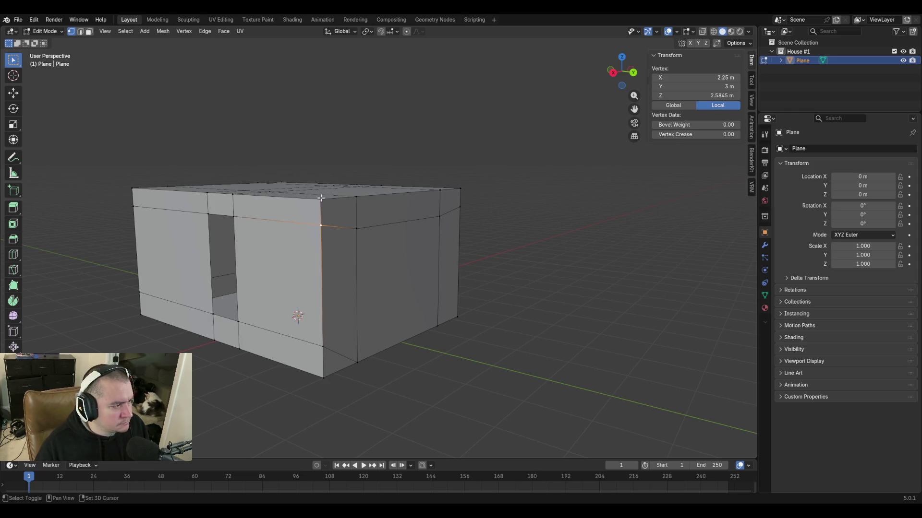
shift+click(320, 198)
key(m)
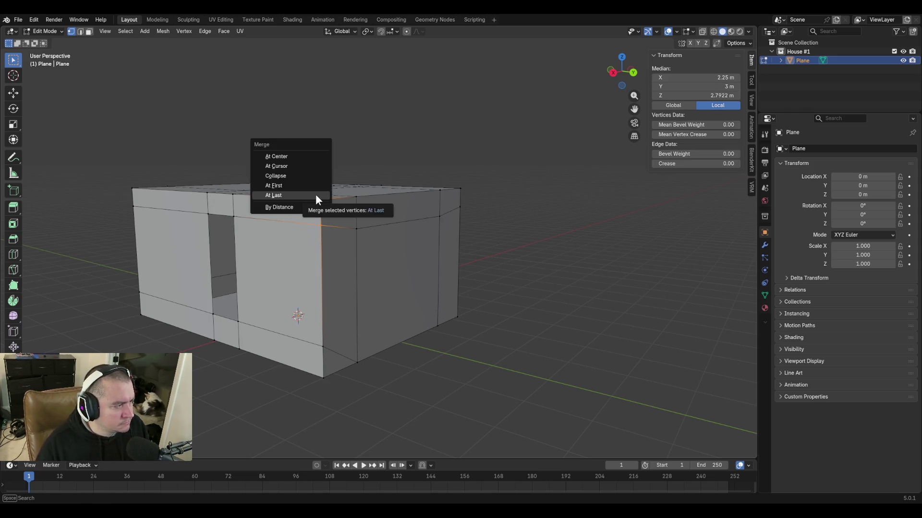
click(315, 195)
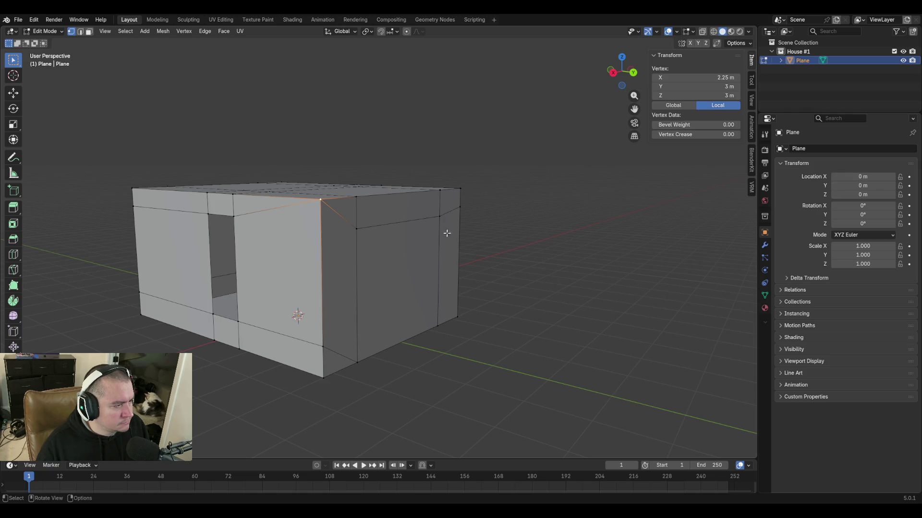
Merge the second pair of top vertices into its corner by repeating the merge.
middle_drag(447, 233, 386, 219)
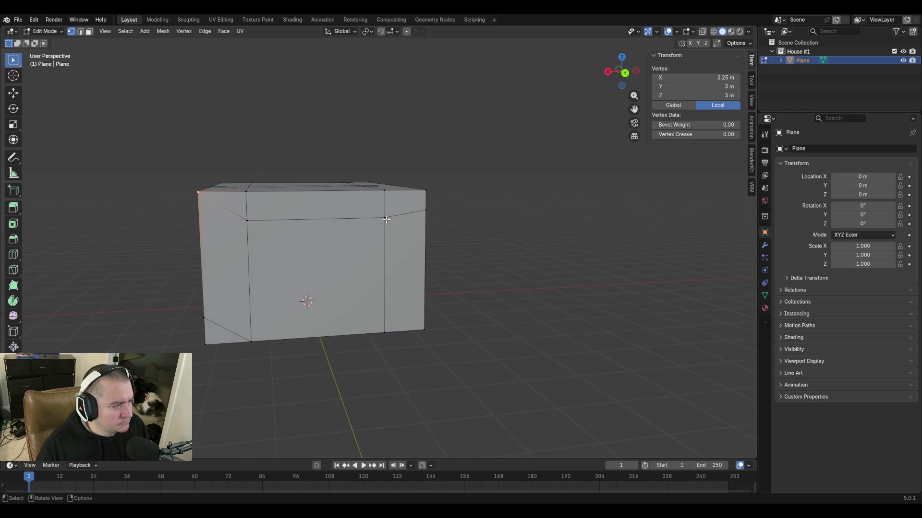
click(383, 191)
mouse_move(482, 220)
middle_down()
mouse_move(456, 245)
mouse_move(352, 234)
middle_up()
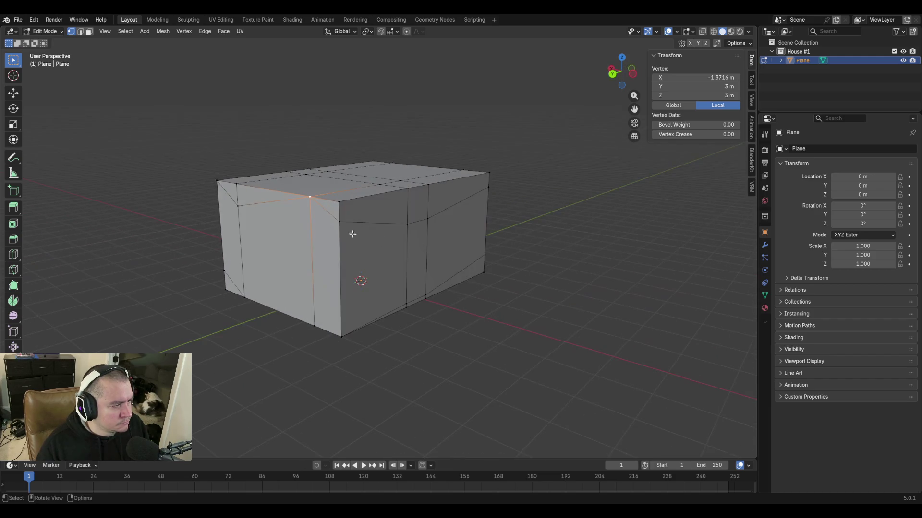
shift+click(339, 218)
key(shift+r)
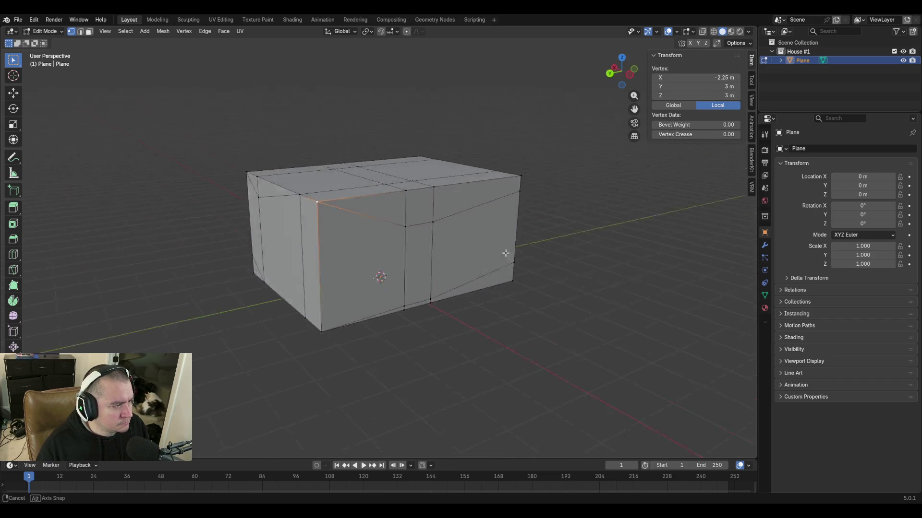
middle_drag(488, 233, 463, 250)
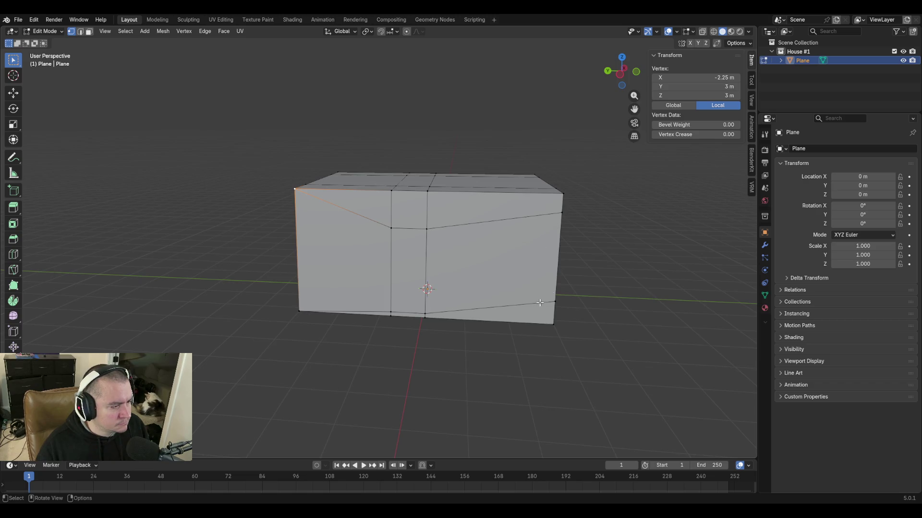
Check the opposite side's corner vertices, backing out of a wrong selection.
middle_drag(506, 325, 479, 227)
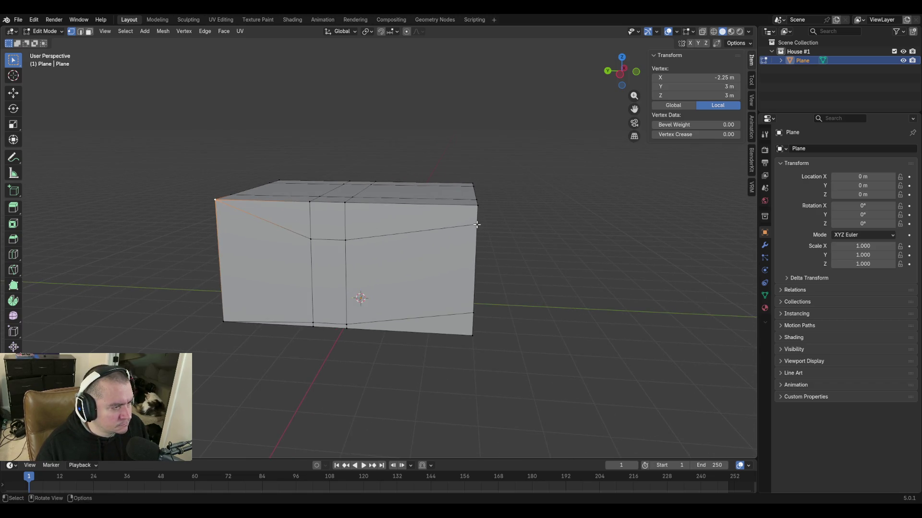
click(475, 204)
mouse_move(552, 260)
middle_down()
mouse_move(478, 263)
mouse_move(400, 246)
middle_up()
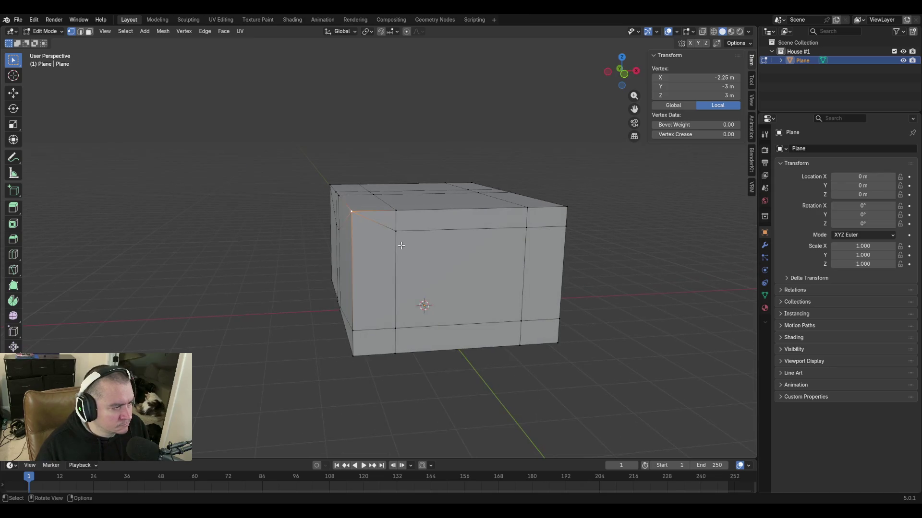
click(396, 231)
shift+click(395, 210)
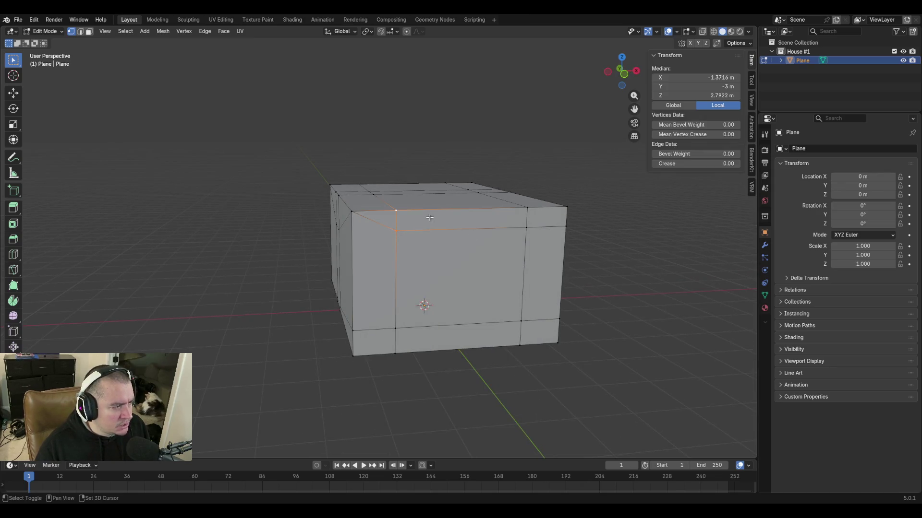
key(ctrl+z)
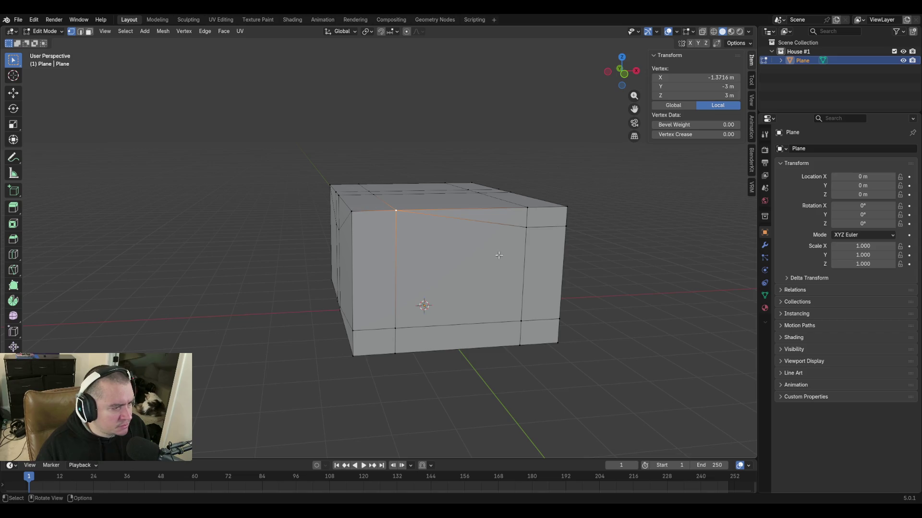
Move a bottom wall vertex to the bottom-left corner, then undo the move.
click(528, 210)
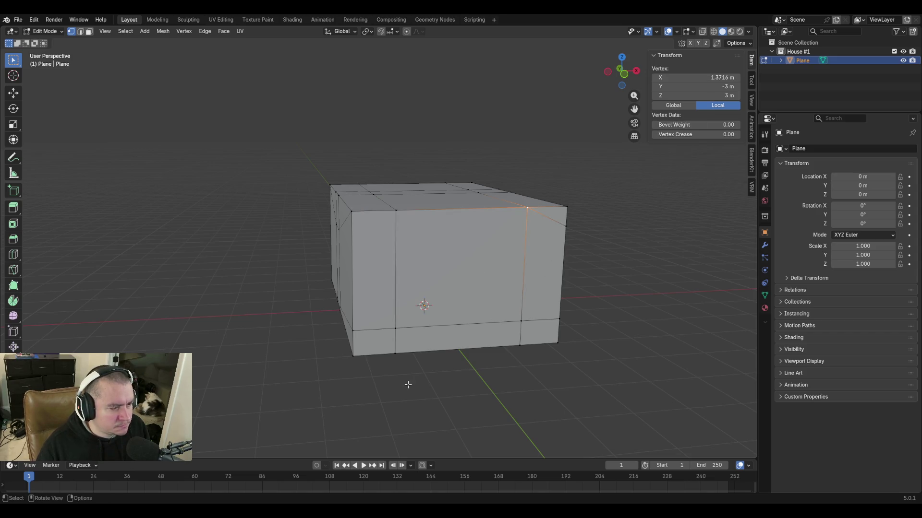
click(394, 353)
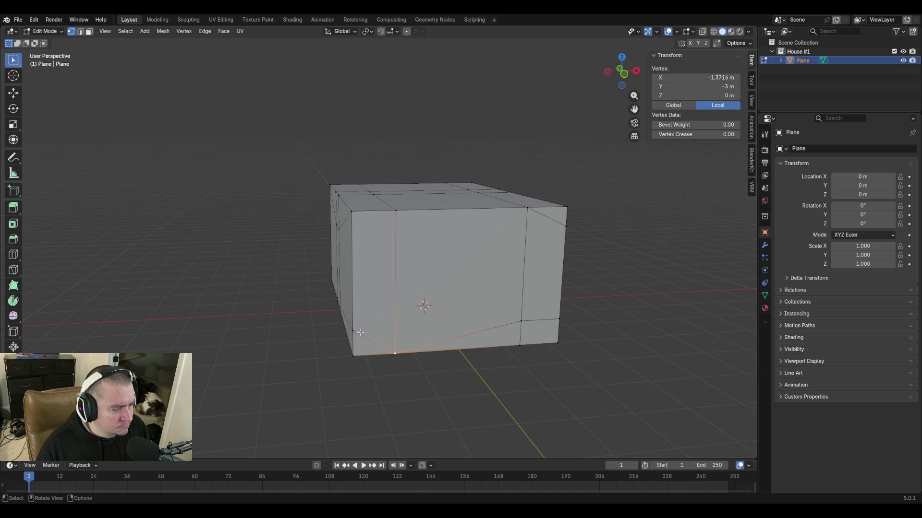
key(g)
click(355, 356)
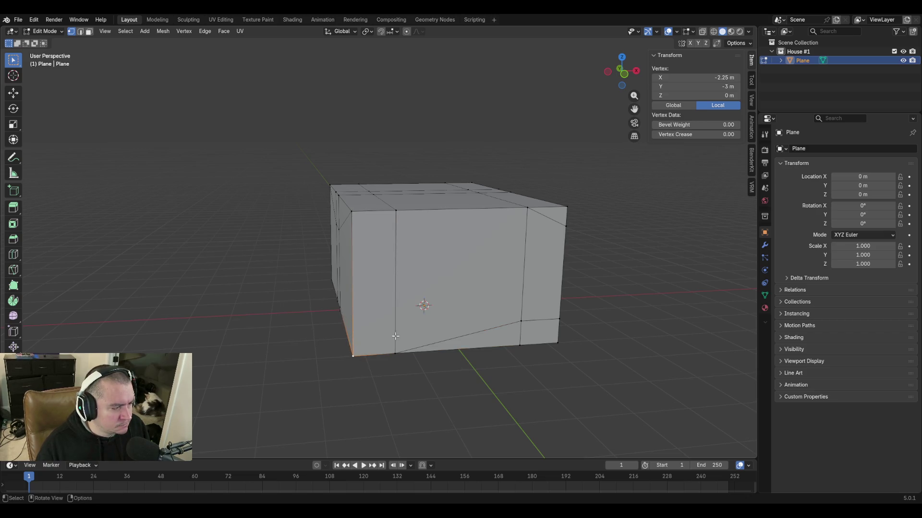
mouse_move(377, 364)
middle_down()
mouse_move(406, 336)
mouse_move(363, 356)
mouse_move(484, 336)
middle_up()
key(ctrl+z)
click(485, 336)
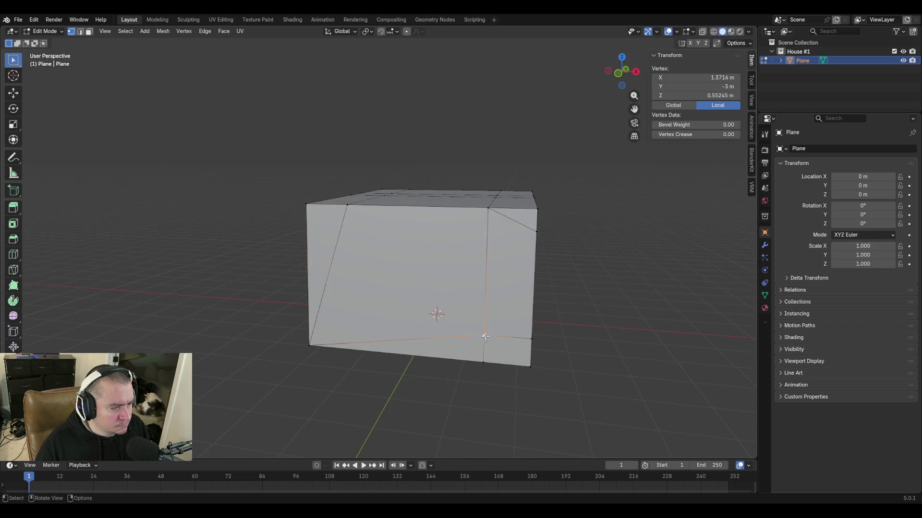
shift+click(483, 362)
click(534, 337)
shift+click(531, 366)
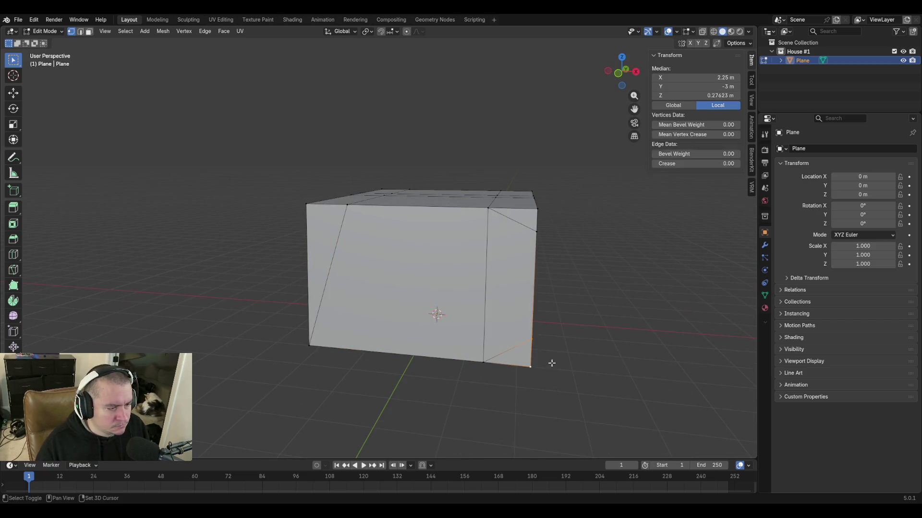
middle_drag(552, 363, 497, 302)
click(432, 217)
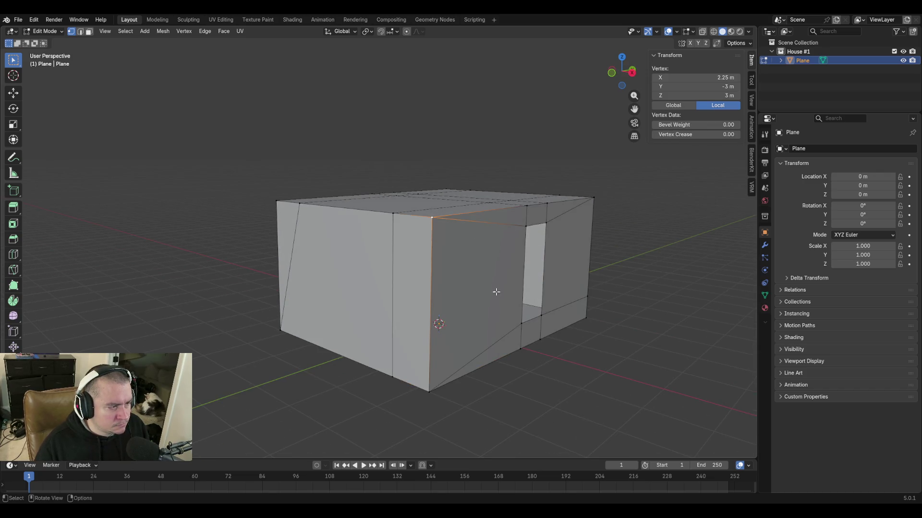
mouse_move(490, 370)
middle_down()
mouse_move(430, 323)
mouse_move(384, 305)
middle_up()
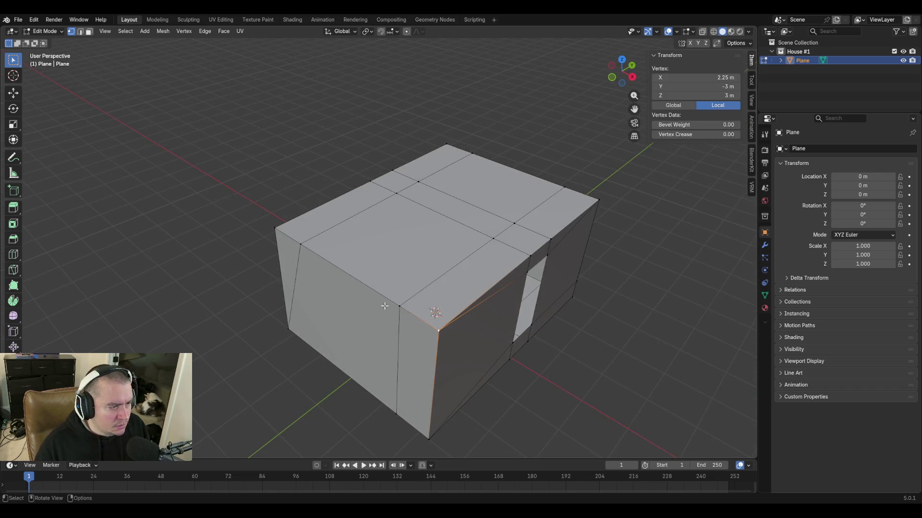
mouse_move(360, 278)
middle_down()
mouse_move(350, 264)
mouse_move(390, 271)
mouse_move(390, 251)
middle_up()
key(g)
key(Escape)
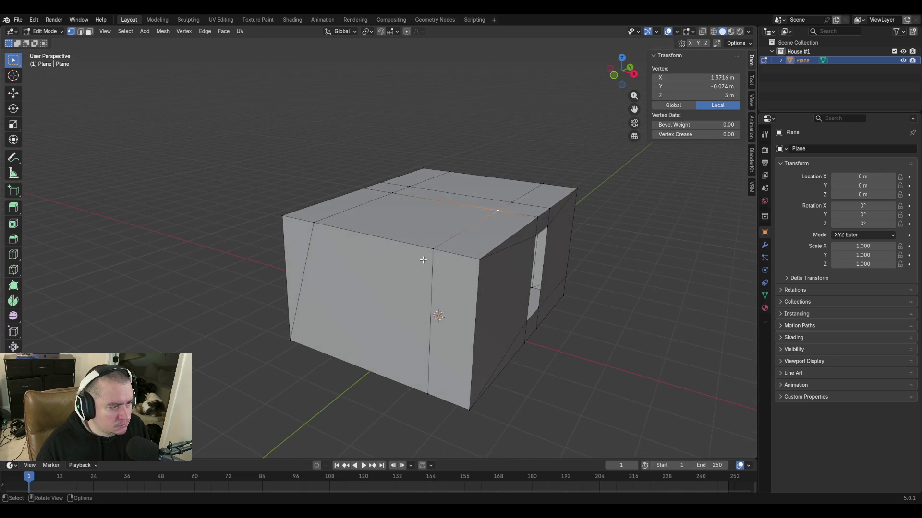
click(433, 248)
shift+click(479, 258)
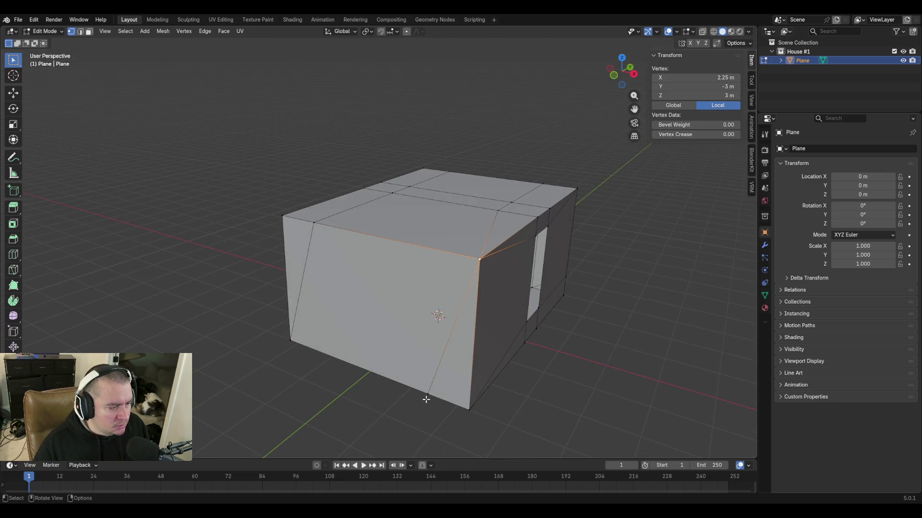
click(470, 409)
middle_drag(335, 362, 359, 343)
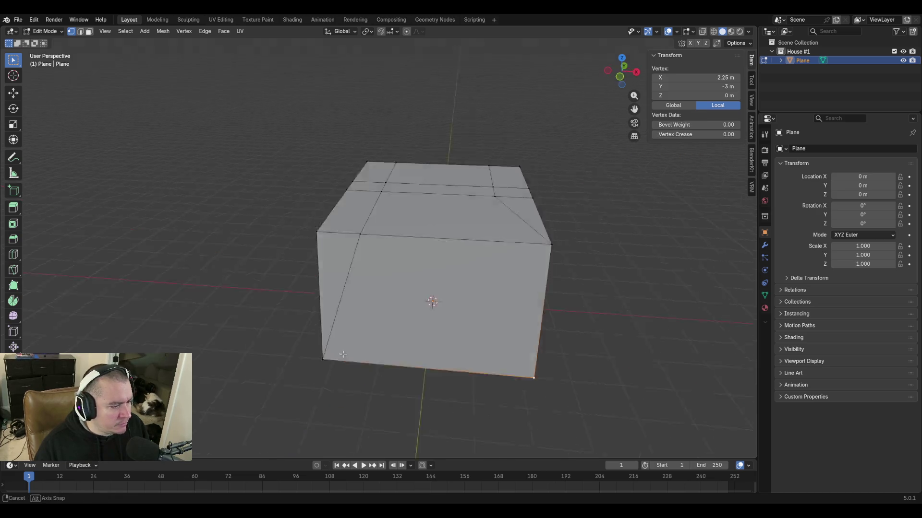
click(414, 232)
click(371, 235)
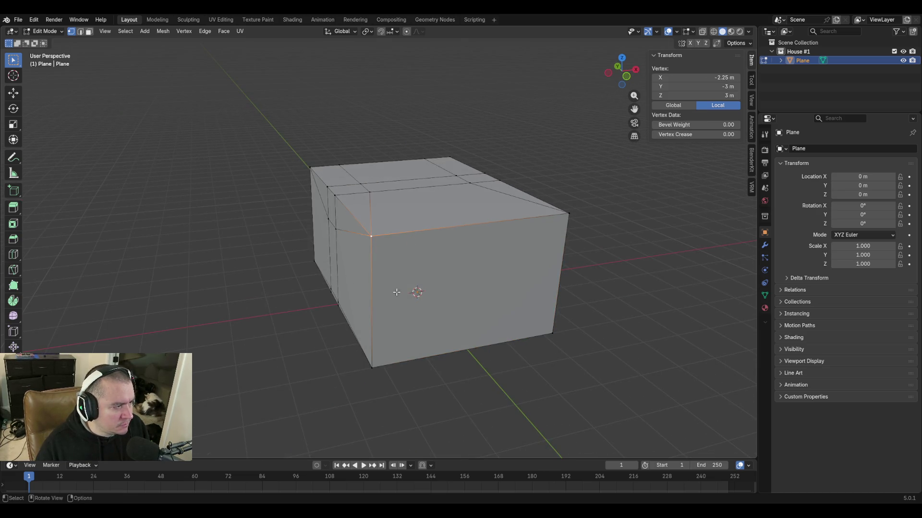
mouse_move(412, 288)
middle_down()
mouse_move(330, 255)
mouse_move(417, 230)
middle_up()
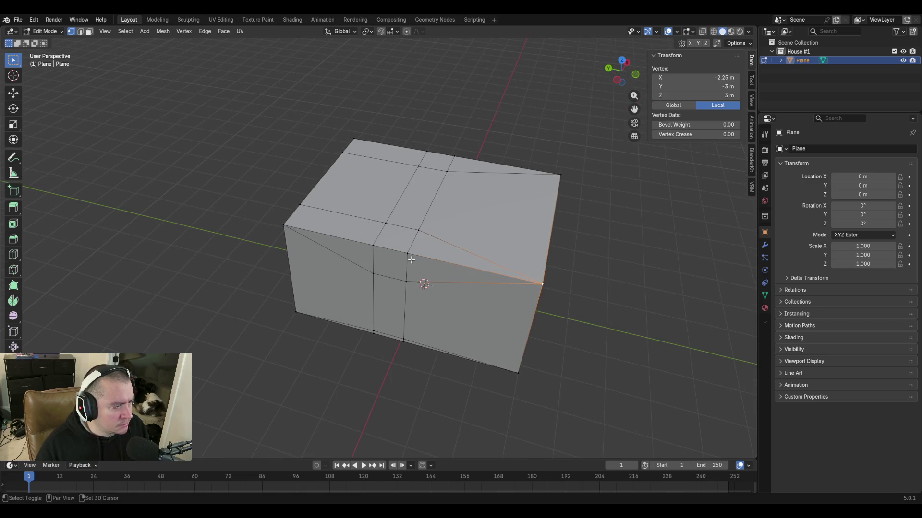
click(417, 231)
shift+click(405, 255)
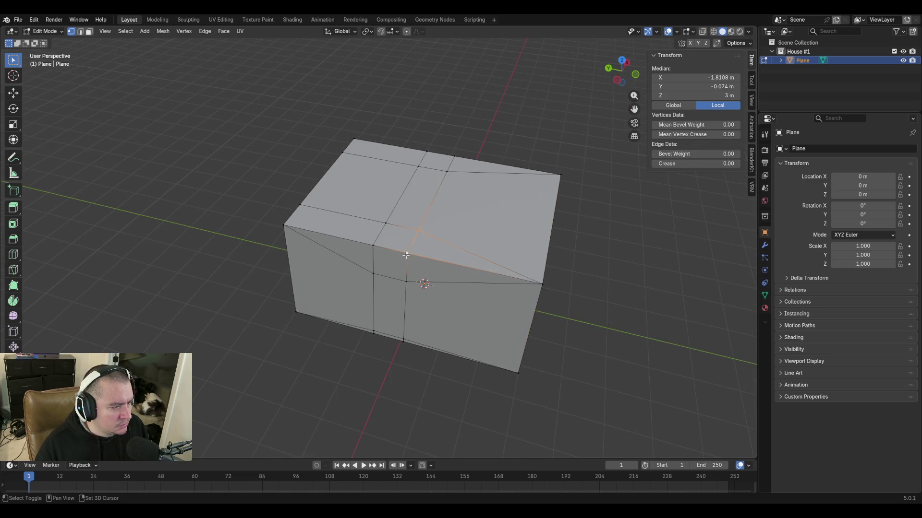
shift+click(511, 290)
shift+click(372, 245)
shift+click(437, 238)
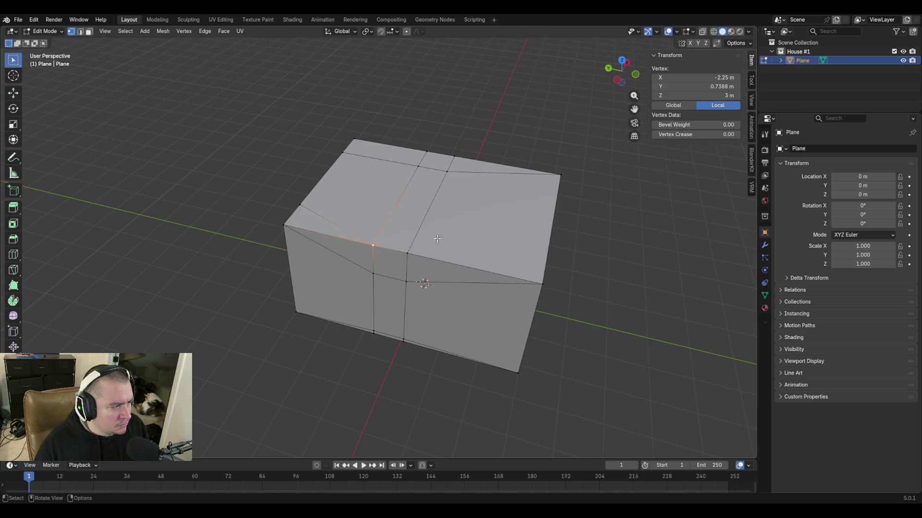
middle_drag(438, 238, 382, 235)
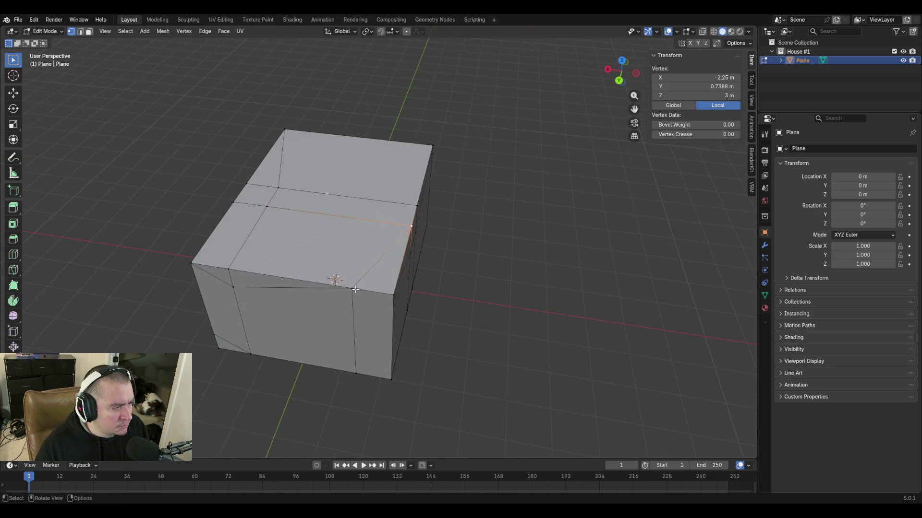
click(354, 289)
middle_drag(391, 301, 392, 269)
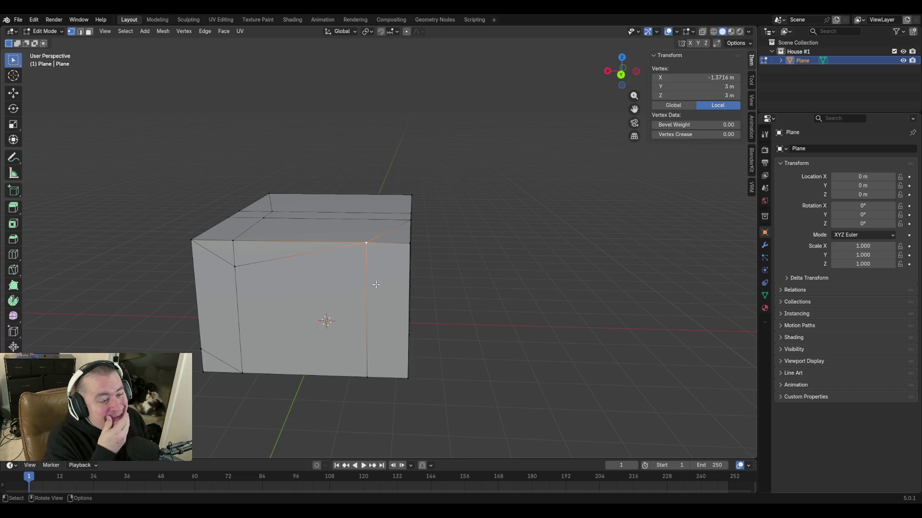
Undo the last several mesh edits back to an earlier state of the box.
key(ctrl+z)
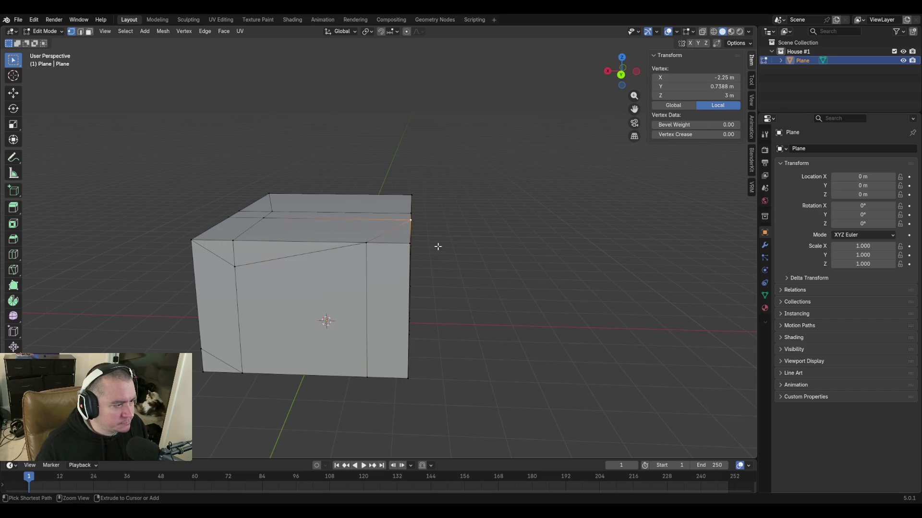
key(ctrl+z)
key(ctrl+z)
key(ctrl+z)
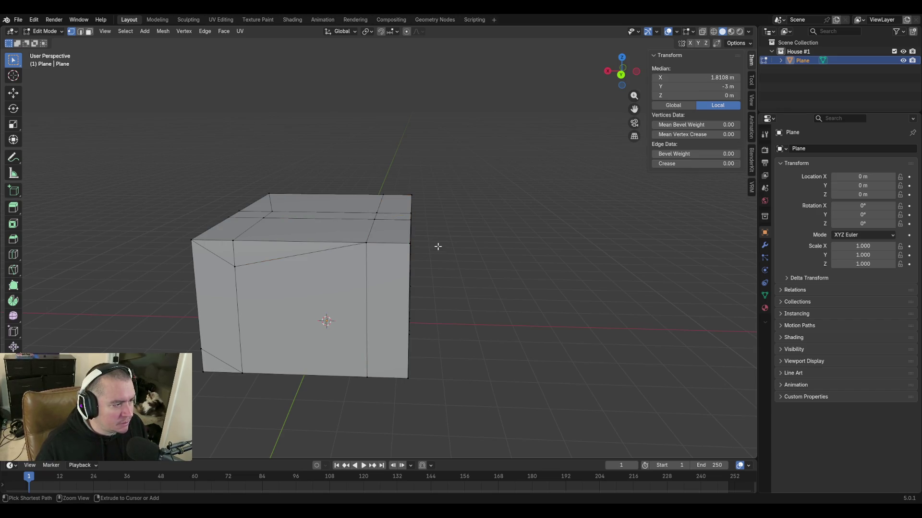
key(ctrl+z)
key(ctrl+z)
key(ctrl+z)
key(ctrl+z)
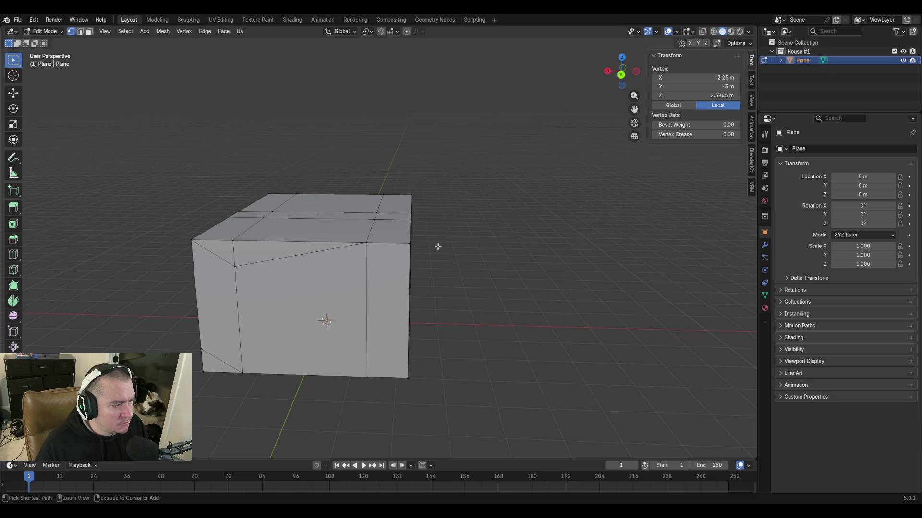
key(ctrl+z)
key(ctrl+z)
key(ctrl+z)
key(ctrl+z)
key(ctrl+z)
key(ctrl+z)
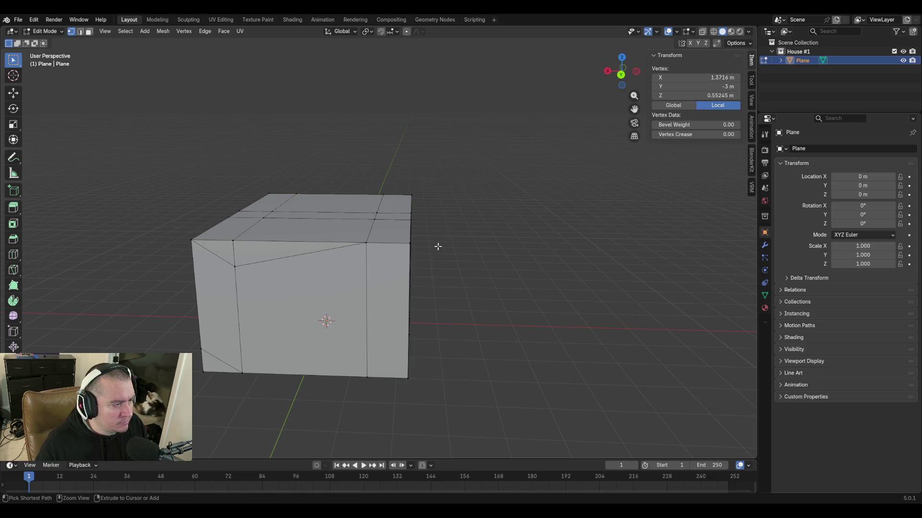
key(ctrl+z)
key(ctrl+z)
key(ctrl+z)
key(ctrl+z)
key(ctrl+z)
key(ctrl+shift+z)
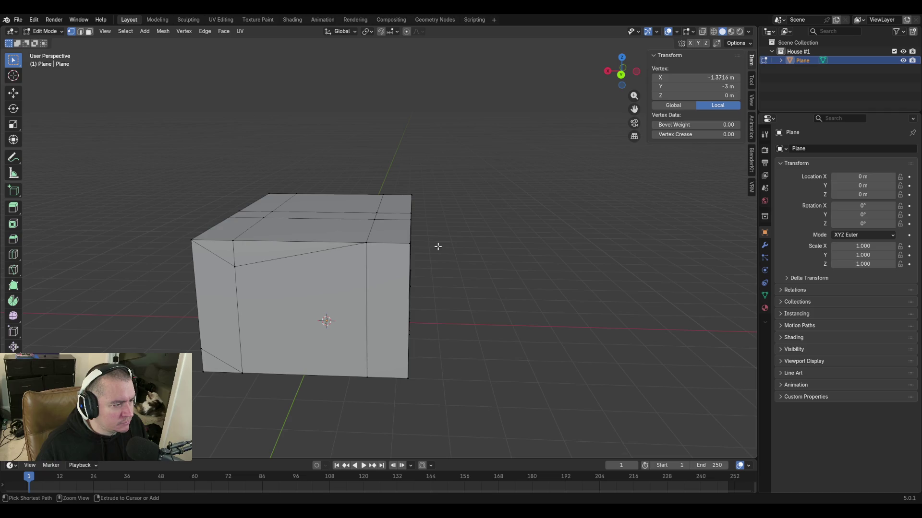
middle_drag(490, 249, 385, 254)
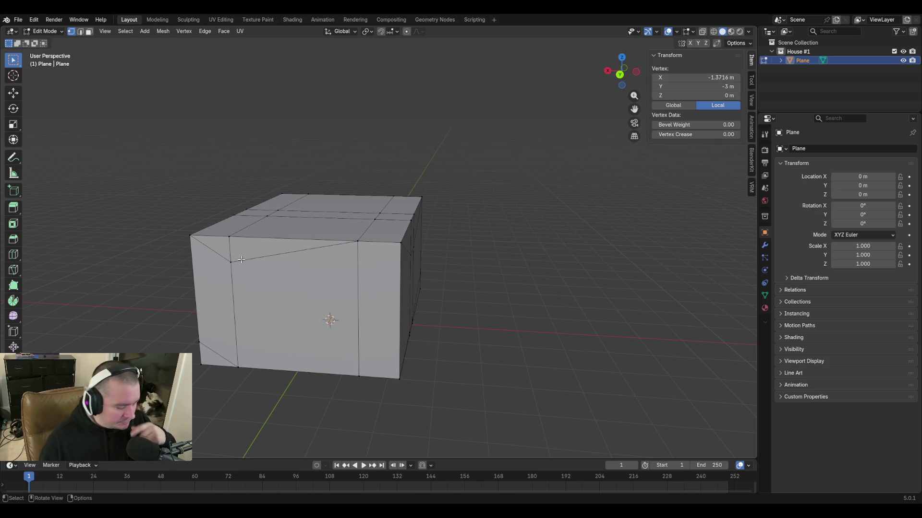
Attempt an empty knife cut, then redo and undo via Edit until the diagonal-cut mesh is restored.
key(k)
key(Return)
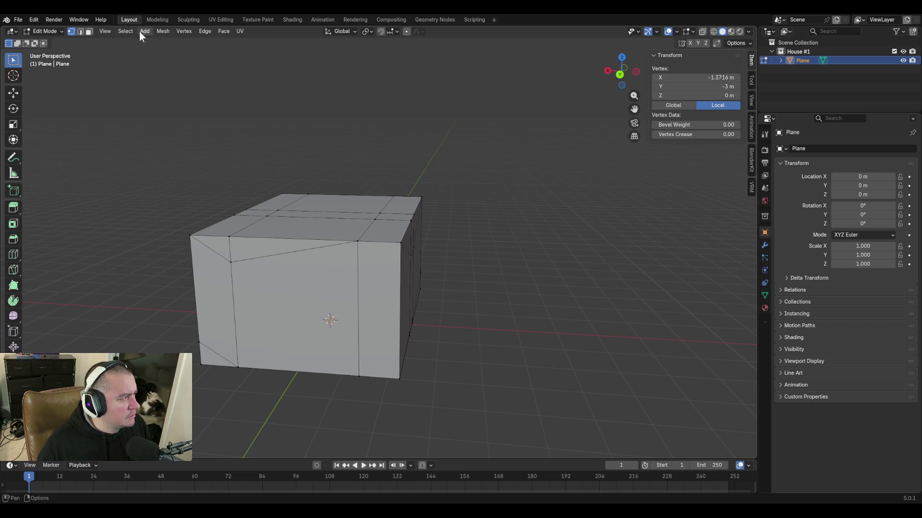
click(35, 21)
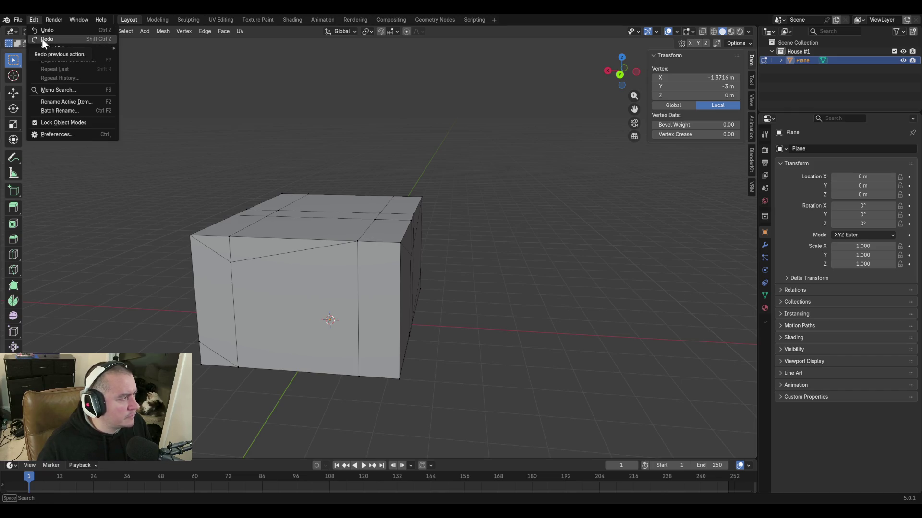
key(ctrl+shift+z)
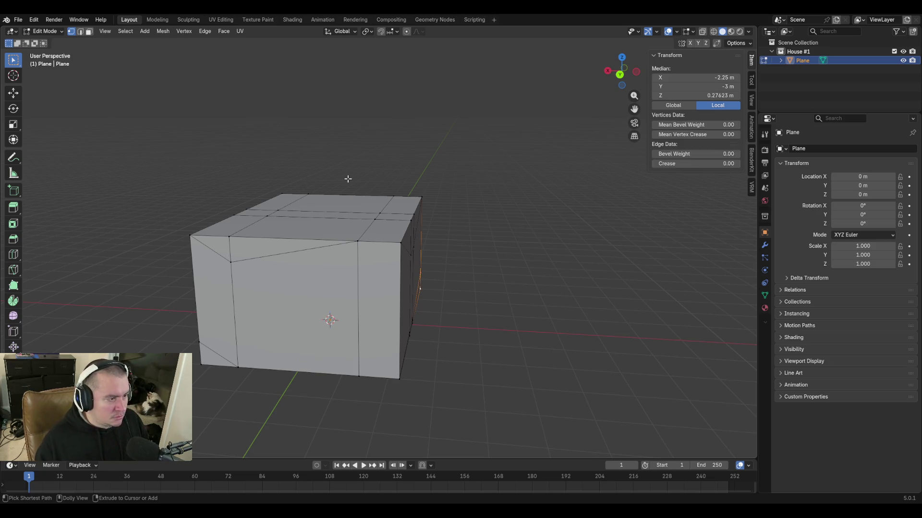
key(ctrl+z)
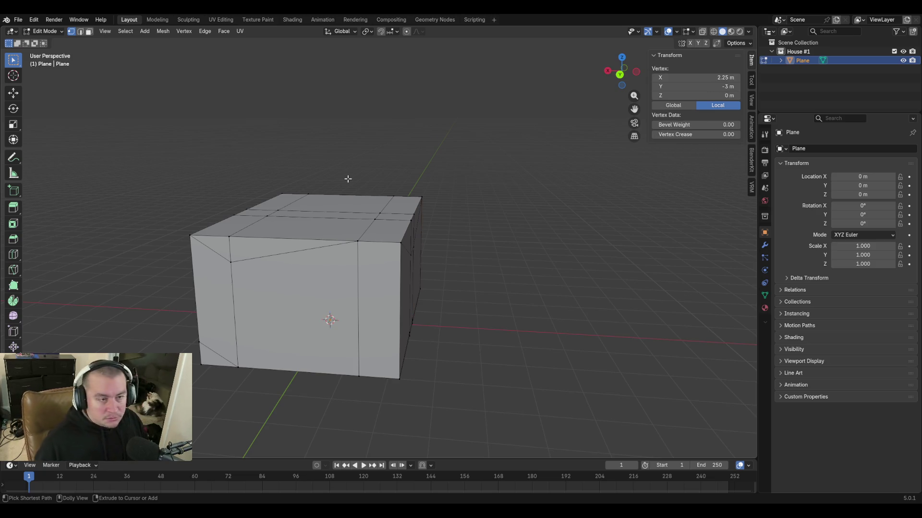
key(ctrl+shift+z)
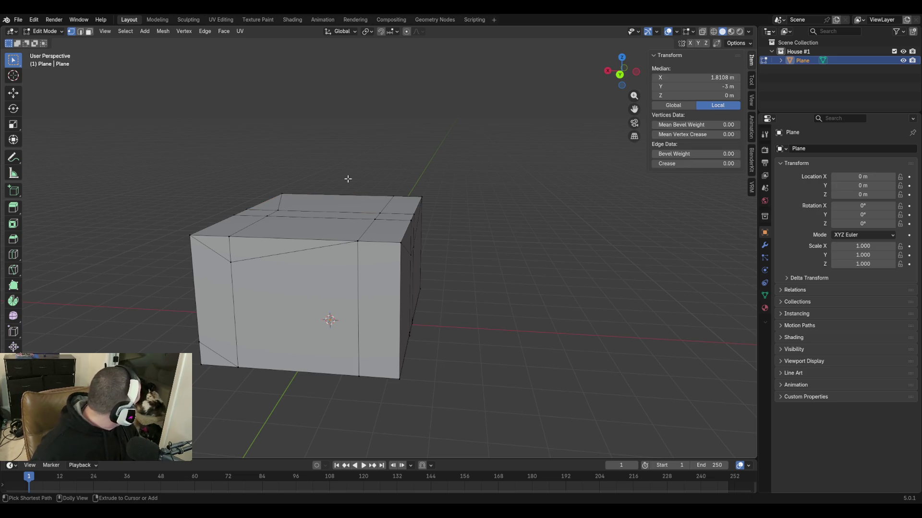
key(ctrl+z)
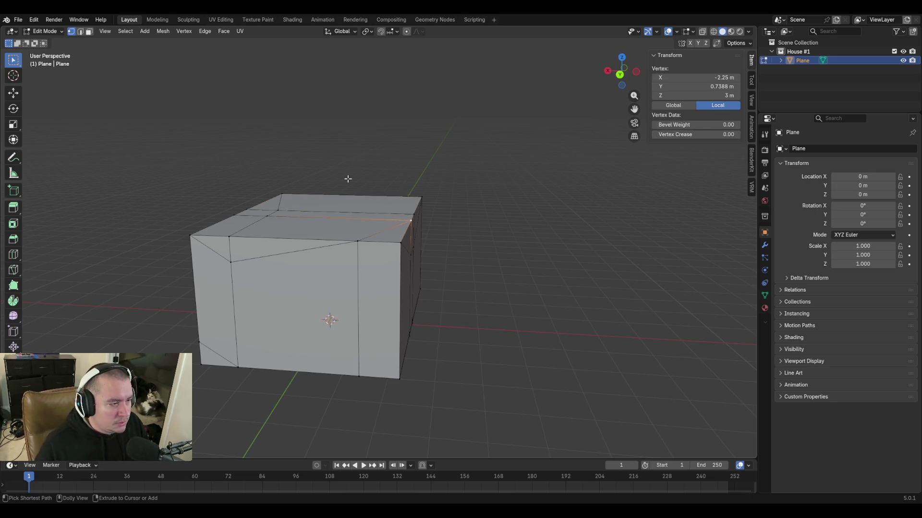
key(ctrl+z)
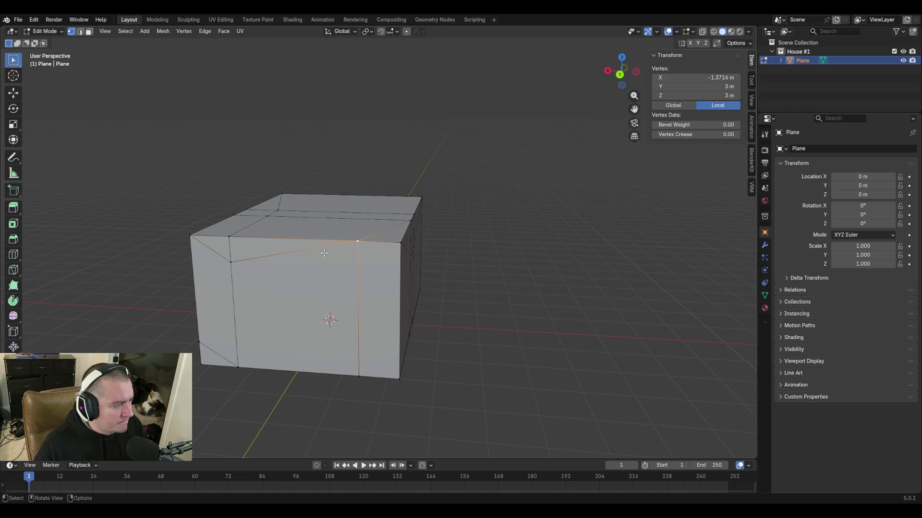
Knife-cut a horizontal X-constrained edge from the front face's left vertex to its right edge.
middle_drag(353, 266, 329, 291)
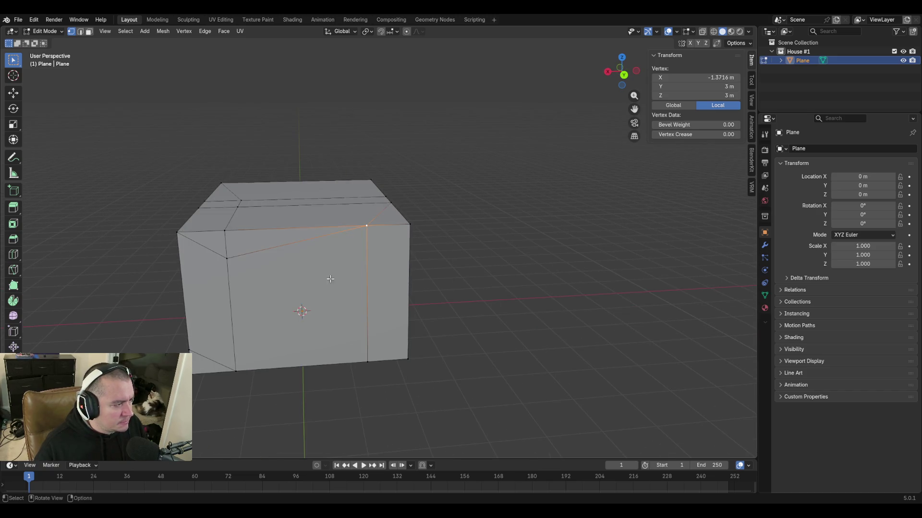
key(k)
click(227, 258)
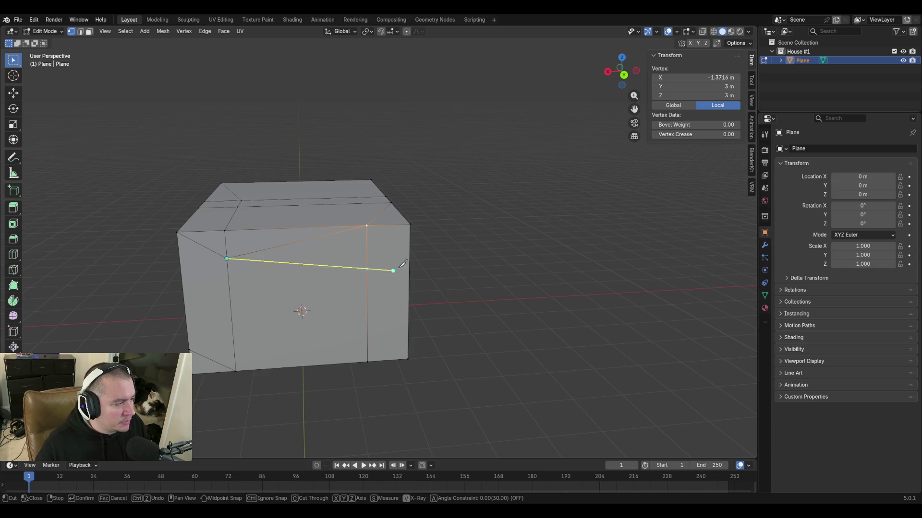
key(x)
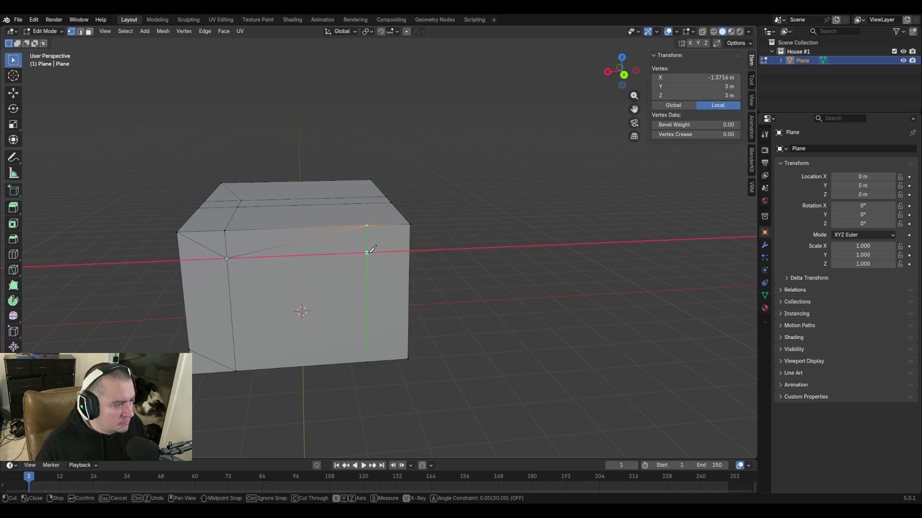
click(369, 250)
key(Return)
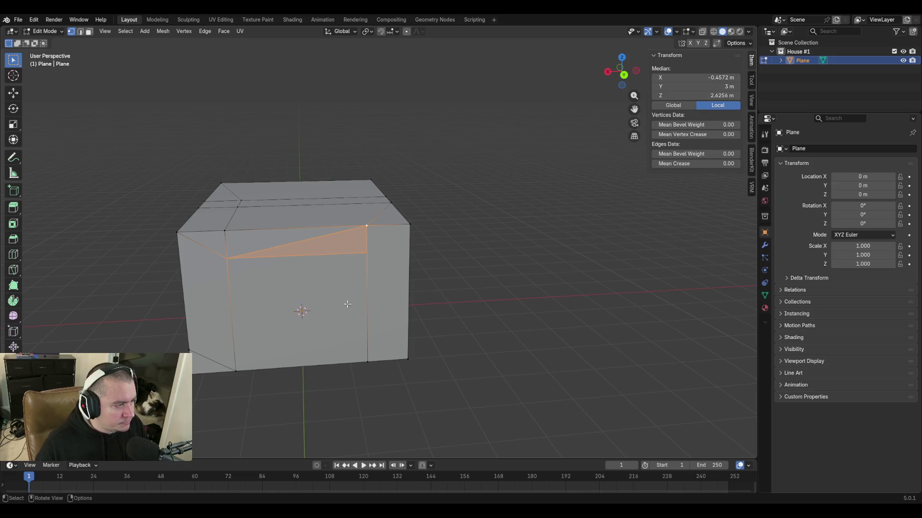
middle_drag(347, 304, 329, 291)
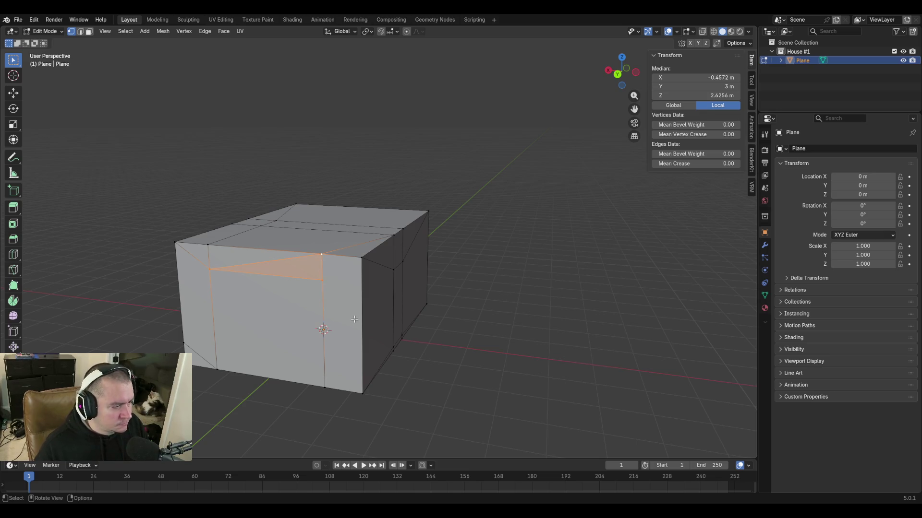
middle_drag(351, 298, 371, 274)
click(360, 379)
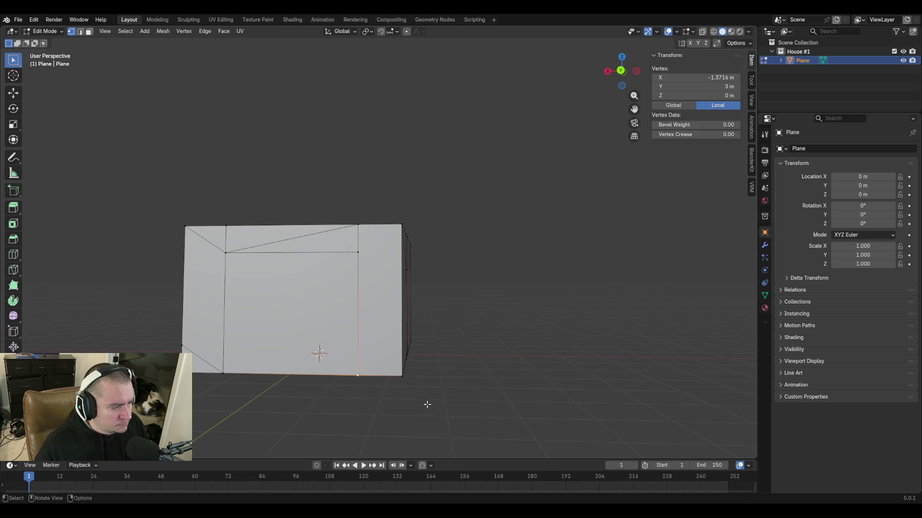
Merge the two lower front corner vertices into one.
click(401, 375)
click(467, 327)
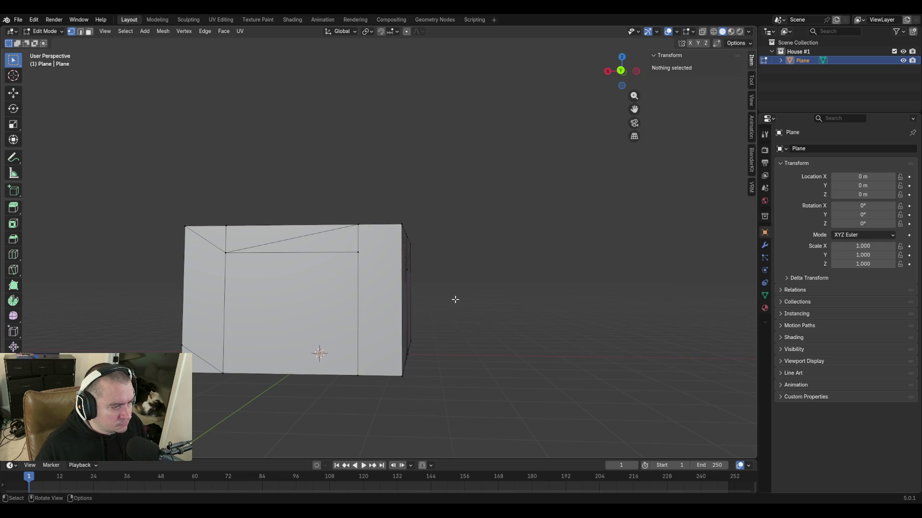
middle_drag(454, 299, 478, 316)
middle_drag(336, 391, 388, 376)
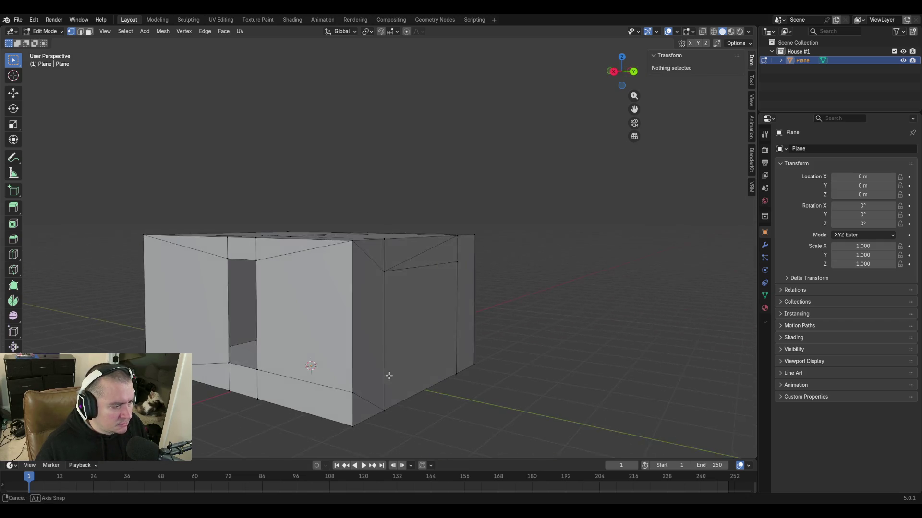
shift+click(344, 386)
shift+click(346, 419)
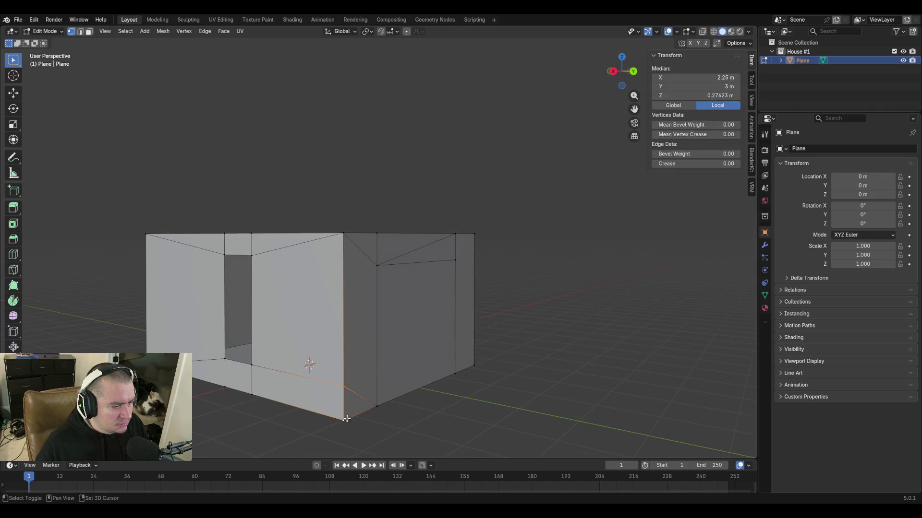
key(m)
click(372, 411)
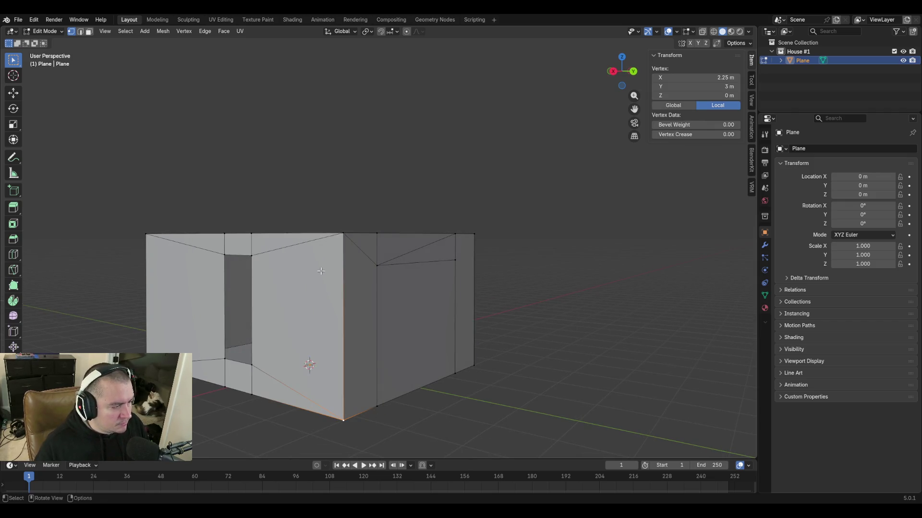
Hunt among the top vertices for the stray one off the roof line.
middle_drag(353, 264, 319, 294)
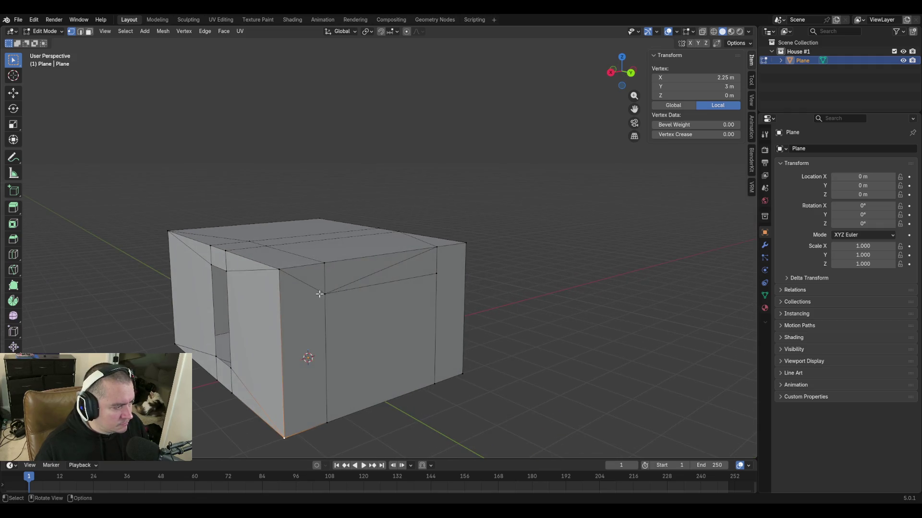
click(325, 292)
middle_drag(260, 307, 374, 268)
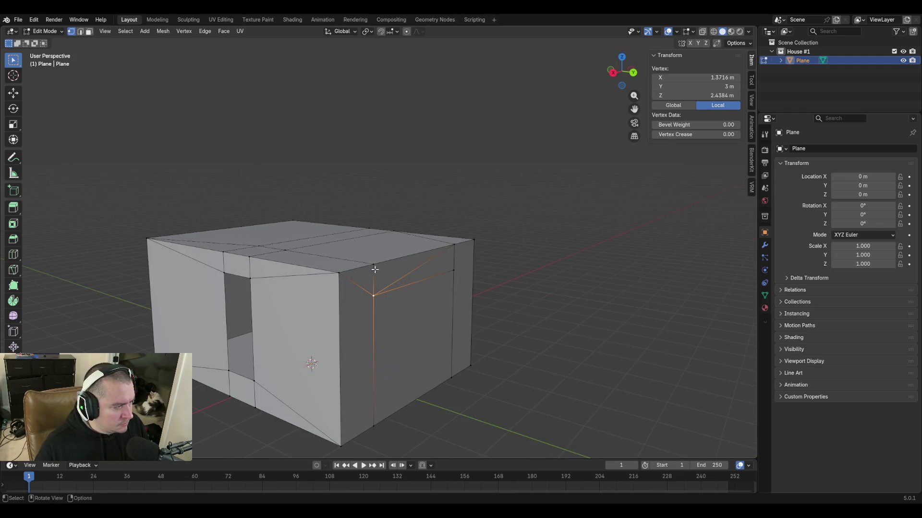
click(339, 273)
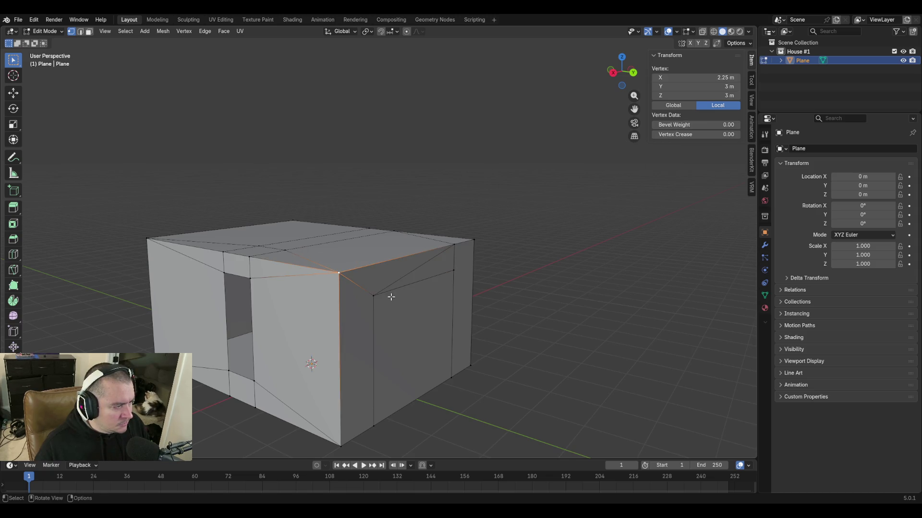
mouse_move(384, 294)
middle_down()
mouse_move(356, 324)
mouse_move(286, 273)
middle_up()
Slide the stray top vertex along Y onto the top edge at Y −0.074 m.
key(g)
key(y)
click(243, 280)
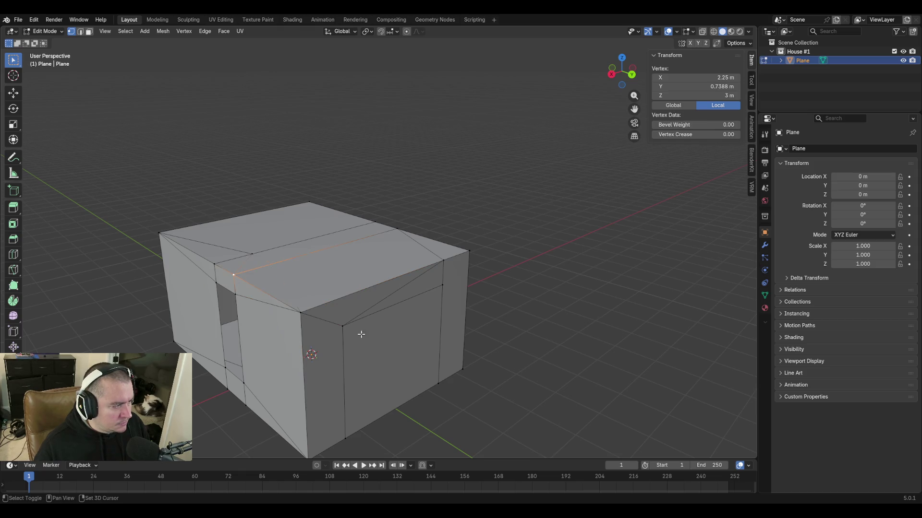
middle_drag(360, 333, 291, 275)
key(g)
key(y)
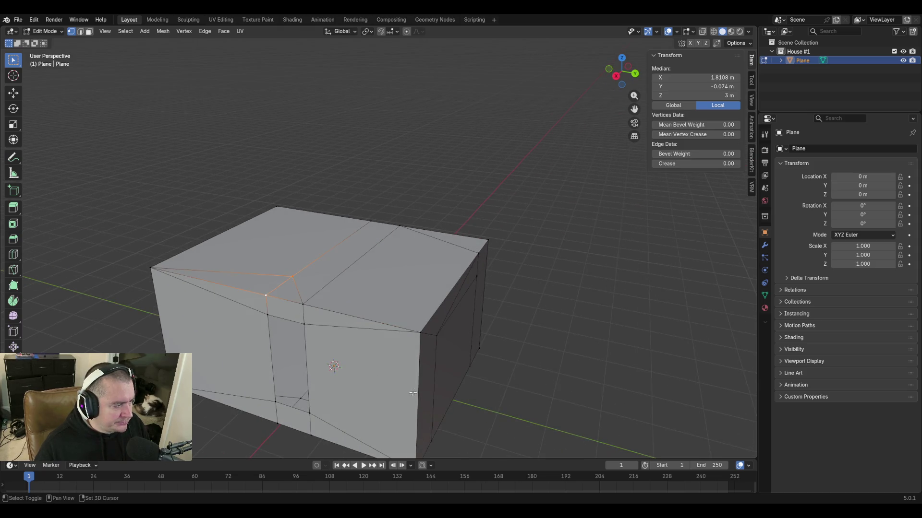
click(236, 301)
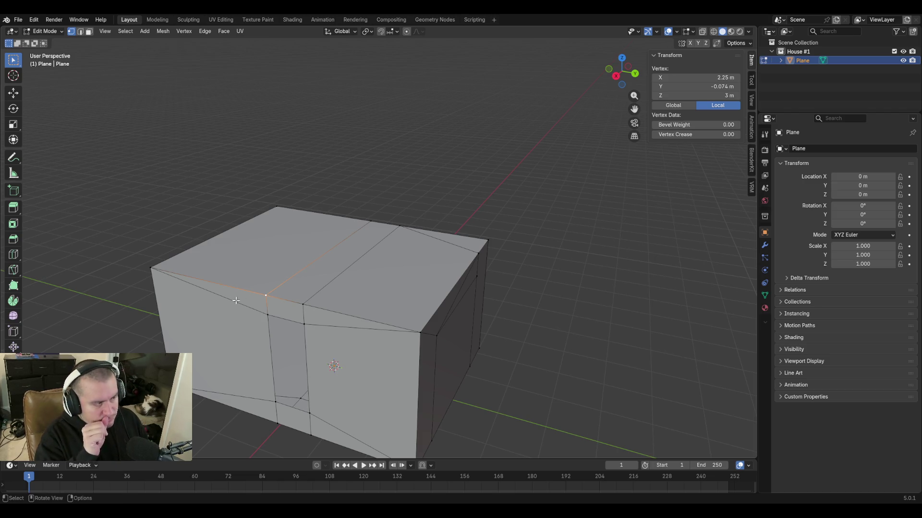
mouse_move(237, 301)
middle_down()
mouse_move(375, 288)
mouse_move(348, 283)
middle_up()
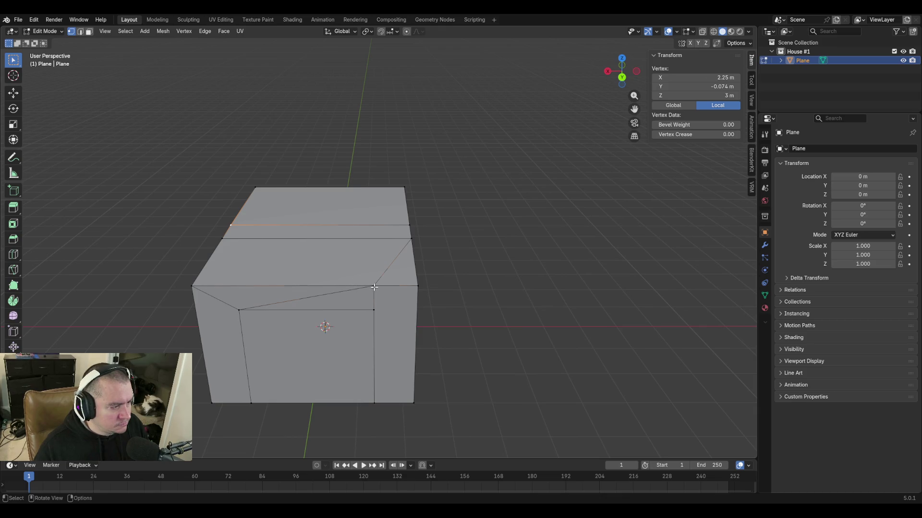
click(418, 286)
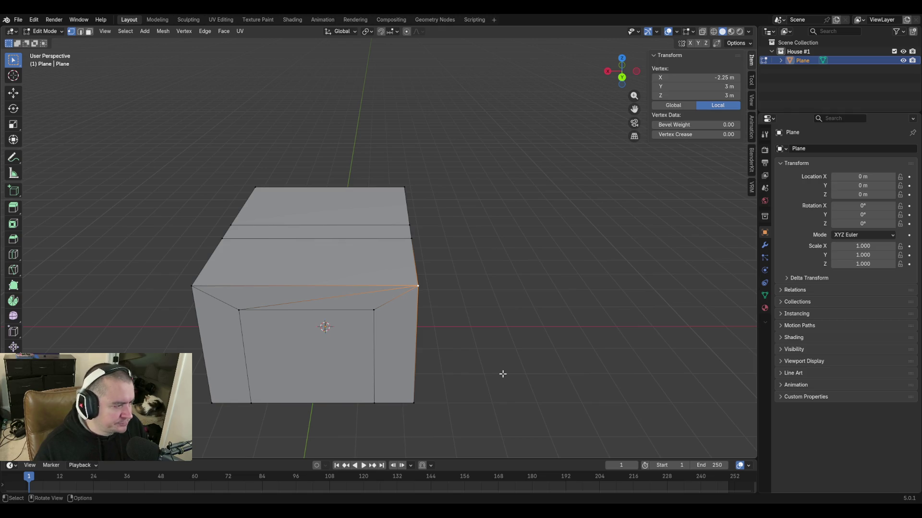
Dissolve the diagonal edge across the front wall.
key(2)
click(324, 301)
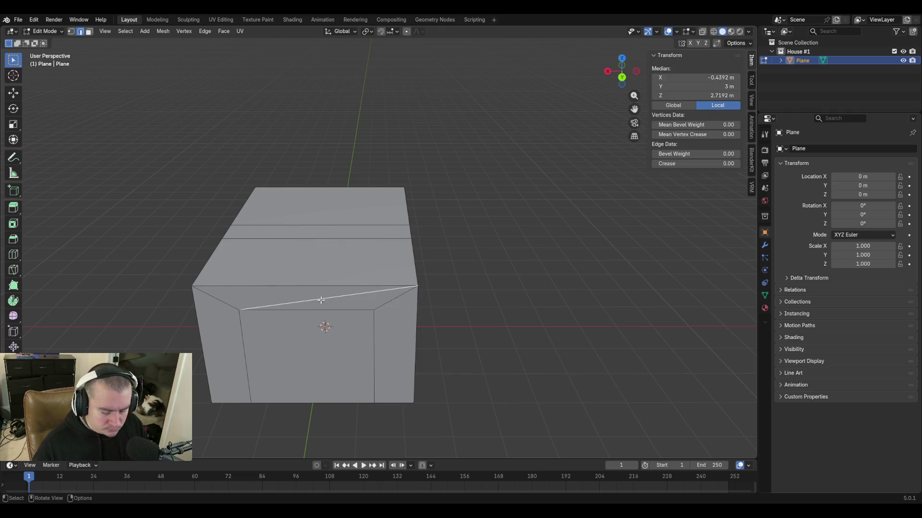
key(x)
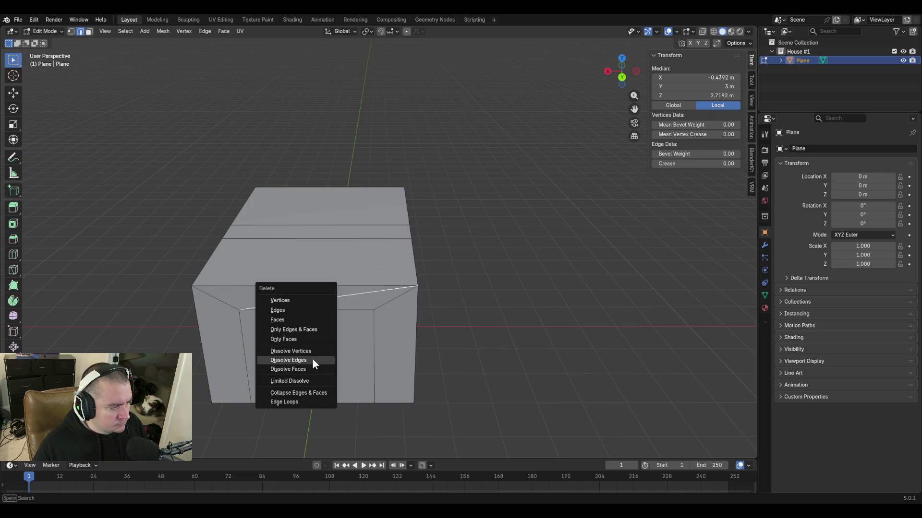
click(312, 358)
middle_drag(483, 338, 342, 285)
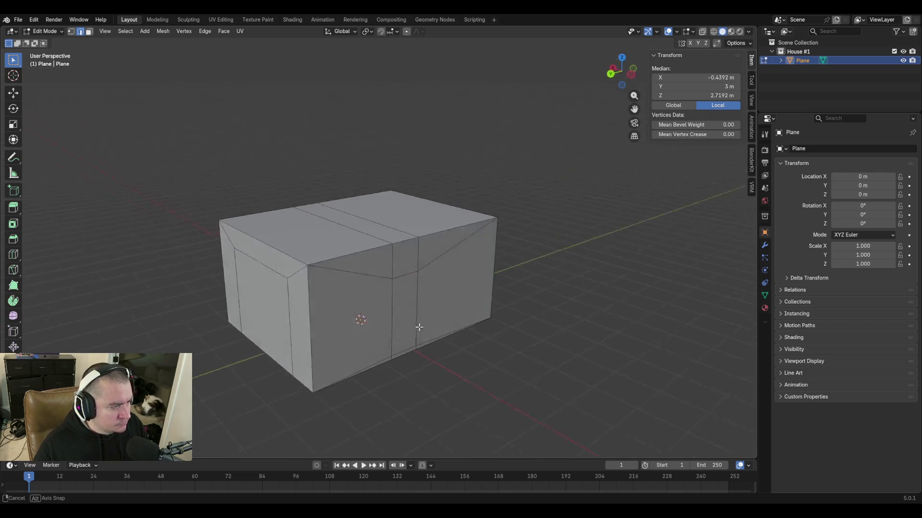
middle_drag(441, 305, 305, 297)
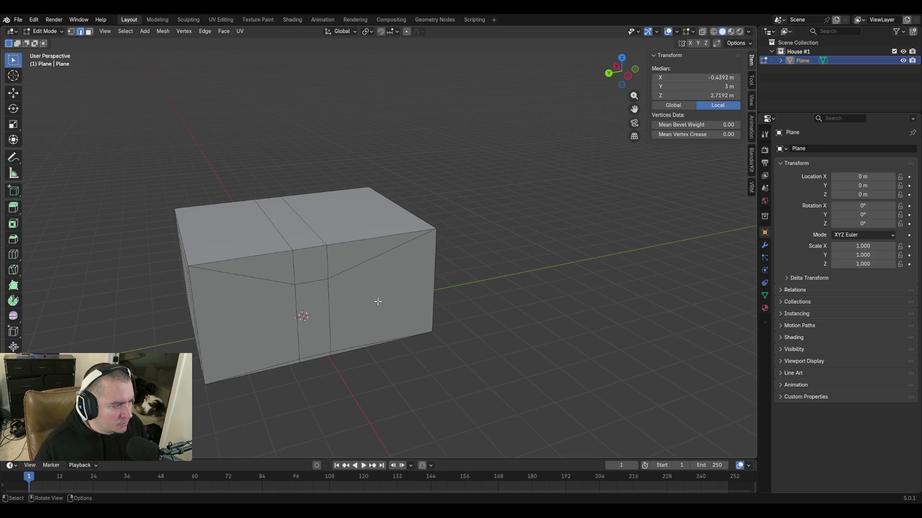
Move the narrow vertical face strip about 2.6 m along Y to the wall's right end.
key(3)
click(306, 298)
key(g)
key(x)
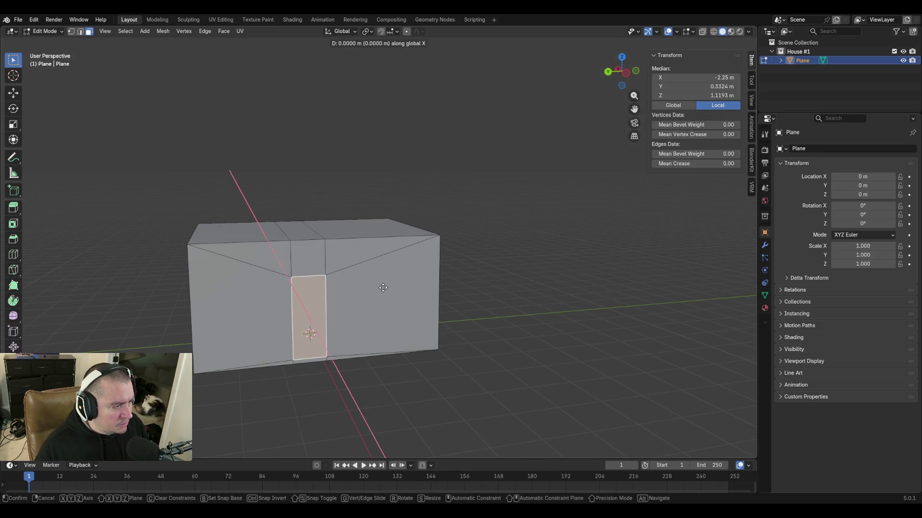
key(y)
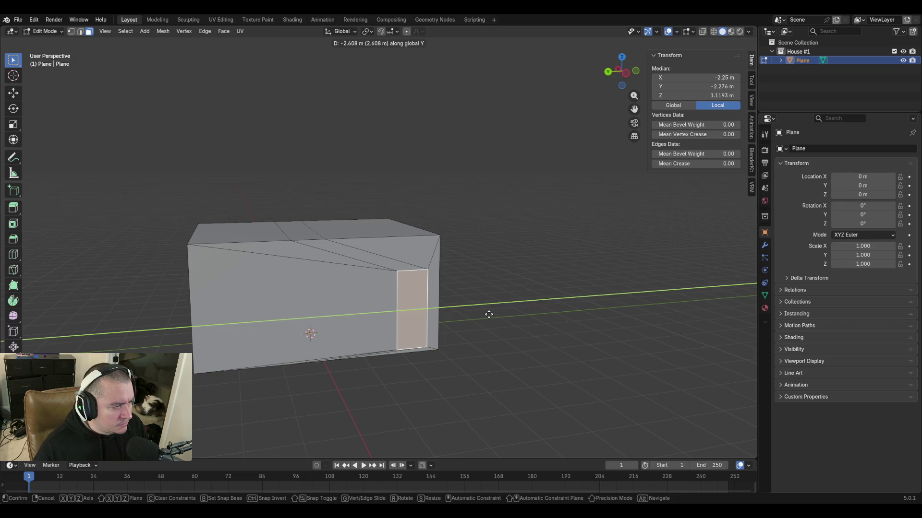
click(489, 314)
mouse_move(400, 269)
middle_down()
mouse_move(418, 280)
mouse_move(388, 375)
mouse_move(394, 322)
middle_up()
scroll(436, 286, up, 3)
key(1)
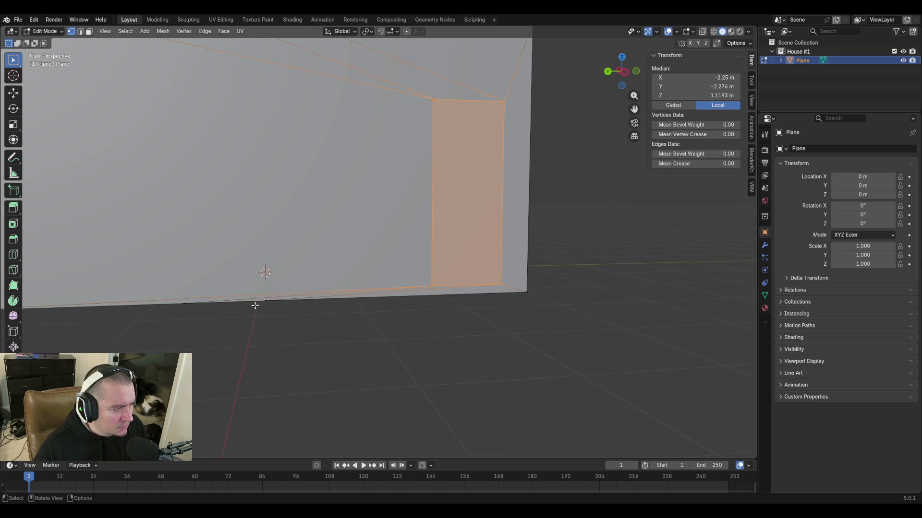
Slide a bottom wall vertex along Y and set the lower corner vertex's exact Y in the N-panel.
click(266, 301)
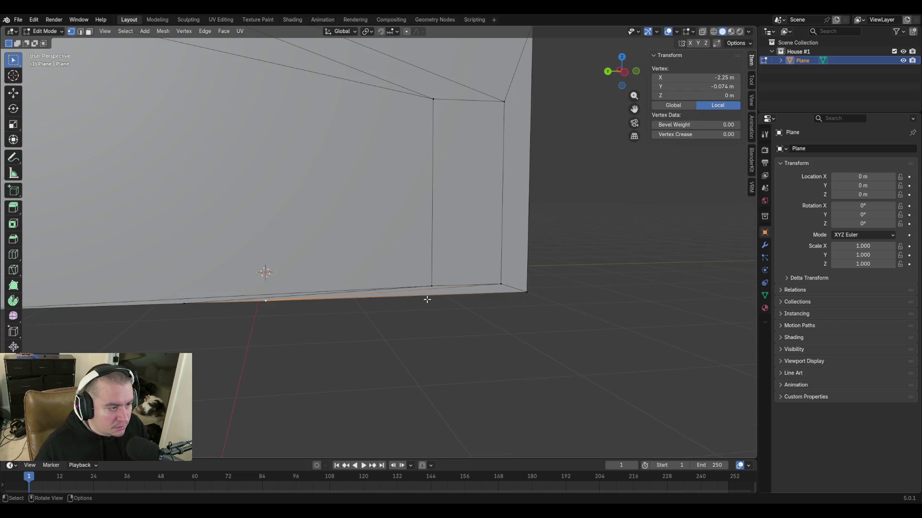
key(g)
key(x)
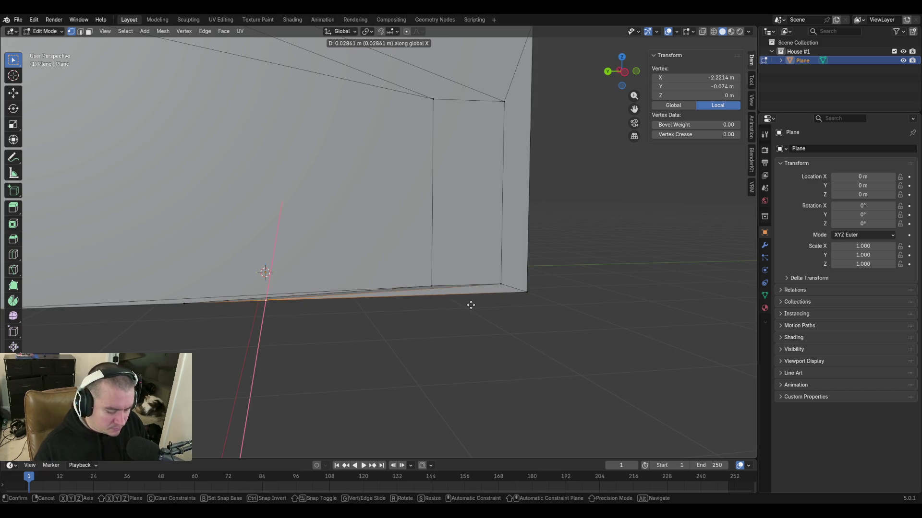
key(y)
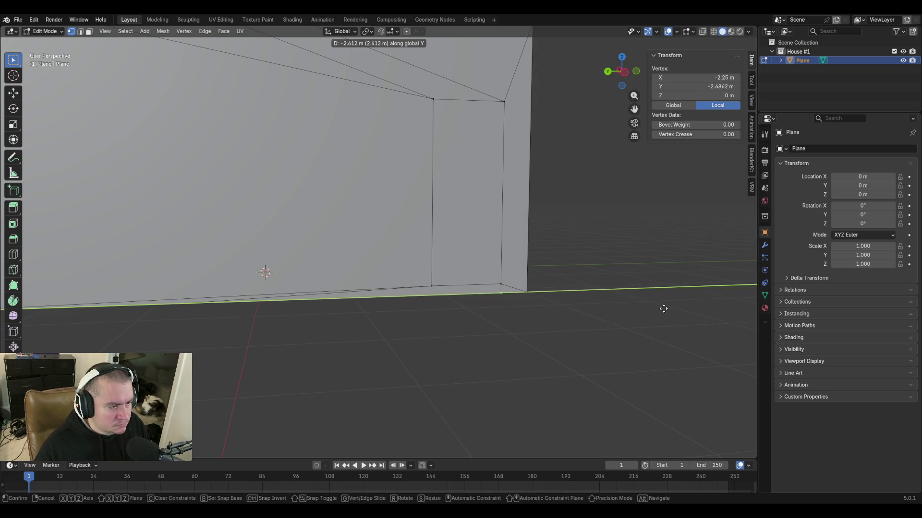
click(640, 302)
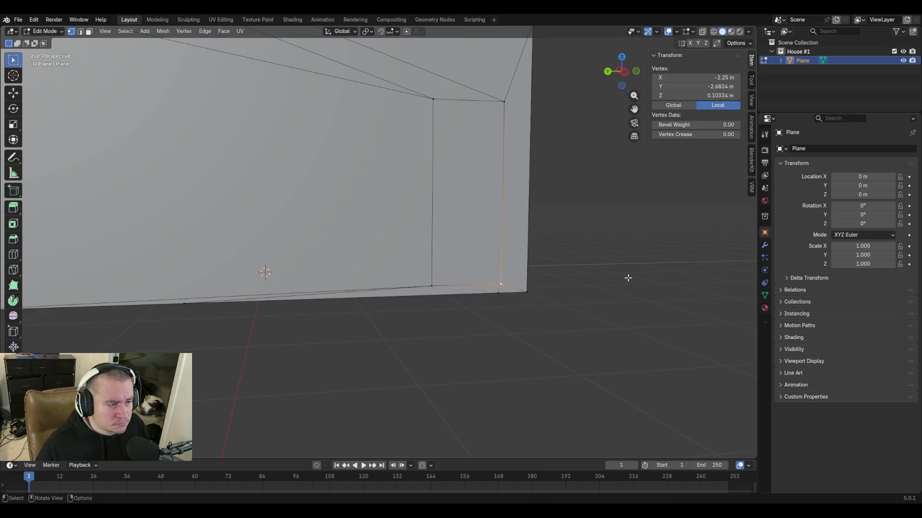
click(499, 291)
click(709, 86)
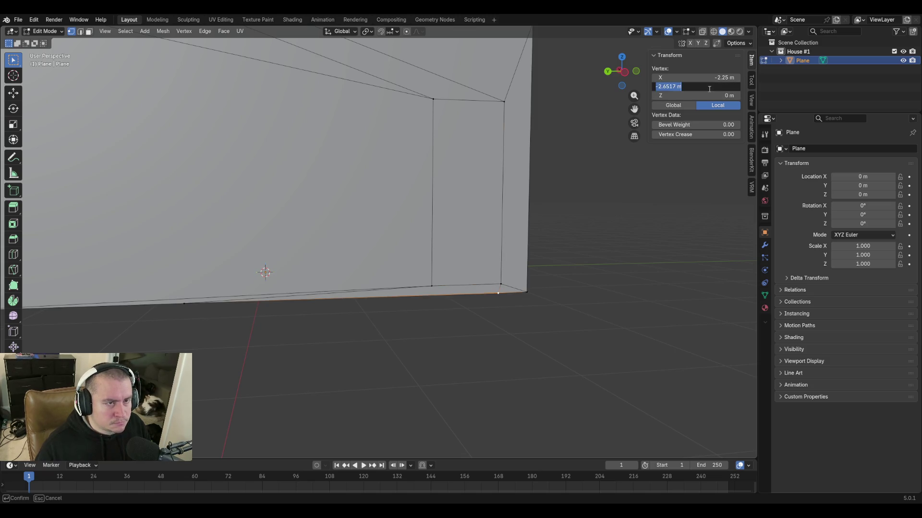
key(Return)
click(639, 275)
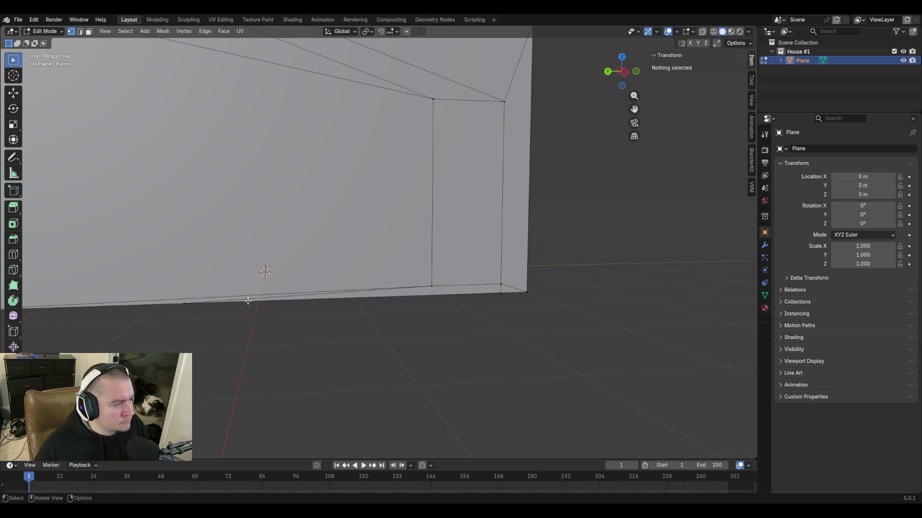
Set the bottom vertex under the strip to Y −1.8696 m so it lines up beneath the strip's edge.
click(432, 287)
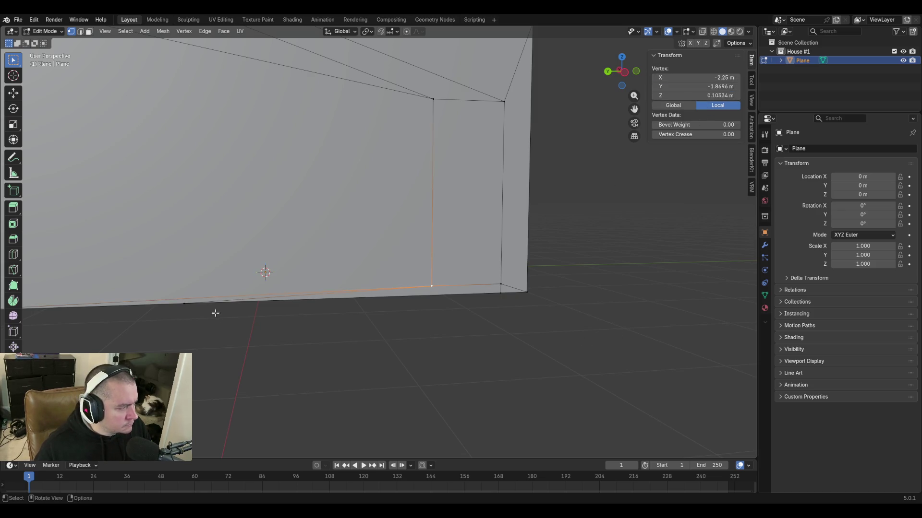
click(189, 305)
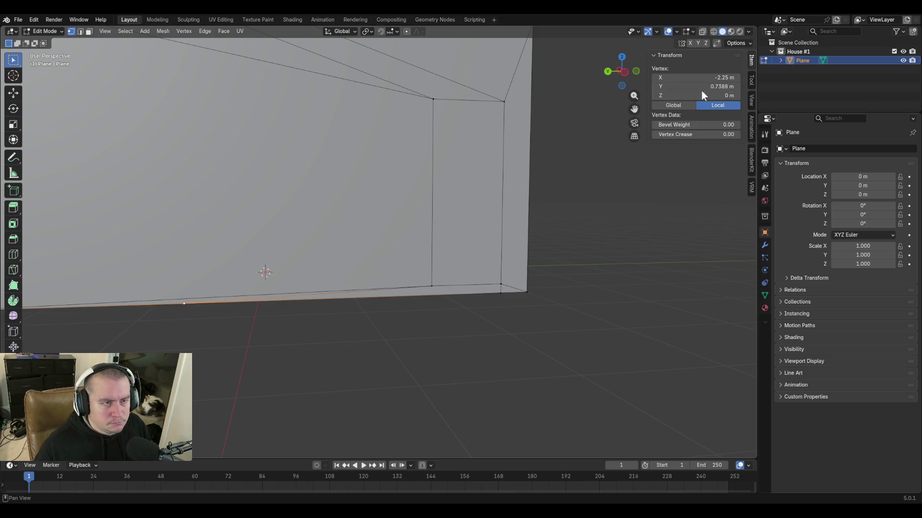
click(699, 86)
text(-1.86961 m)
key(Return)
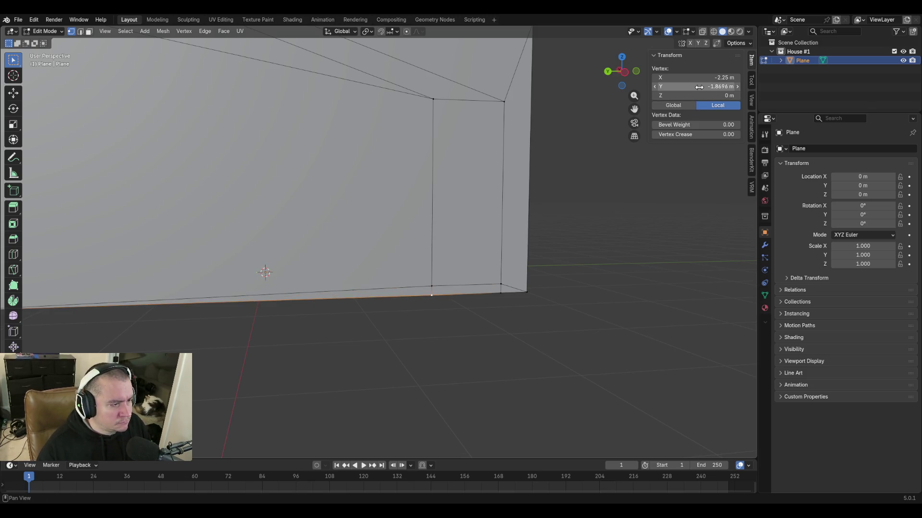
click(622, 282)
scroll(398, 245, down, 2)
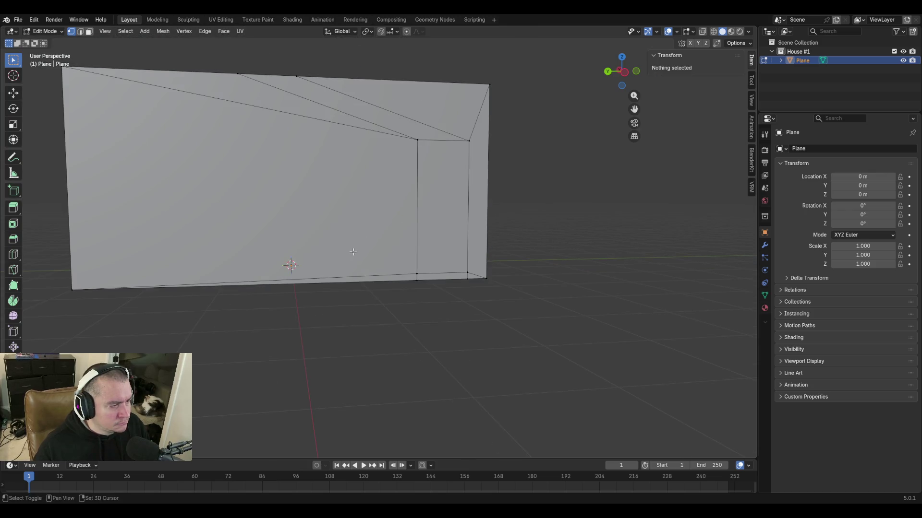
scroll(365, 288, down, 2)
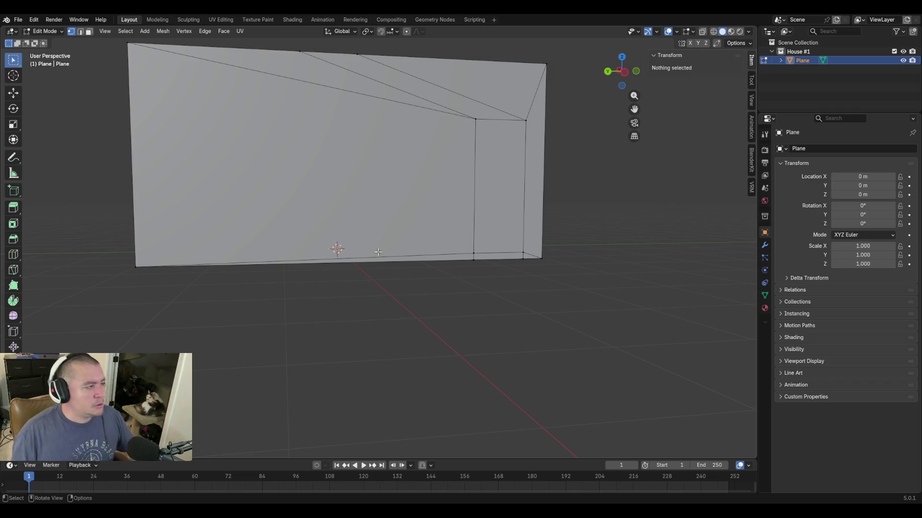
scroll(398, 199, down, 1)
Merge the top-edge vertex into the roof corner vertex using Merge At Last.
middle_drag(398, 199, 395, 202)
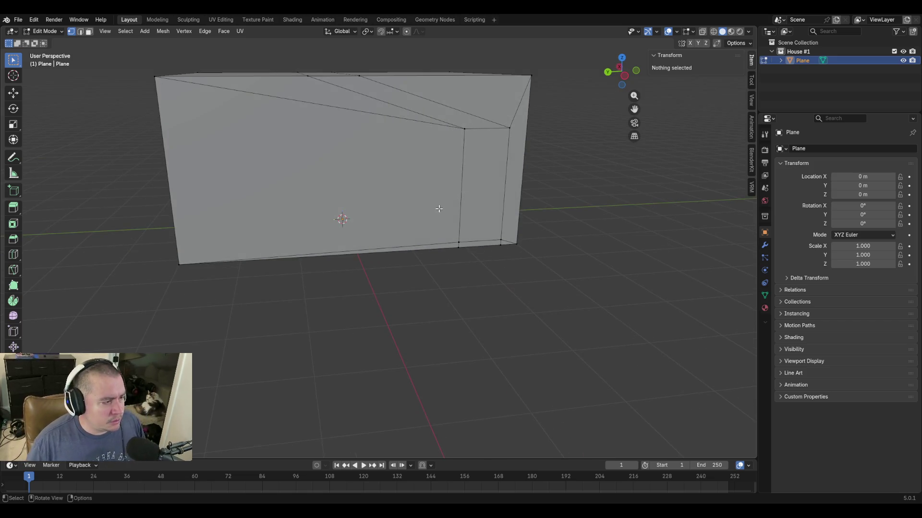
middle_drag(424, 199, 379, 223)
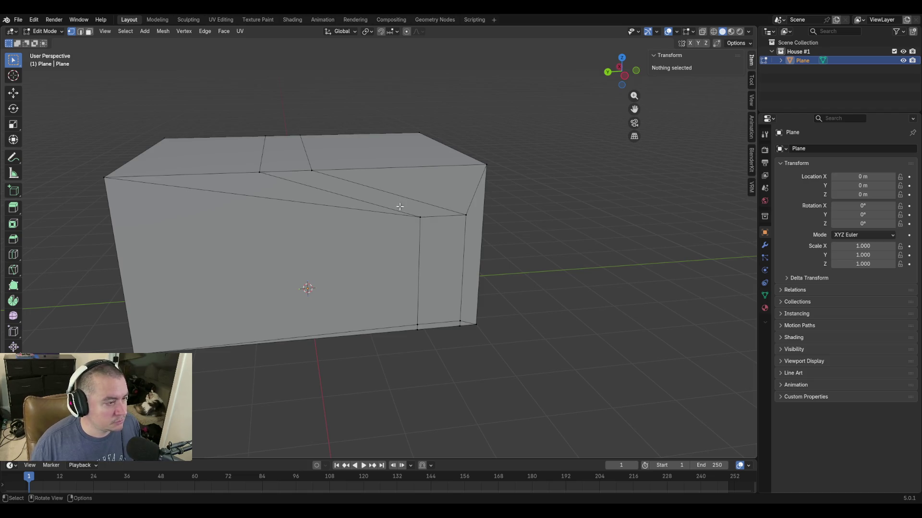
click(461, 216)
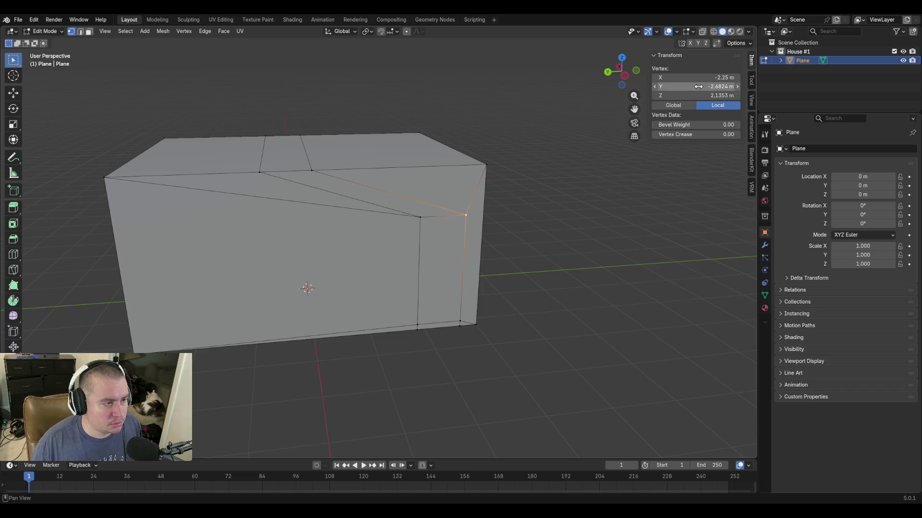
click(310, 169)
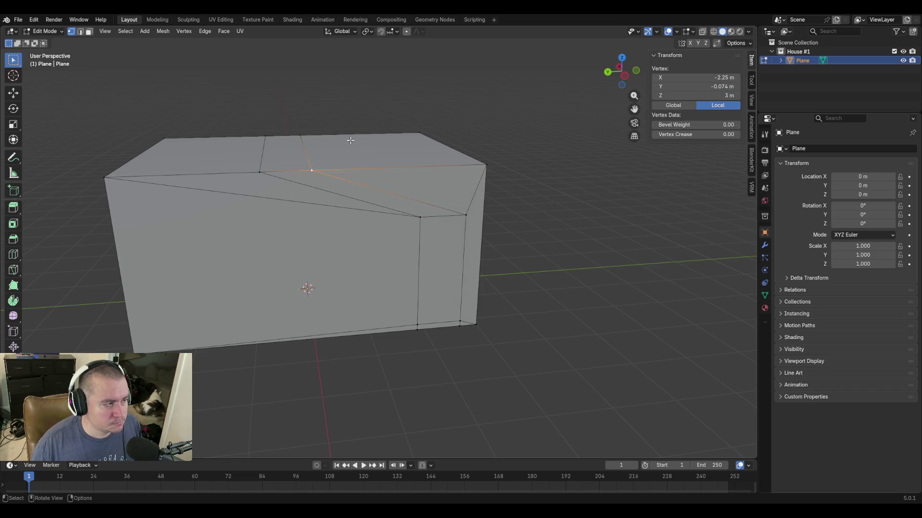
mouse_move(310, 169)
middle_down()
mouse_move(473, 161)
mouse_move(431, 192)
mouse_move(417, 217)
middle_up()
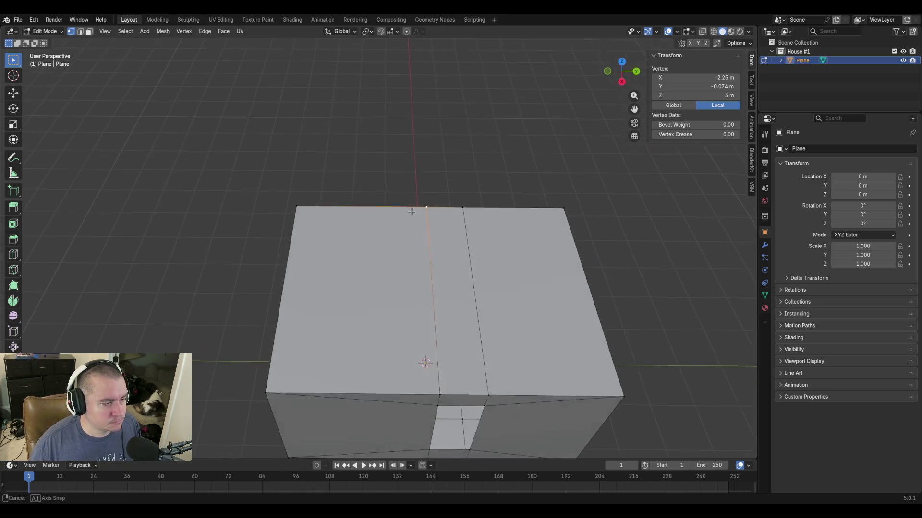
shift+click(296, 208)
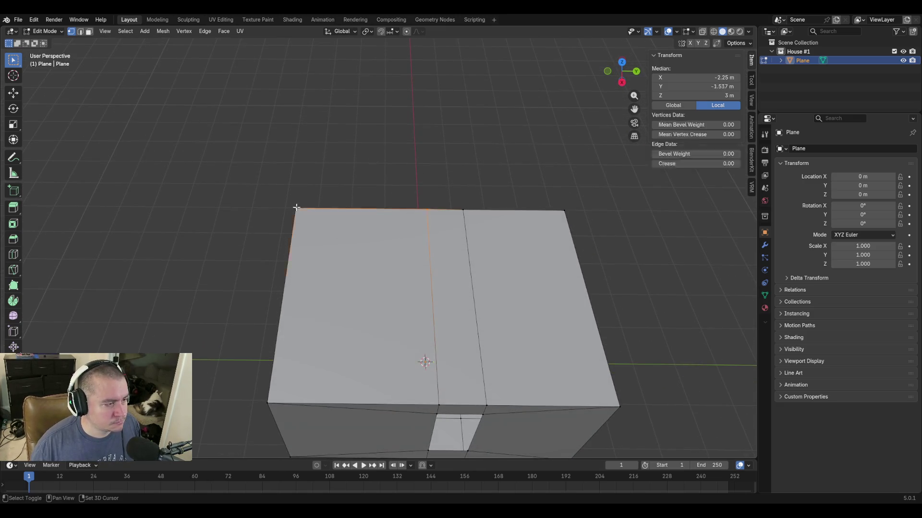
key(m)
click(324, 153)
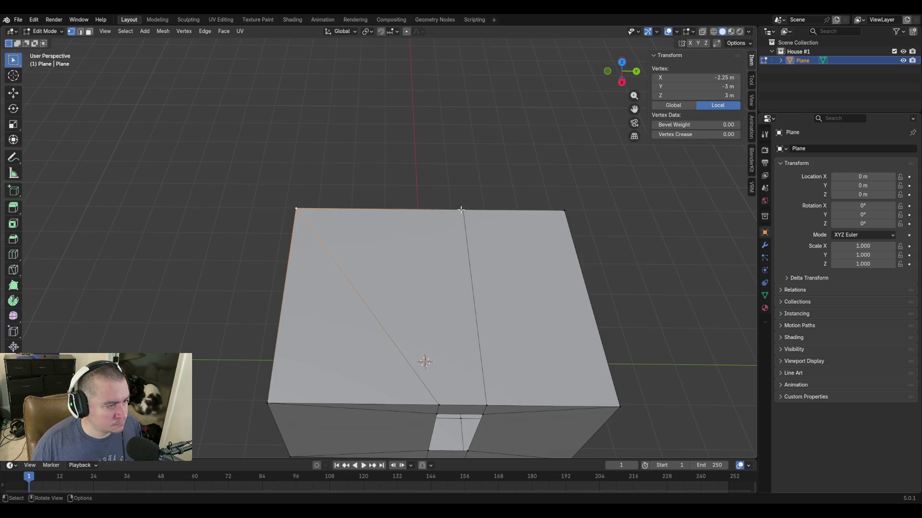
Merge the top-centre vertex into the corner too, leaving diagonal edges across the top face.
shift+middle_drag(529, 288, 446, 267)
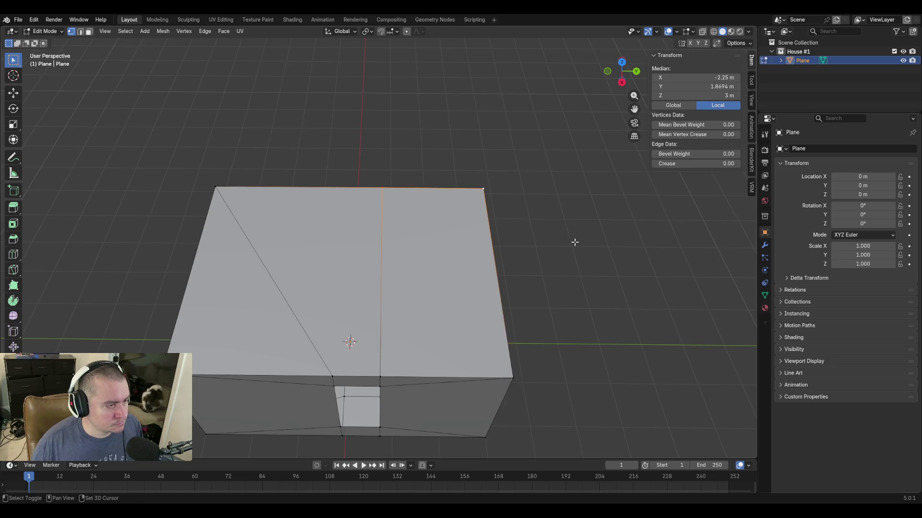
key(m)
click(566, 255)
mouse_move(557, 269)
middle_down()
mouse_move(513, 270)
mouse_move(358, 235)
mouse_move(491, 262)
mouse_move(436, 266)
middle_up()
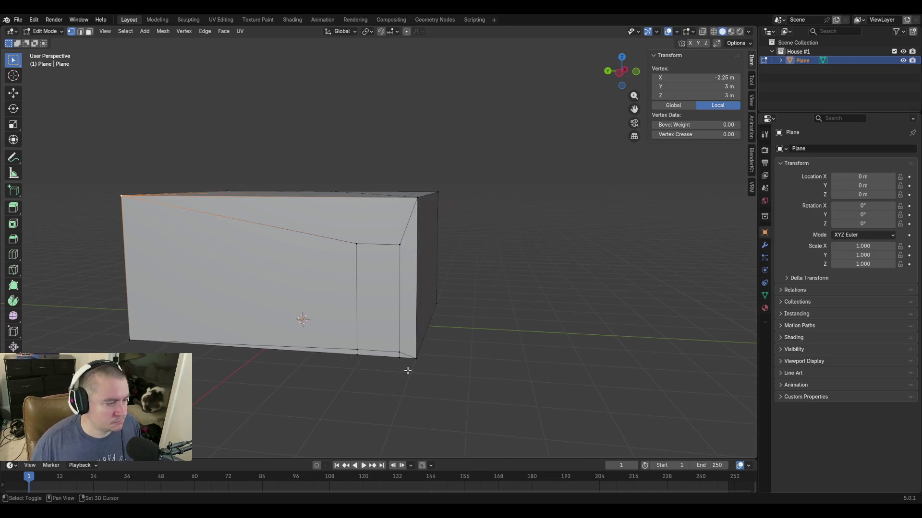
Delete only the side wall face in face-select mode, leaving an open hole.
middle_drag(408, 370, 424, 324)
scroll(421, 363, up, 2)
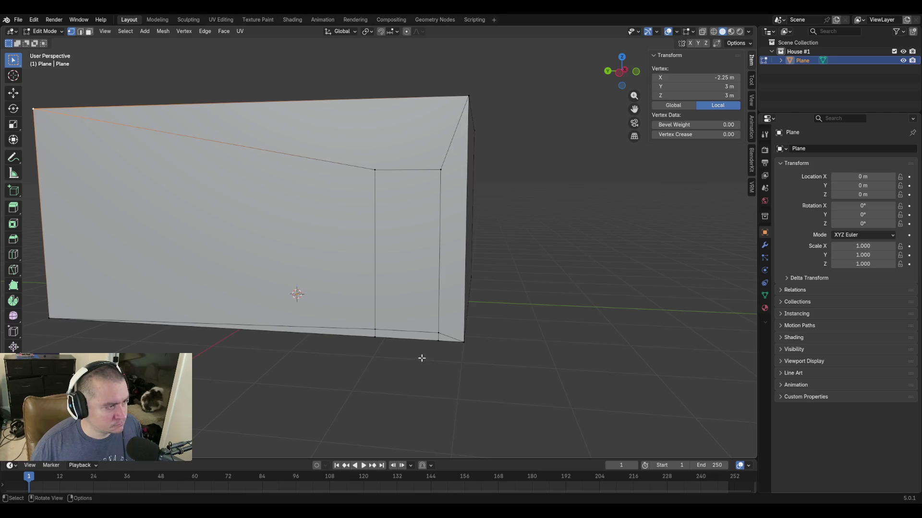
mouse_move(422, 356)
middle_down()
mouse_move(423, 312)
mouse_move(471, 303)
mouse_move(389, 280)
middle_up()
key(3)
click(387, 277)
key(x)
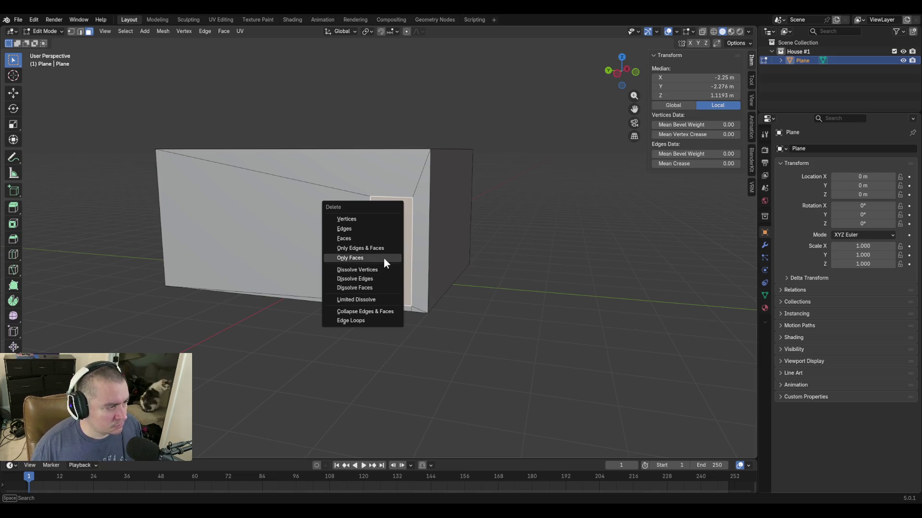
click(384, 258)
Delete only the back face as well, then return to vertex select.
mouse_move(376, 284)
middle_down()
mouse_move(391, 284)
mouse_move(392, 273)
mouse_move(384, 278)
middle_up()
click(286, 301)
key(x)
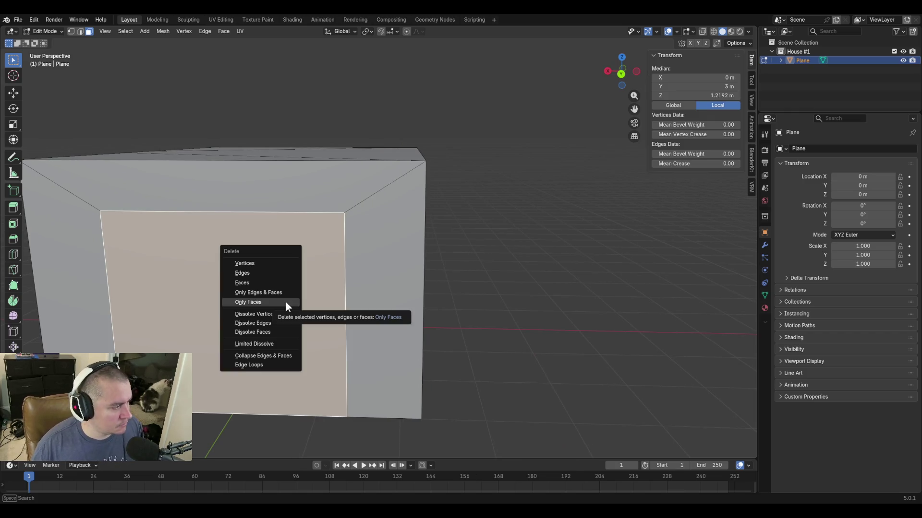
click(285, 301)
middle_drag(285, 301, 408, 342)
key(1)
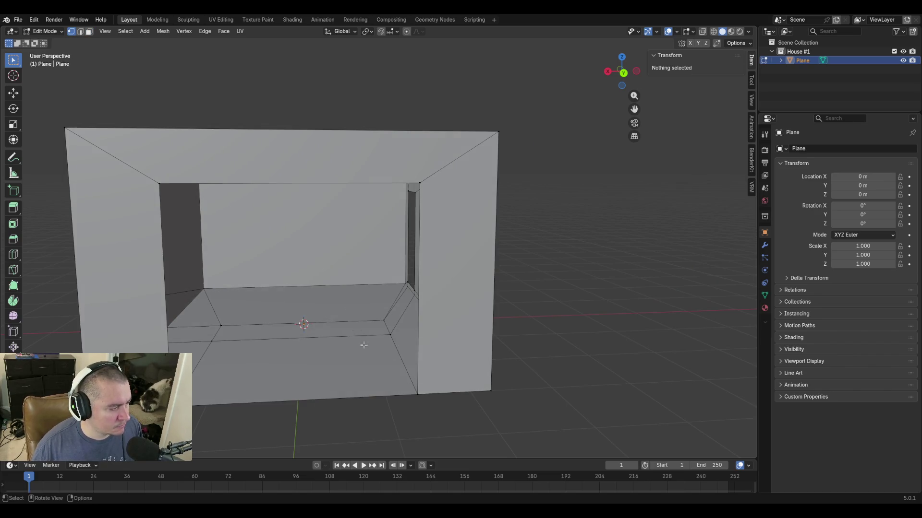
Walk to the floor corner and merge the two stray floor vertices At Last.
mouse_move(372, 345)
middle_down()
mouse_move(436, 397)
mouse_move(404, 375)
middle_up()
key(shift+grave)
key(w)
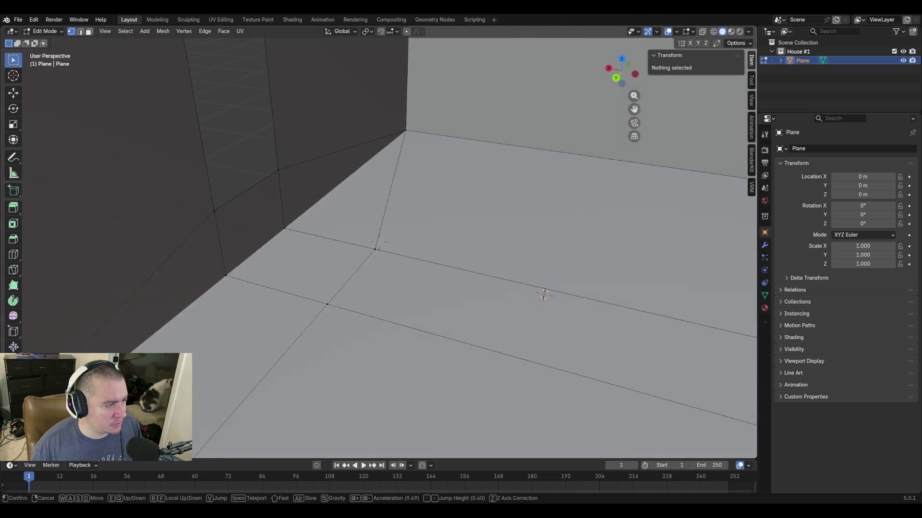
click(361, 242)
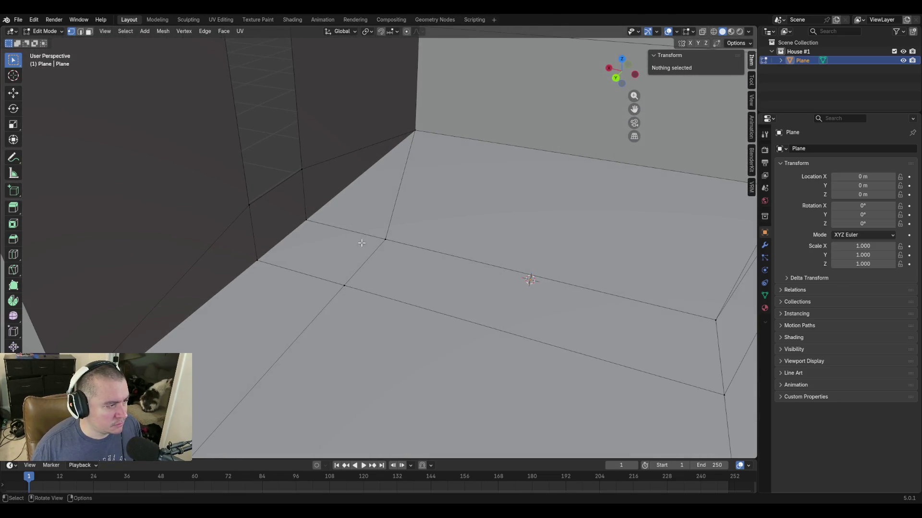
click(385, 239)
shift+click(307, 219)
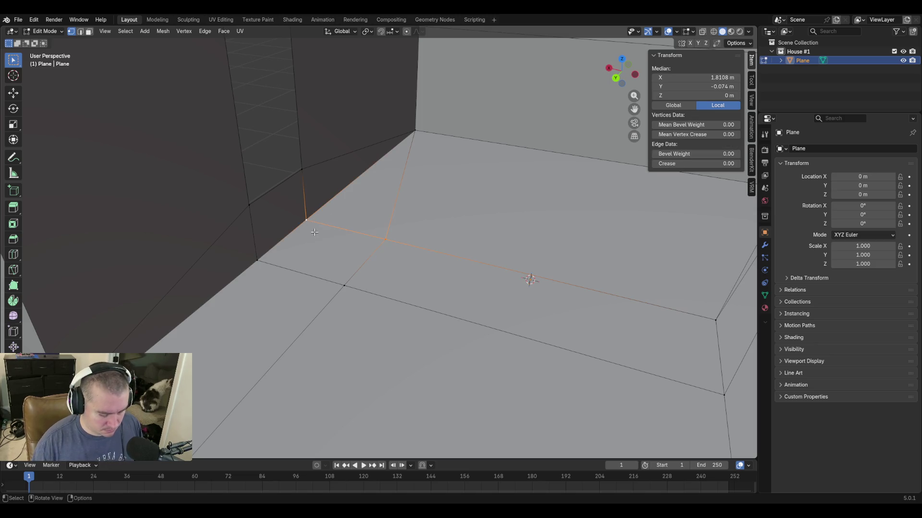
key(m)
click(314, 231)
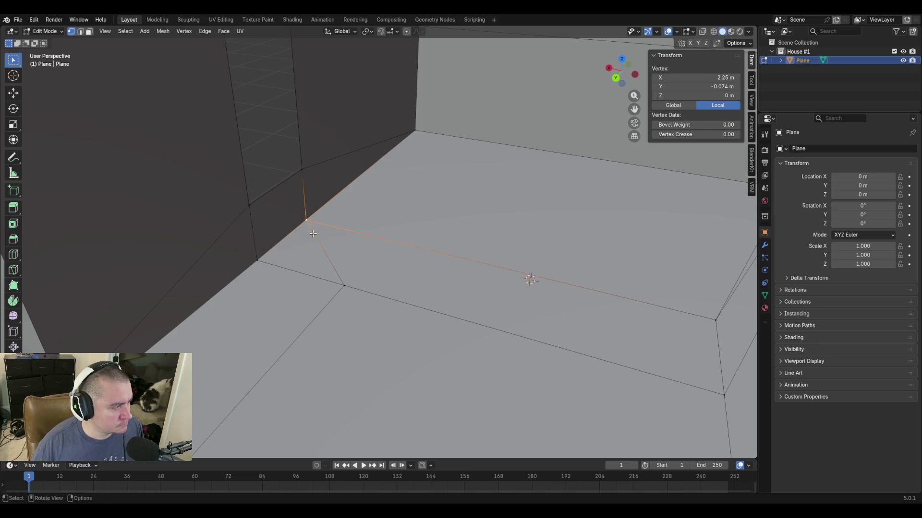
Merge the lower corner vertex into the top corner vertex At Last.
click(348, 284)
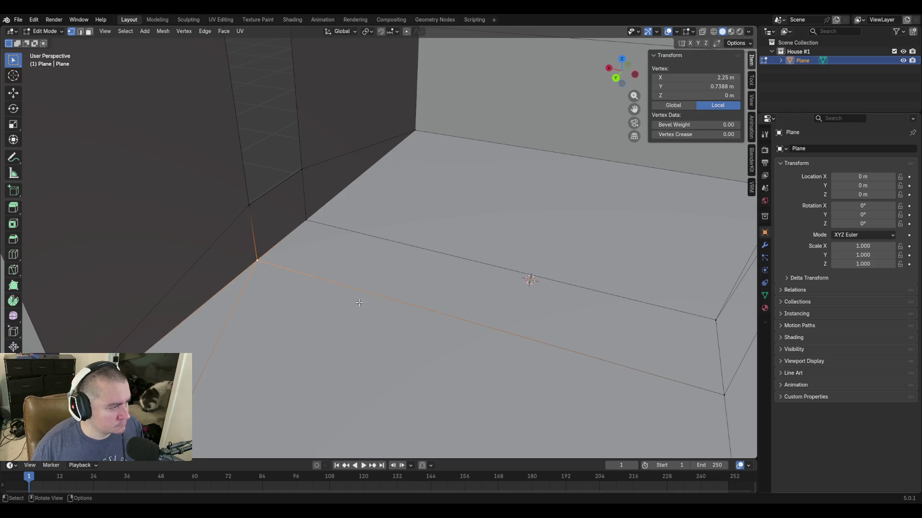
key(shift+grave)
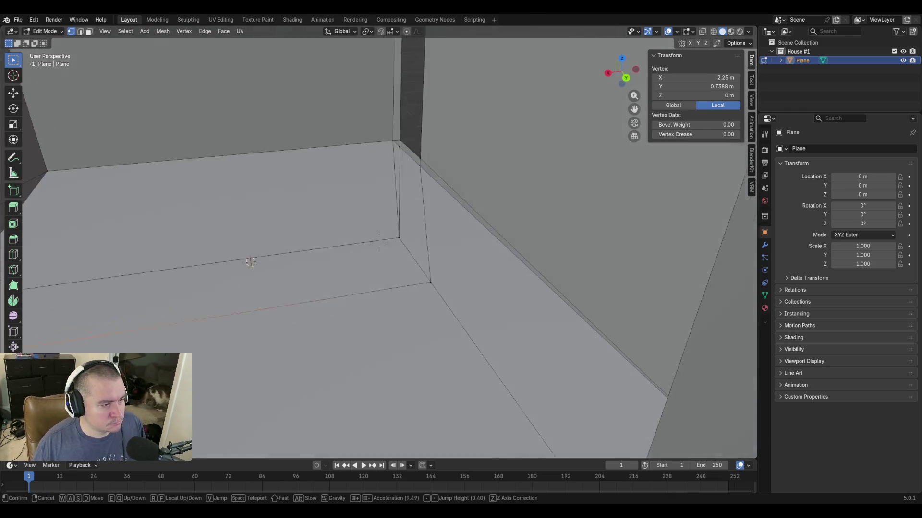
click(378, 242)
shift+click(412, 266)
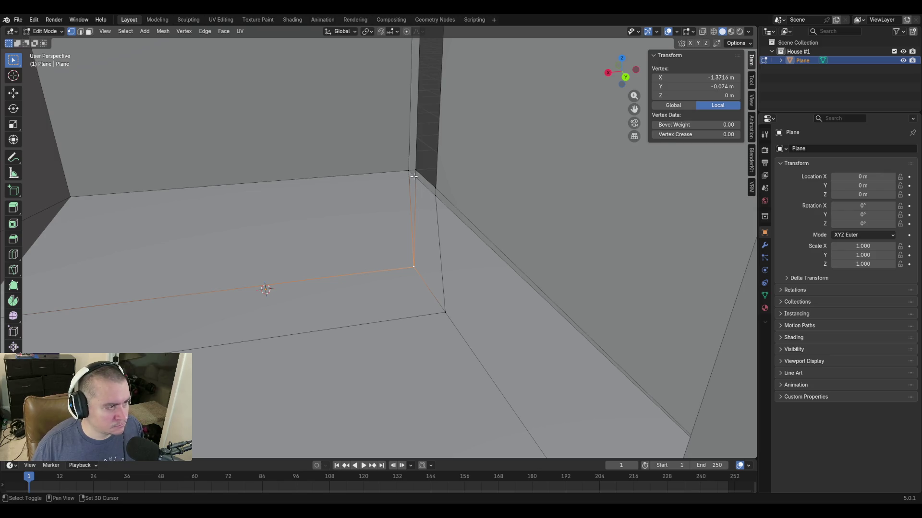
key(m)
click(505, 229)
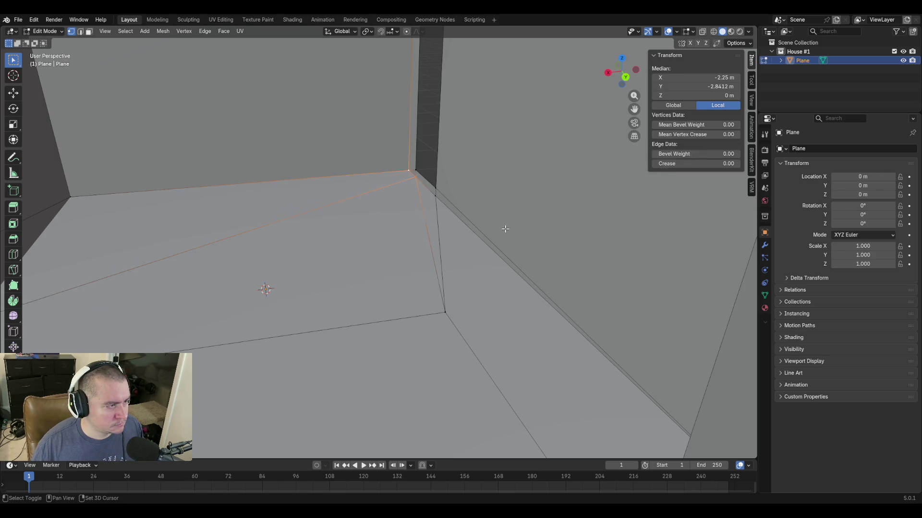
Walk through the interior to inspect the wall corner and floor vertices.
key(shift+grave)
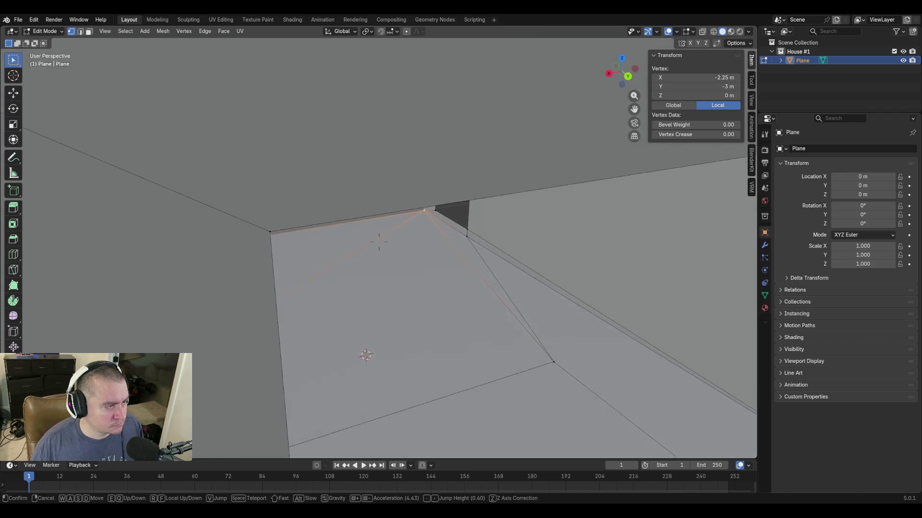
key(w)
scroll(379, 241, down, 3)
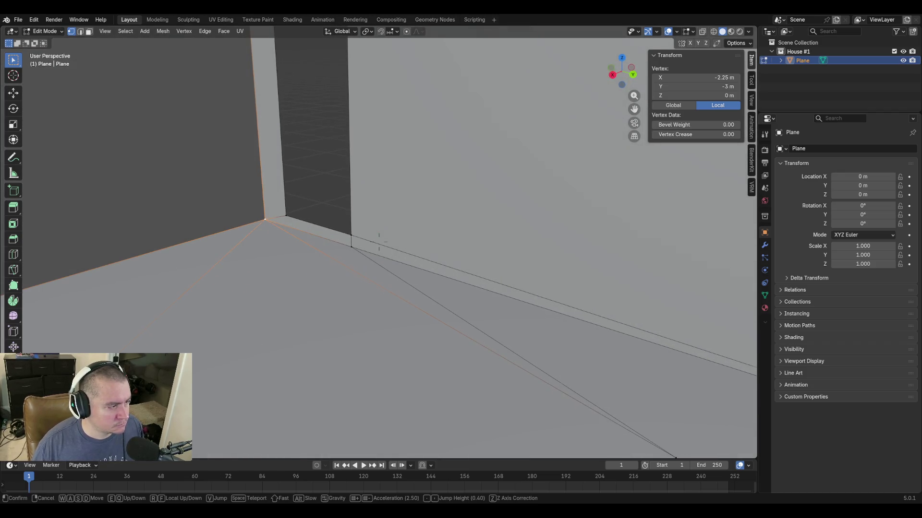
click(379, 241)
click(495, 313)
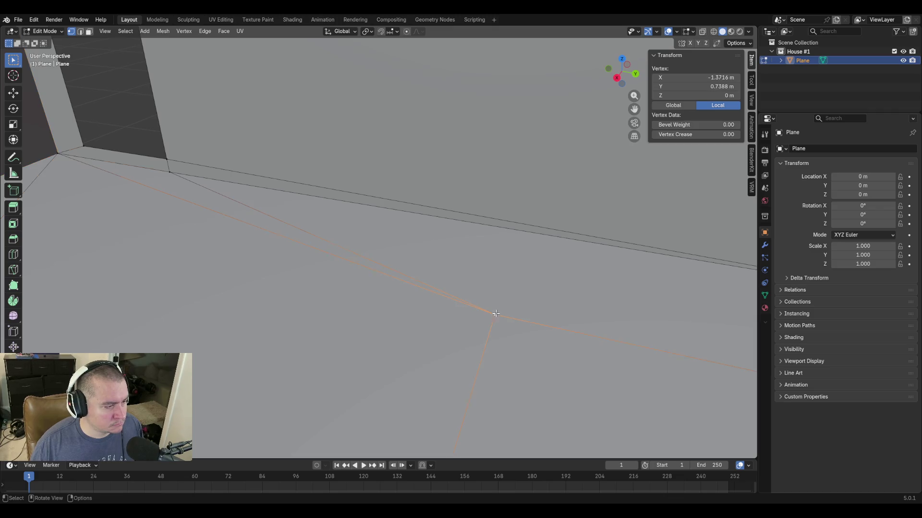
click(169, 172)
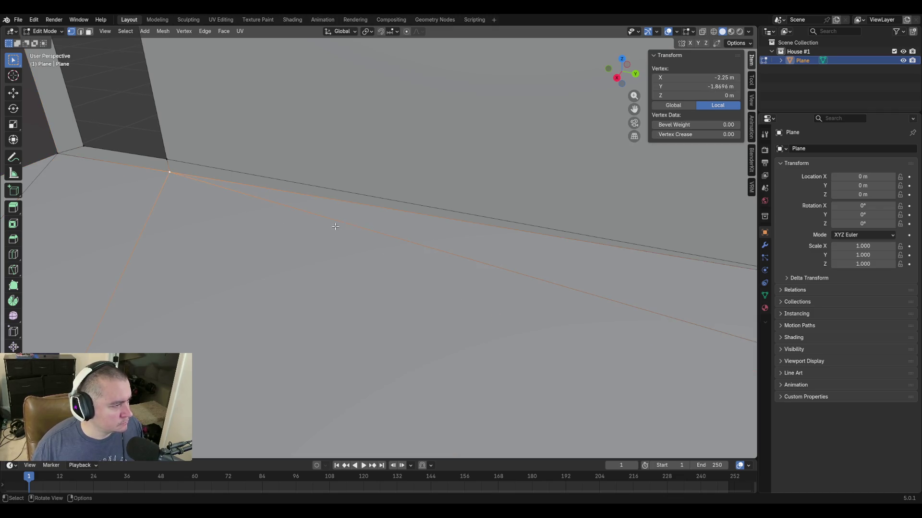
key(shift+grave)
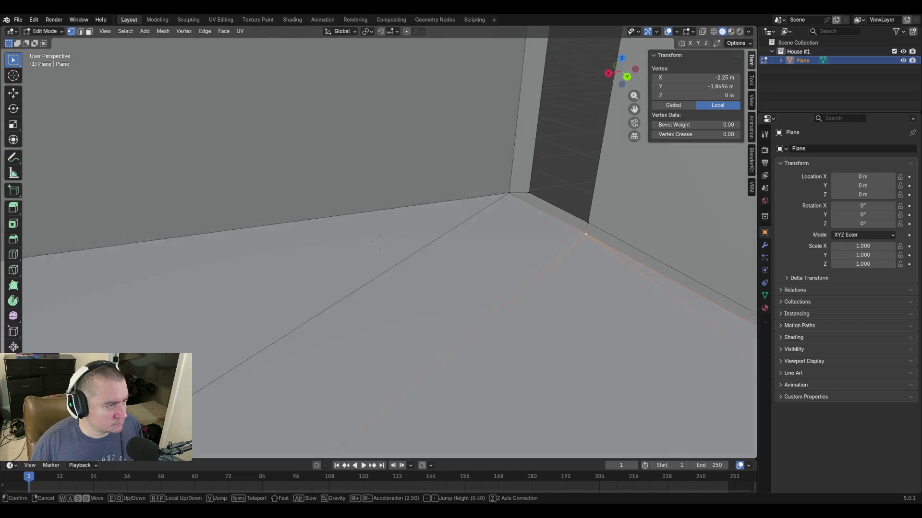
key(w)
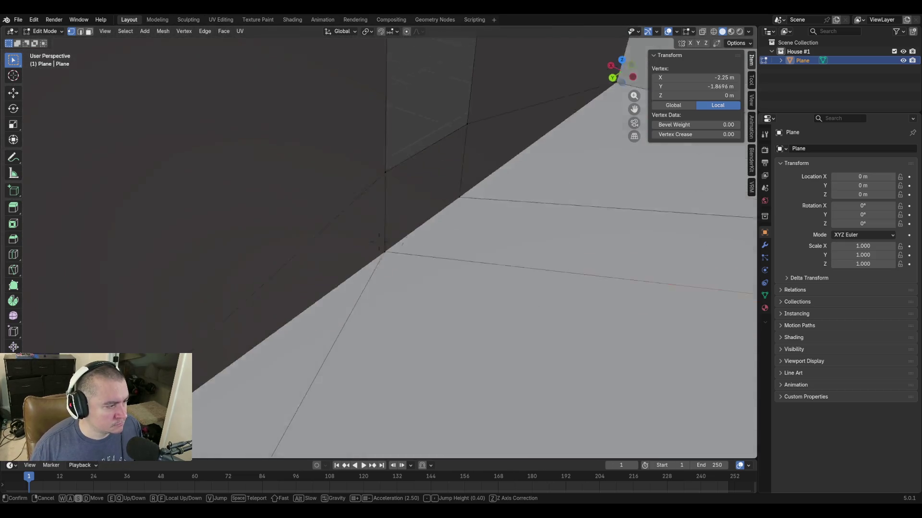
key(s)
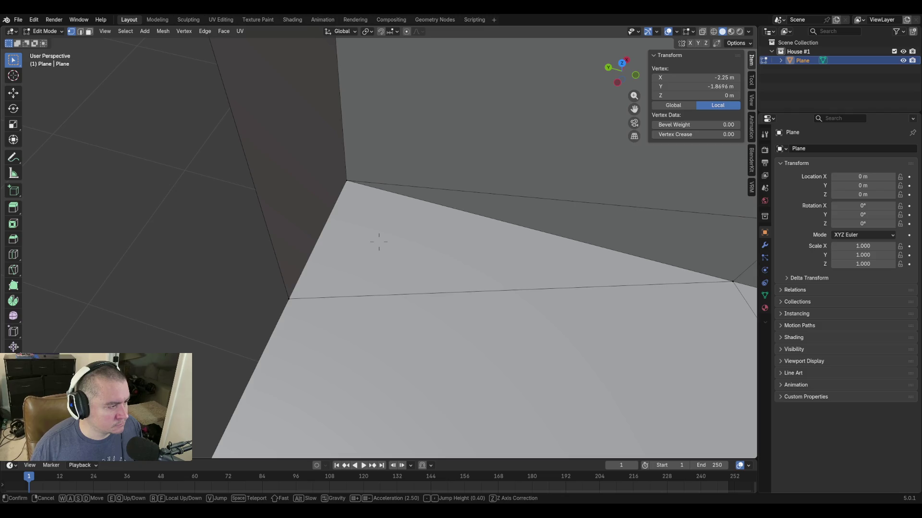
key(s)
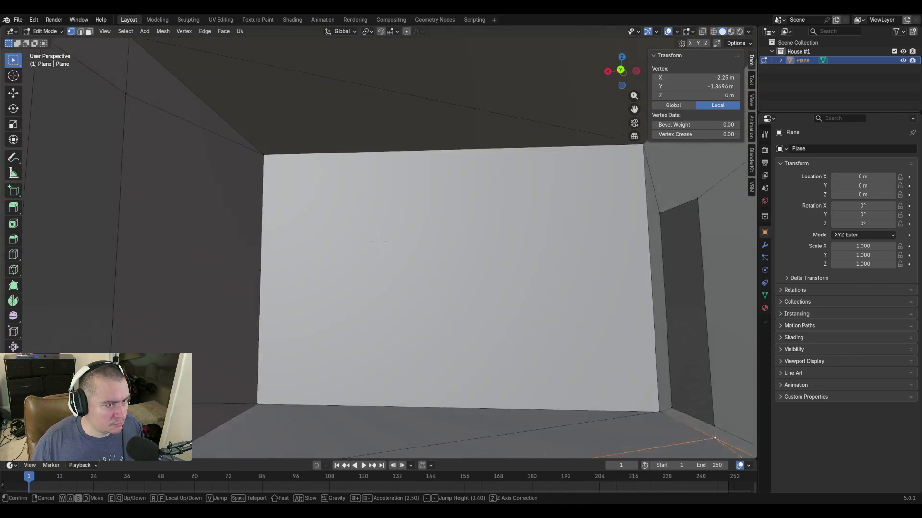
key(s)
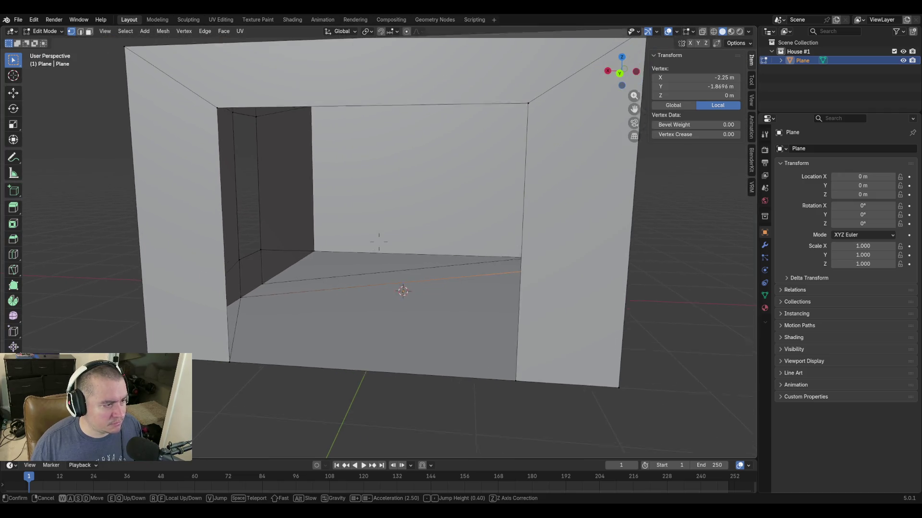
key(w)
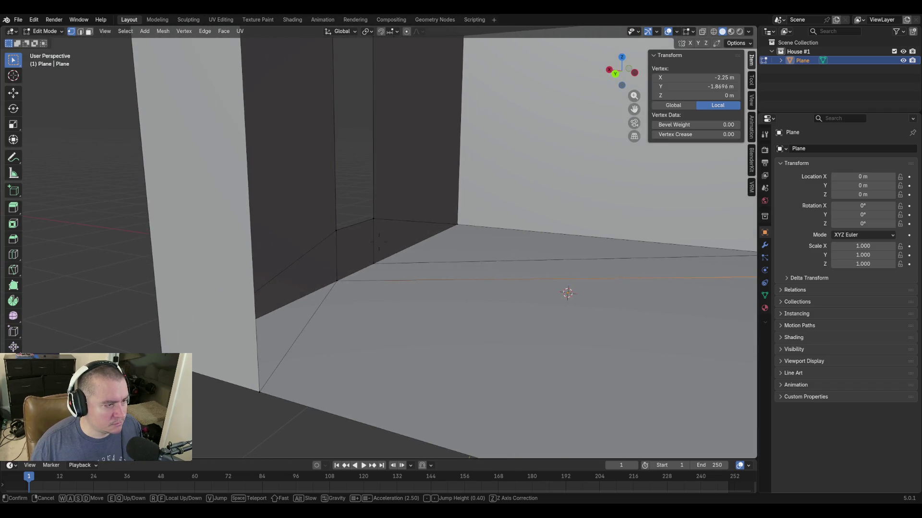
click(333, 208)
Save the file as blockout.blend.
key(ctrl+s)
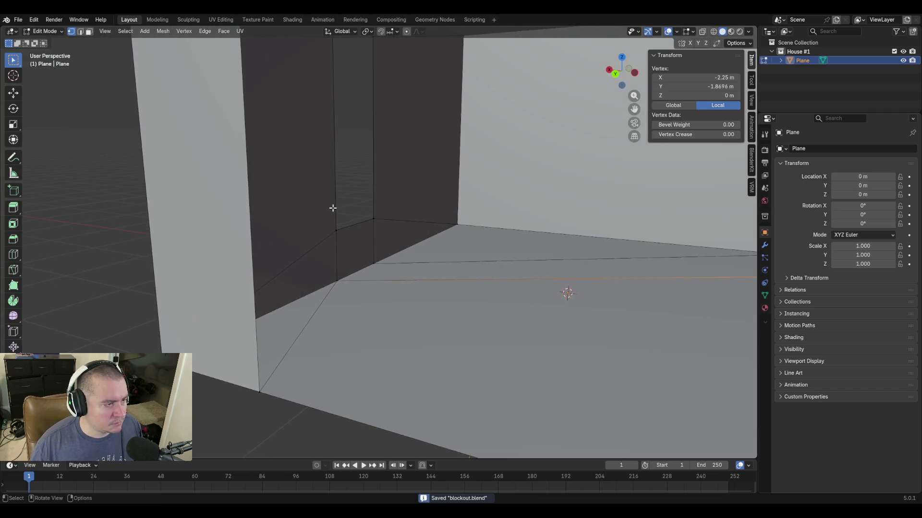
key(shift+grave)
key(s)
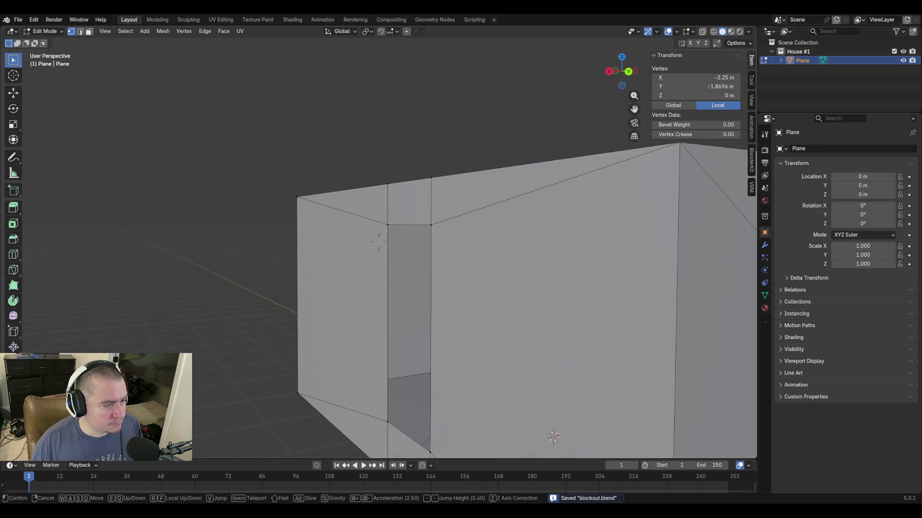
Select the doorway's frame edges in edge-select mode.
click(380, 243)
key(2)
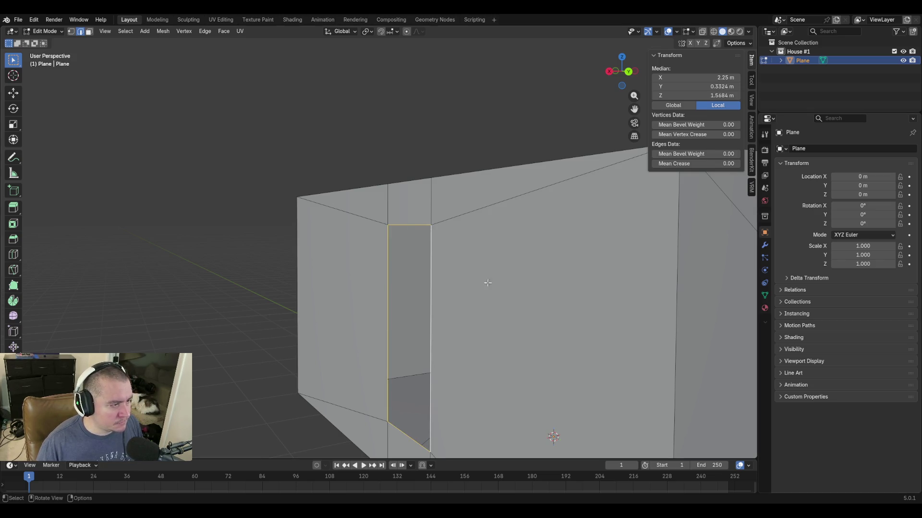
Move the doorway frame 0.127 m along X to X 2.377 m and walk up to check it.
key(g)
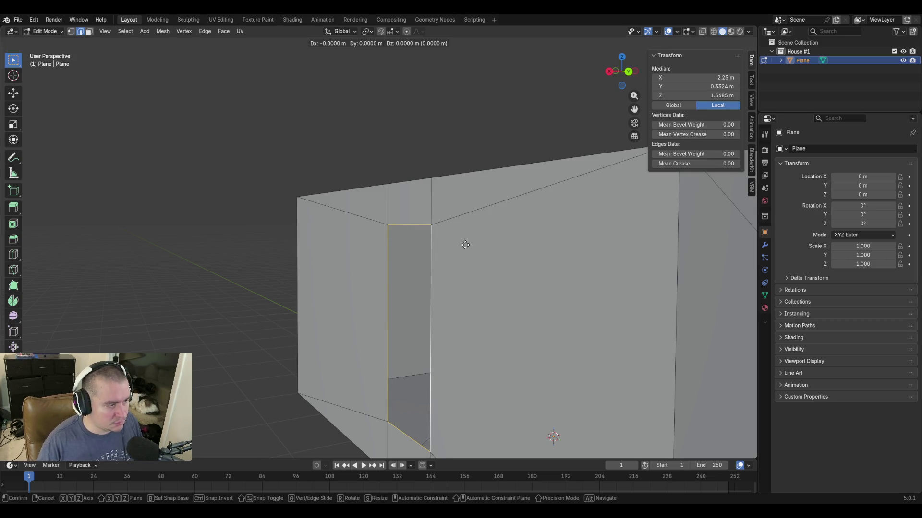
key(x)
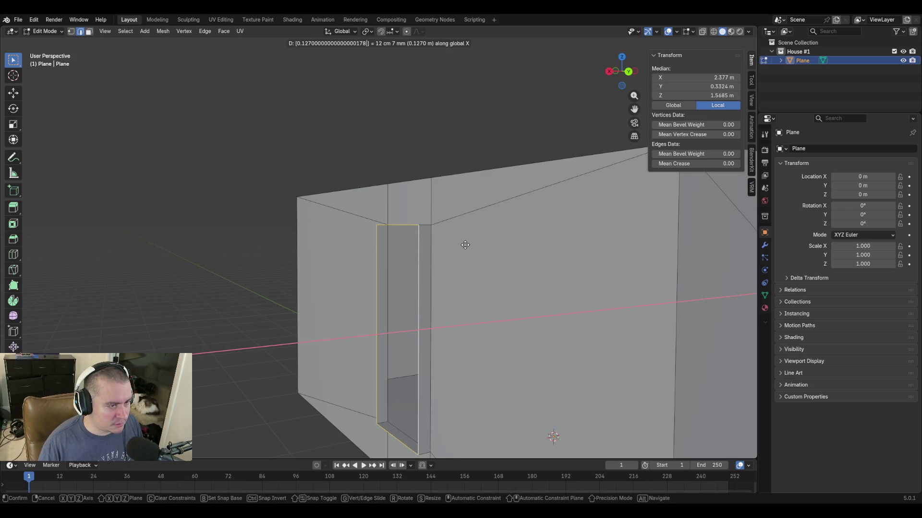
click(435, 221)
scroll(434, 222, down, 5)
key(shift+grave)
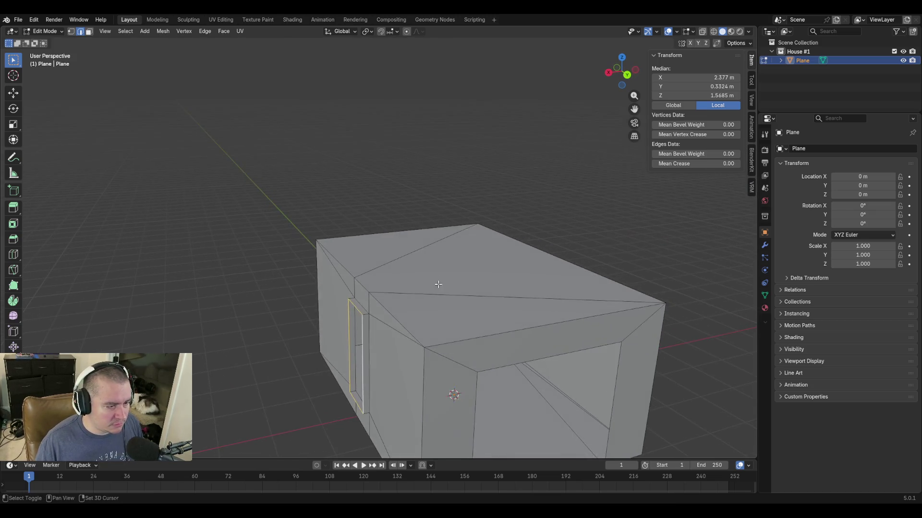
key(w)
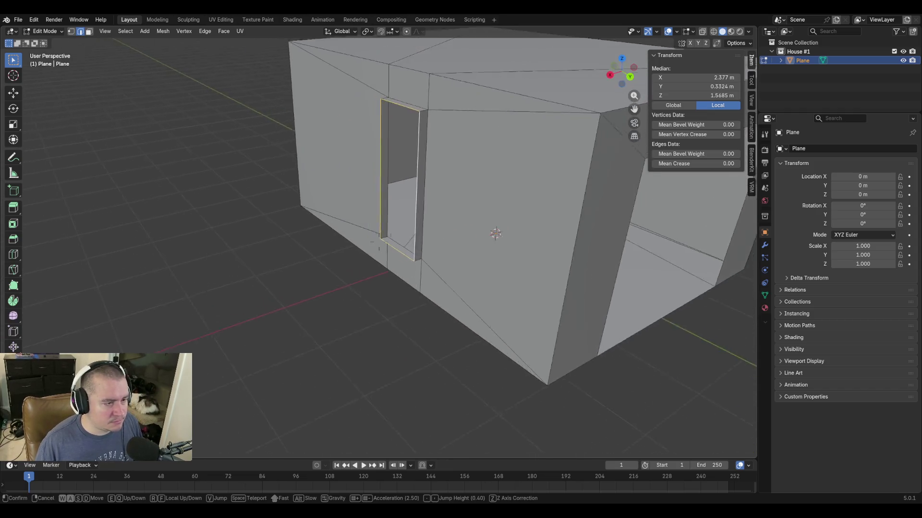
click(443, 284)
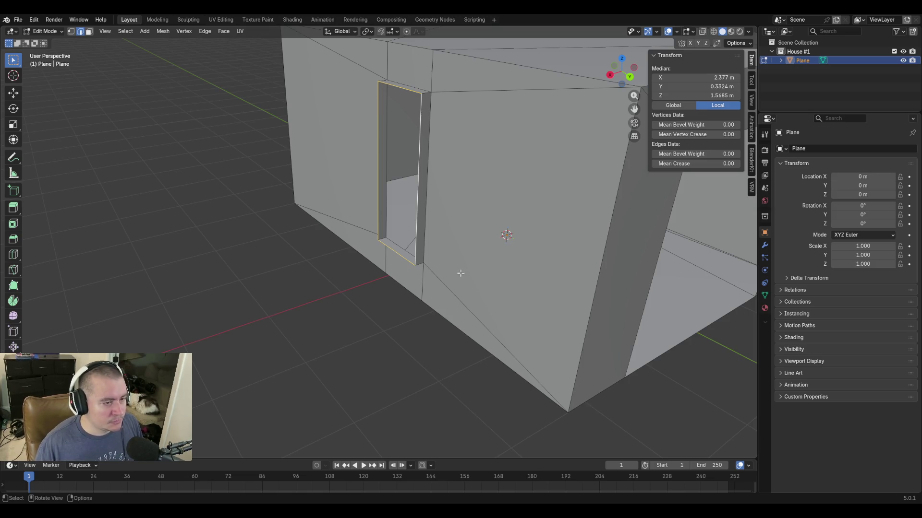
mouse_move(449, 261)
middle_down()
mouse_move(482, 262)
mouse_move(471, 224)
middle_up()
Select the vertical door edge and wall corner edge for the next Y move.
click(378, 135)
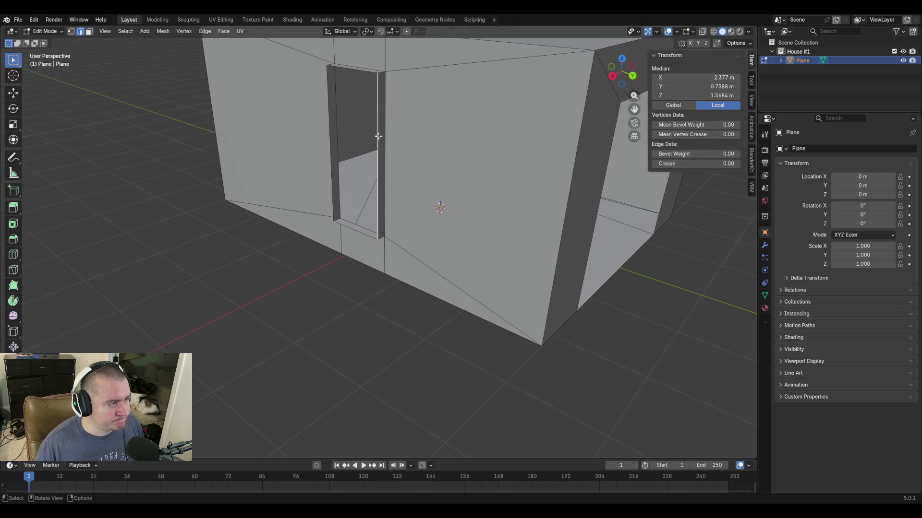
click(569, 185)
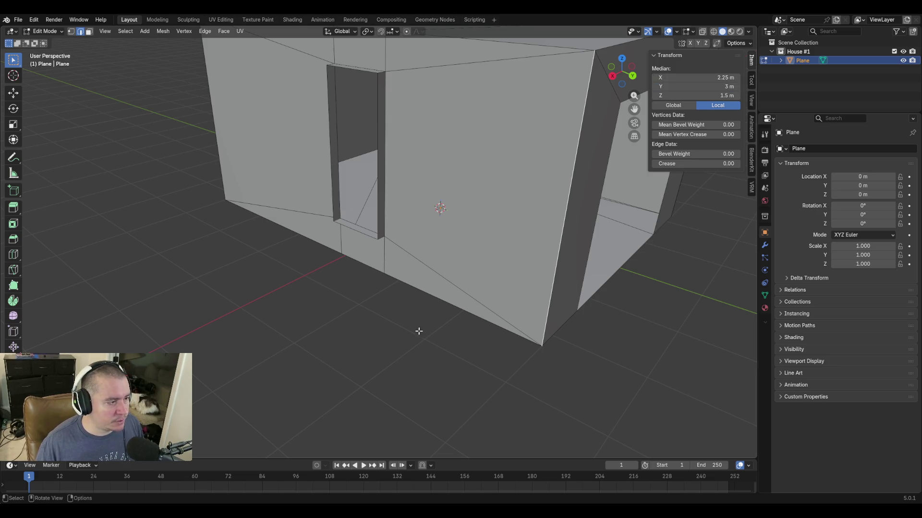
click(382, 198)
Slide the edge right of the doorway along Y and set its Median Y to 3 m.
key(g)
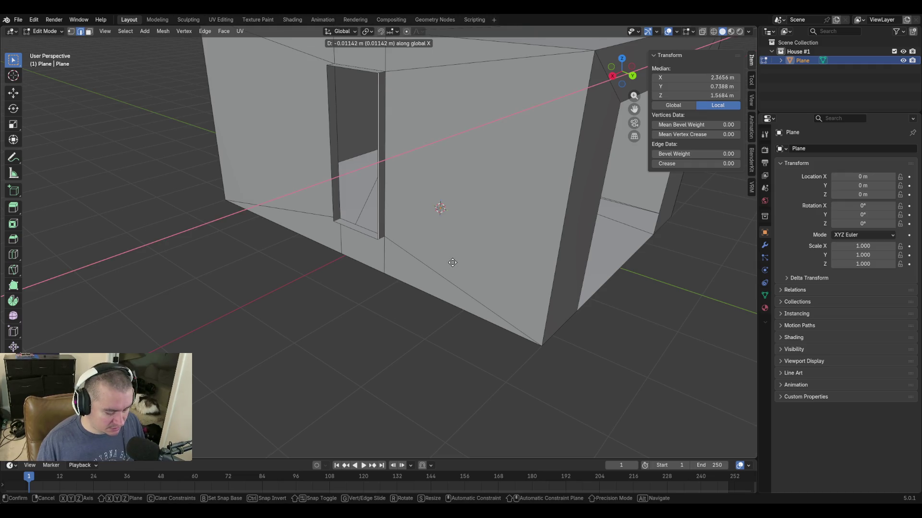
key(y)
click(495, 277)
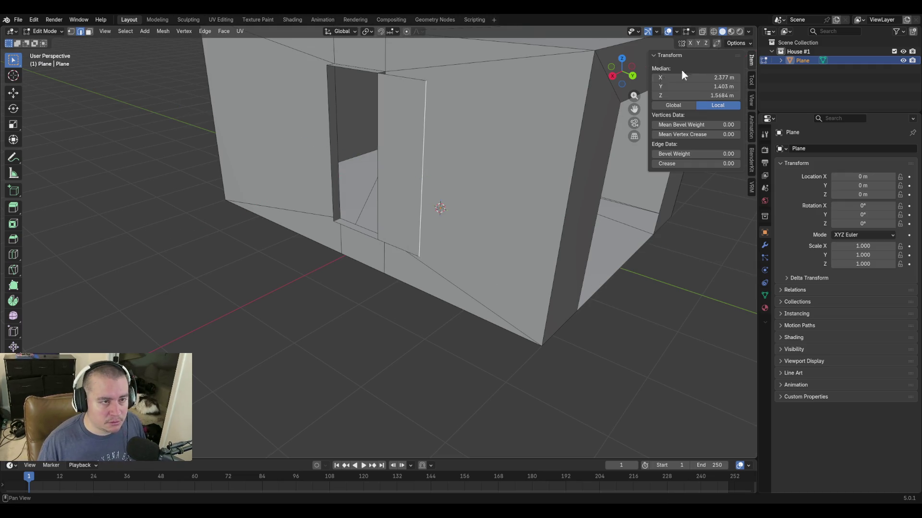
click(704, 89)
text(3)
key(Return)
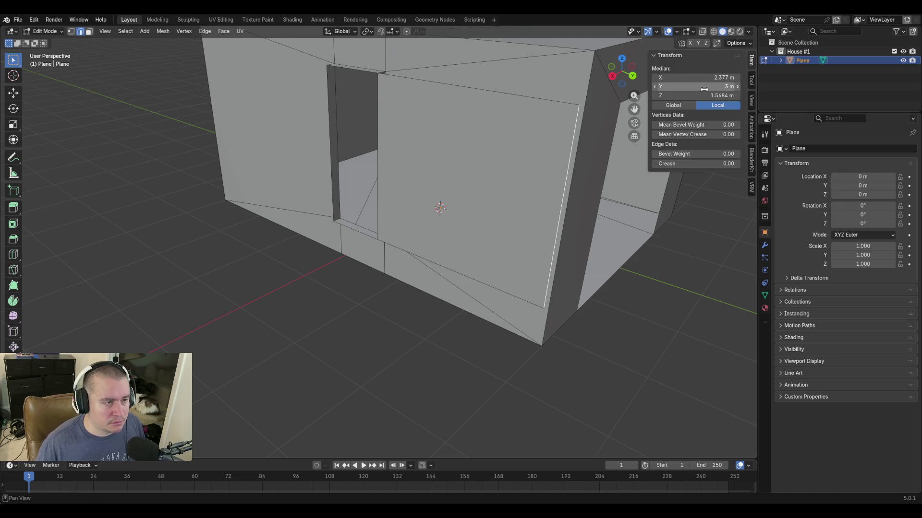
scroll(436, 217, down, 4)
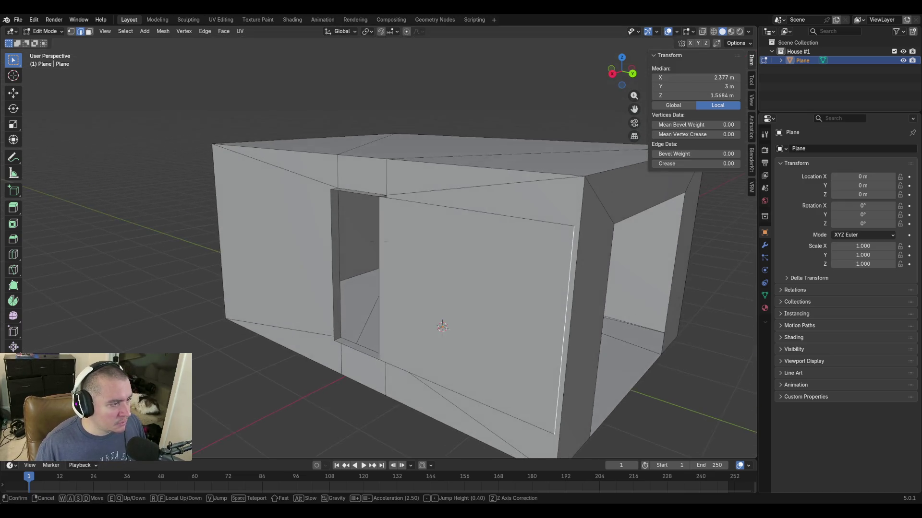
scroll(422, 208, up, 2)
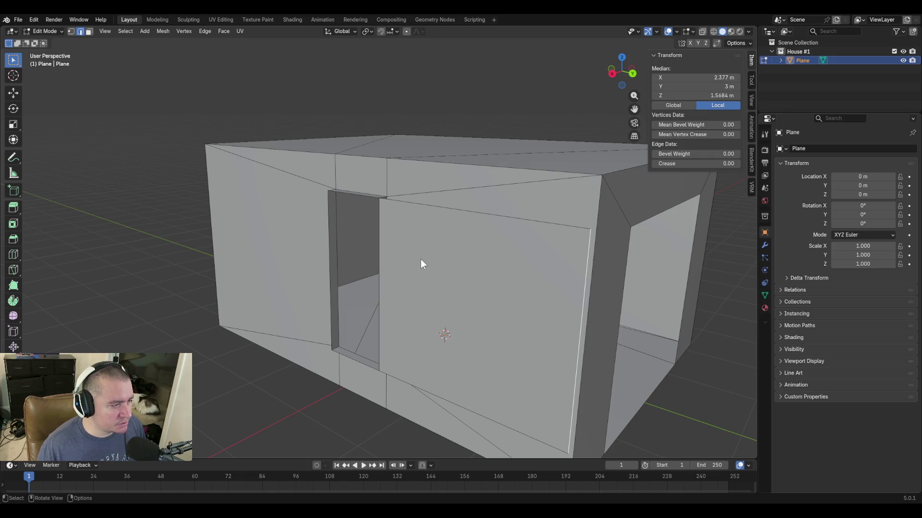
click(330, 210)
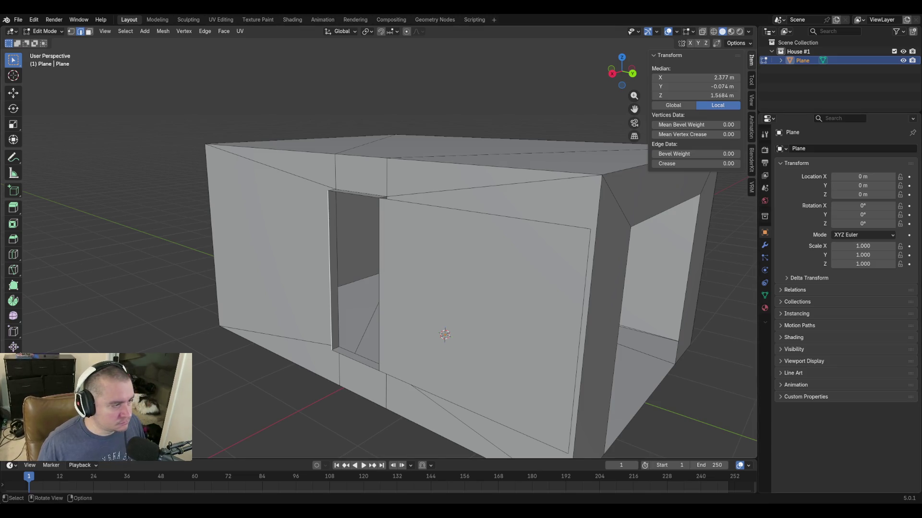
click(260, 419)
Shift the doorway's left edge by y-0.3048 (one foot) along Y.
click(349, 297)
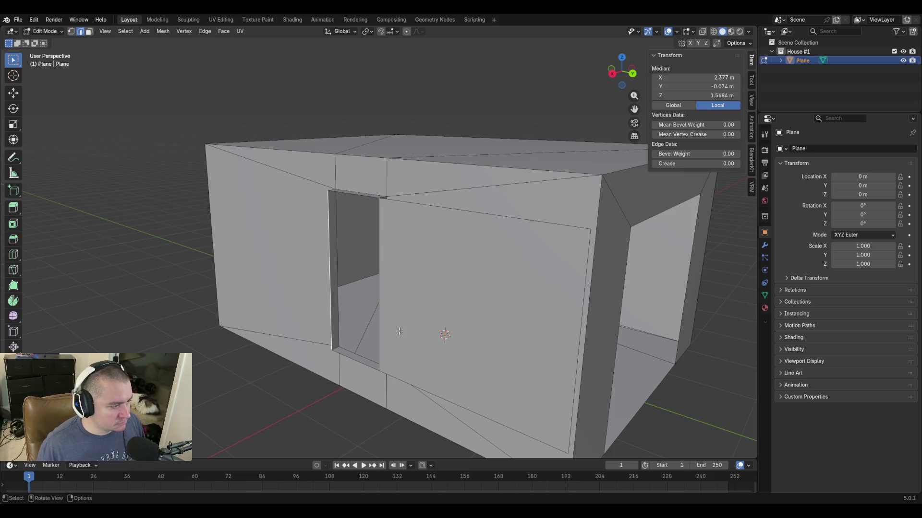
key(g)
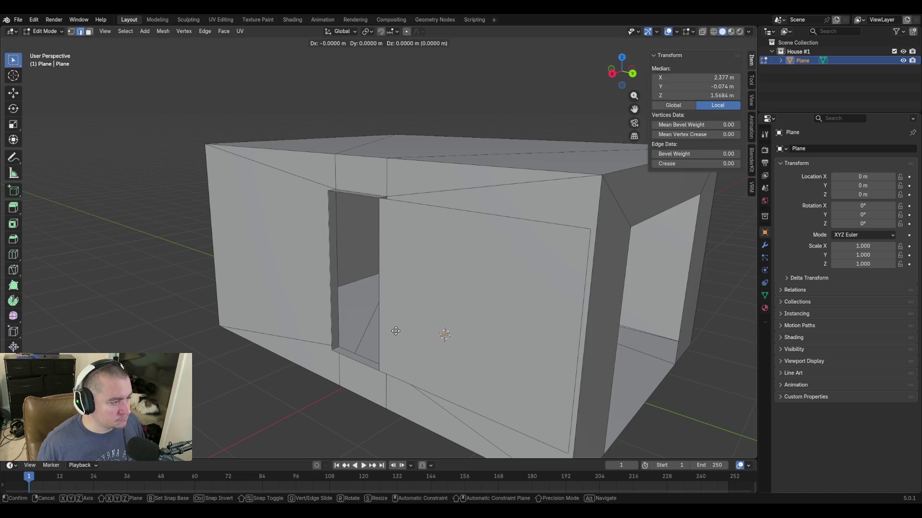
text(y)
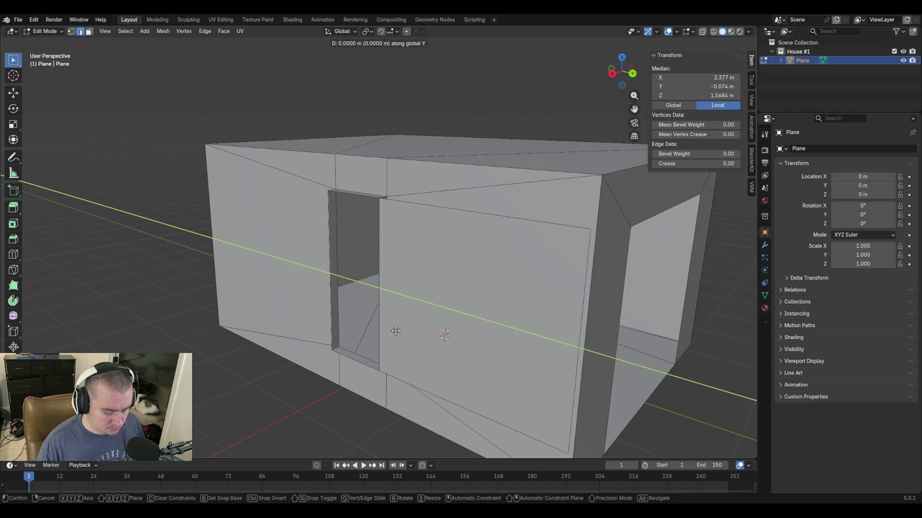
text(-0.3048)
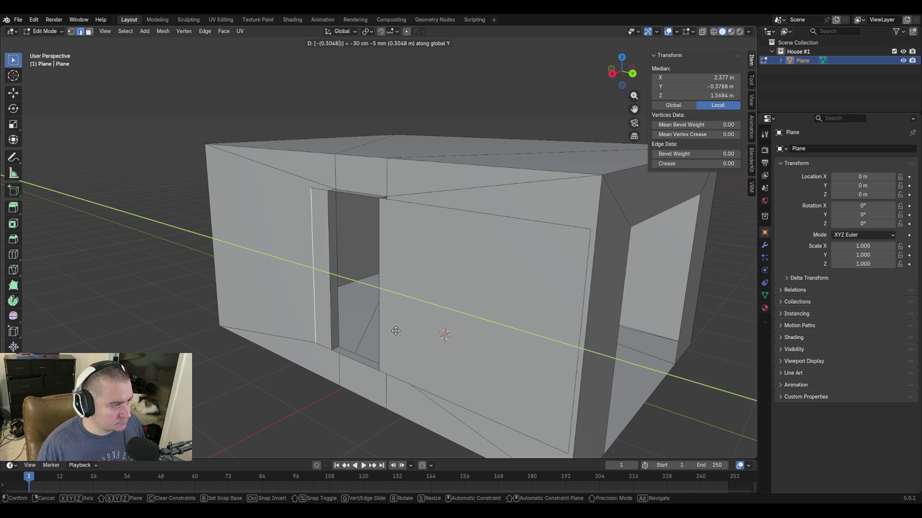
key(Return)
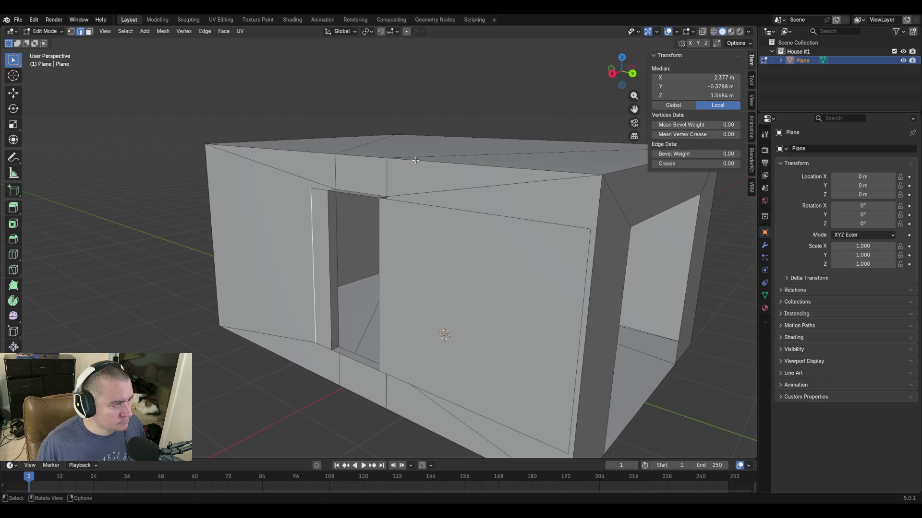
Raise the door-top edge run and set its Median Z to 3 m, flush with the wall top.
click(415, 159)
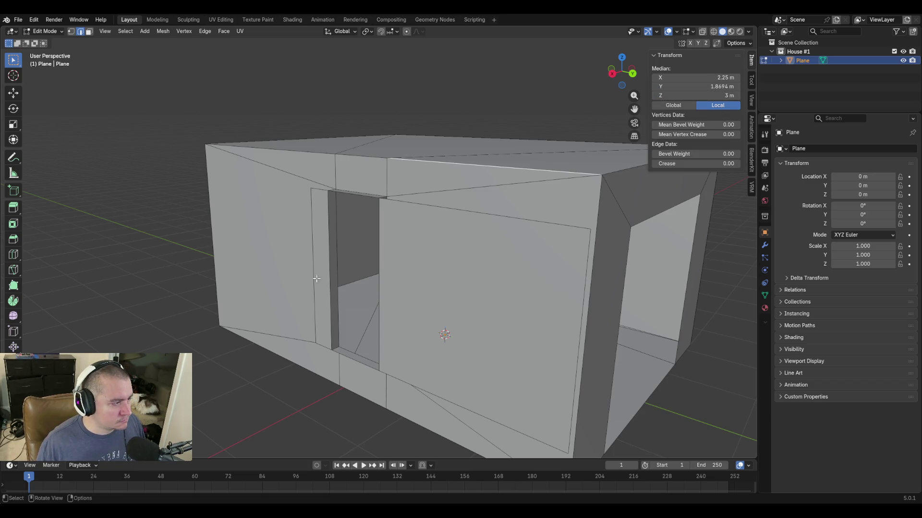
alt+click(398, 203)
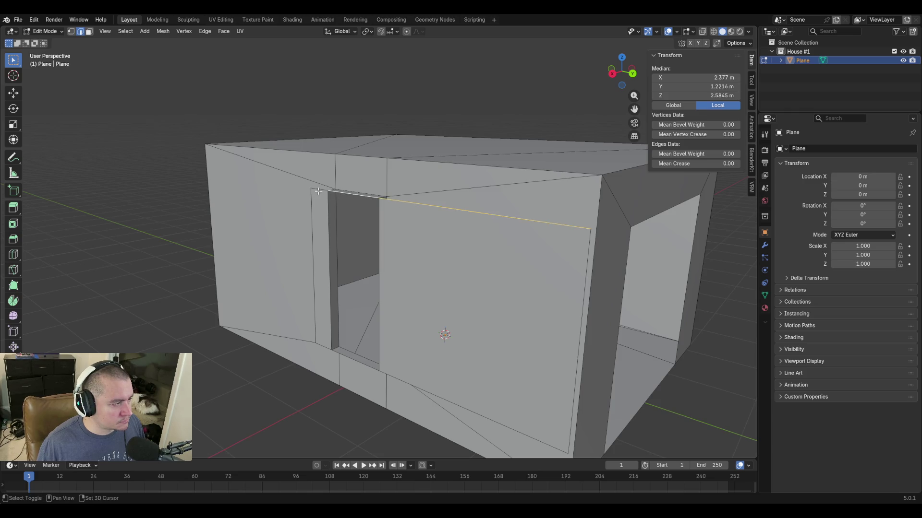
key(g)
key(z)
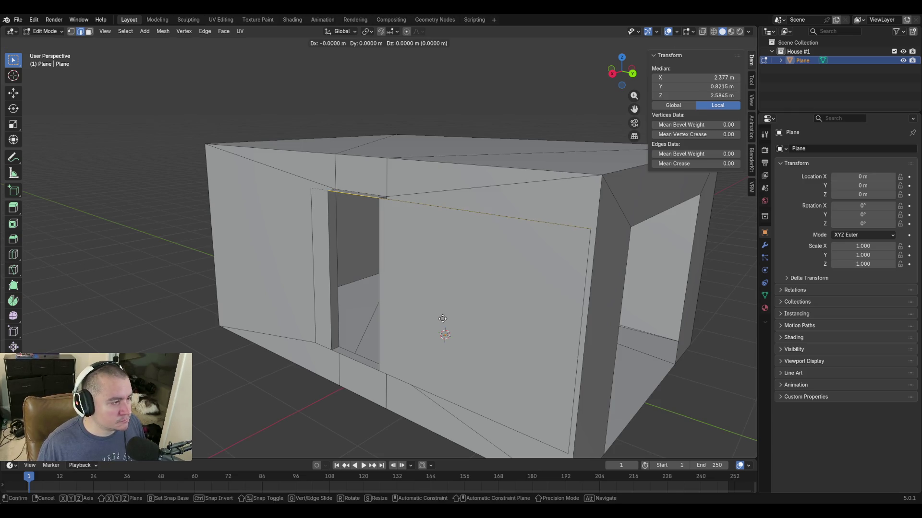
click(442, 292)
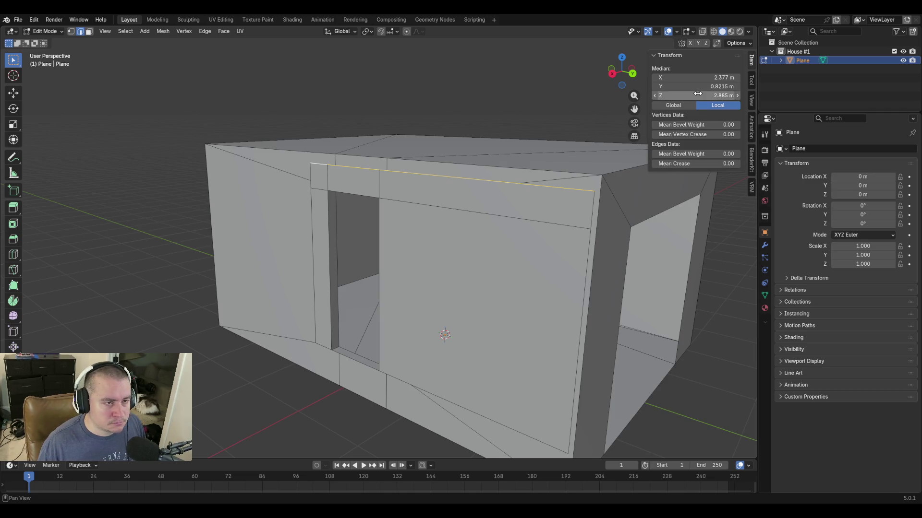
click(697, 96)
text(3)
key(Return)
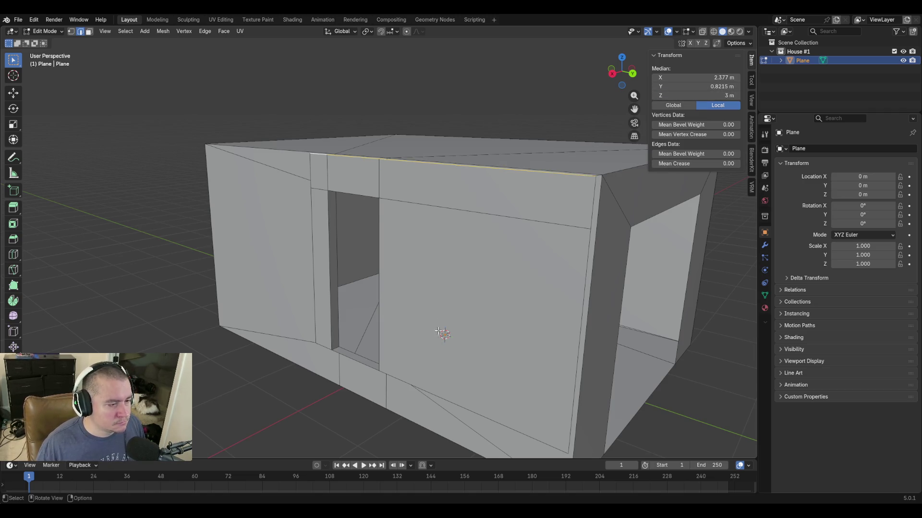
scroll(423, 309, down, 3)
middle_drag(422, 309, 449, 309)
scroll(418, 313, up, 5)
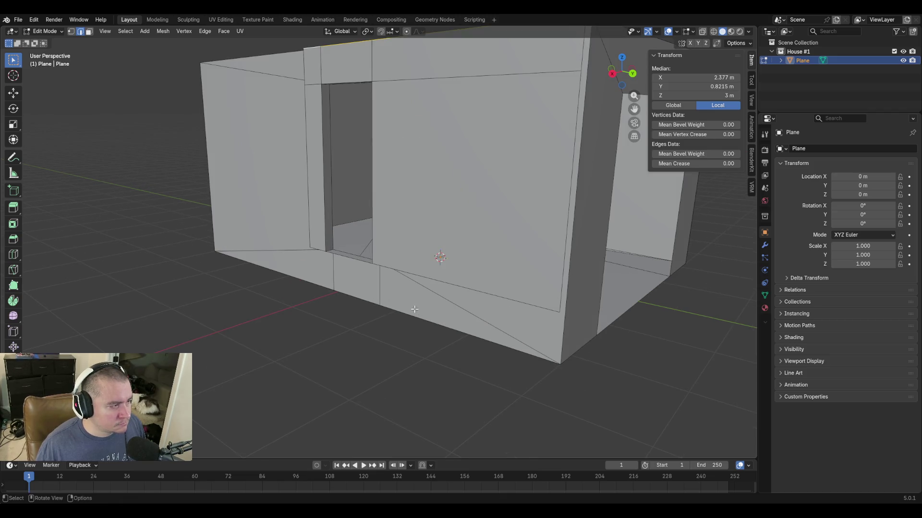
click(419, 276)
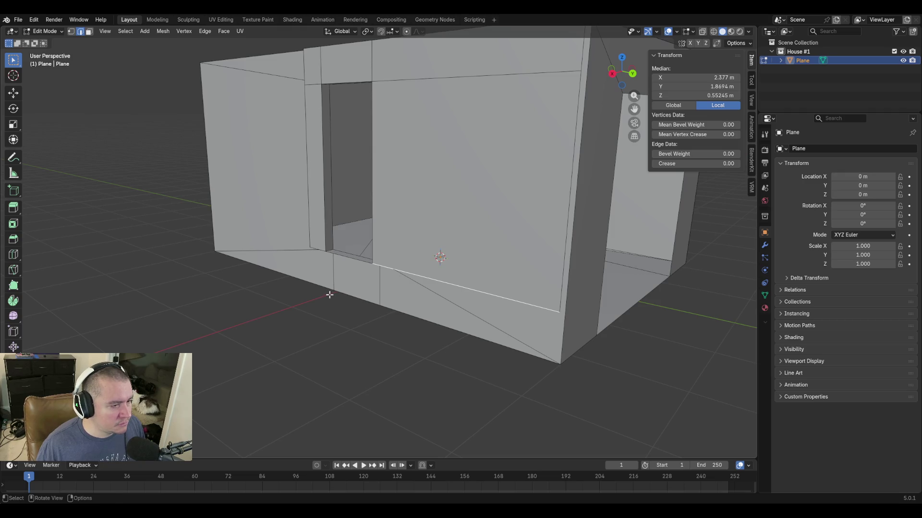
key(shift+grave)
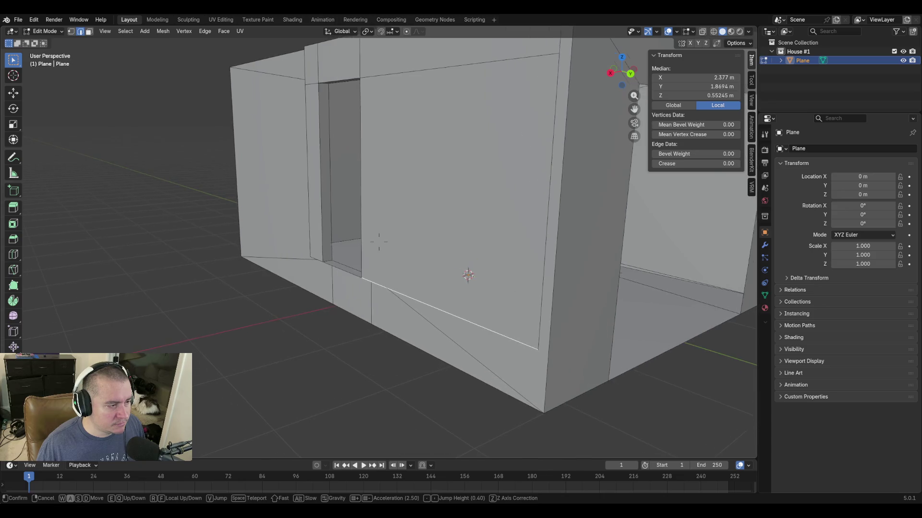
click(544, 280)
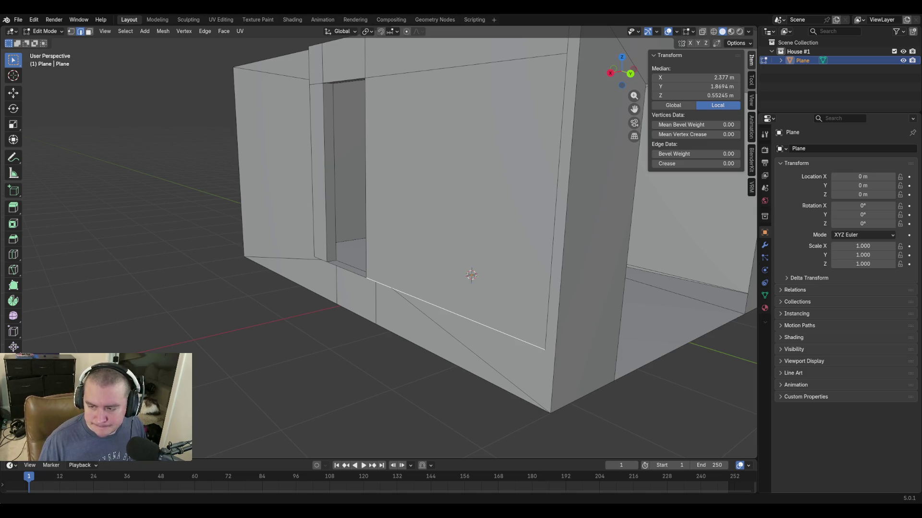
click(19, 358)
Lower the front panel's bottom edges by z-2in and save blockout.blend.
click(436, 303)
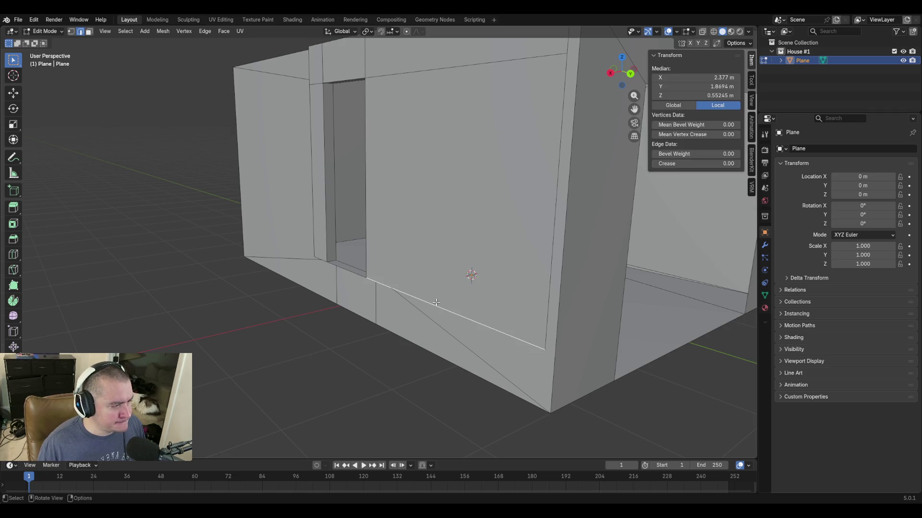
shift+click(345, 269)
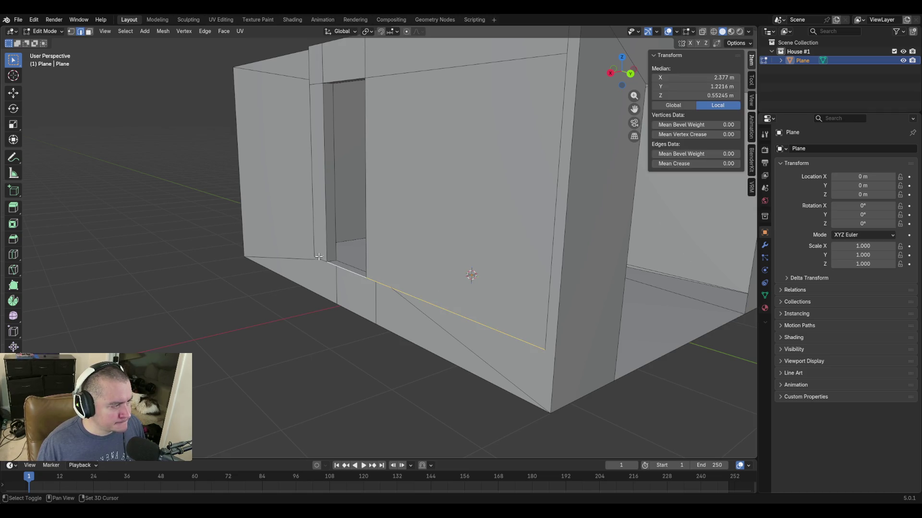
key(g)
text(z)
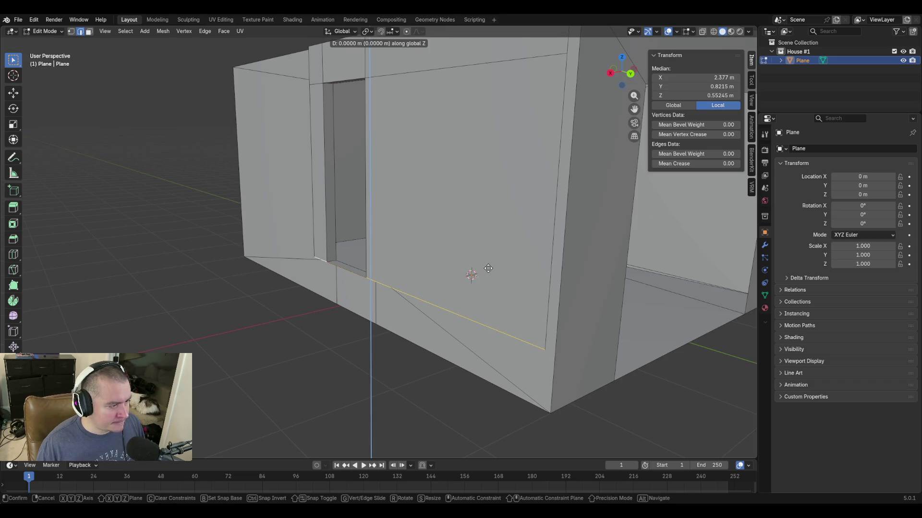
text(-2in)
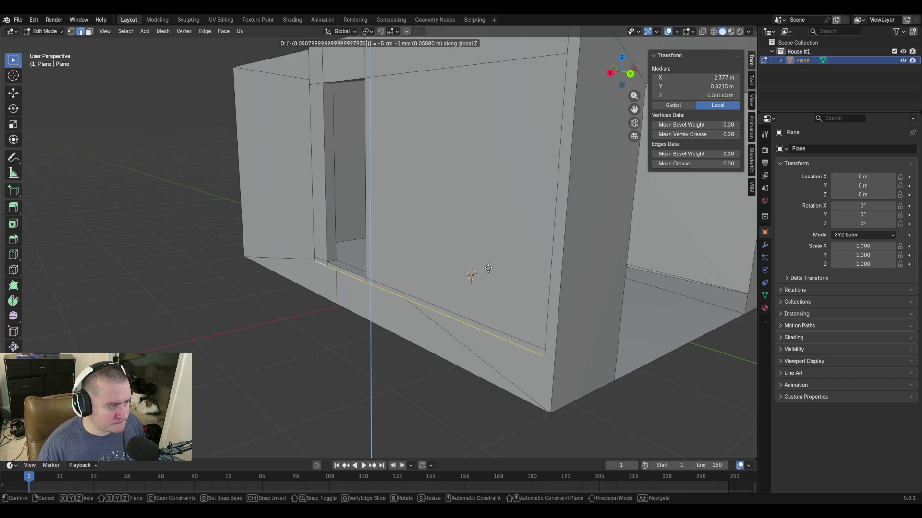
key(Return)
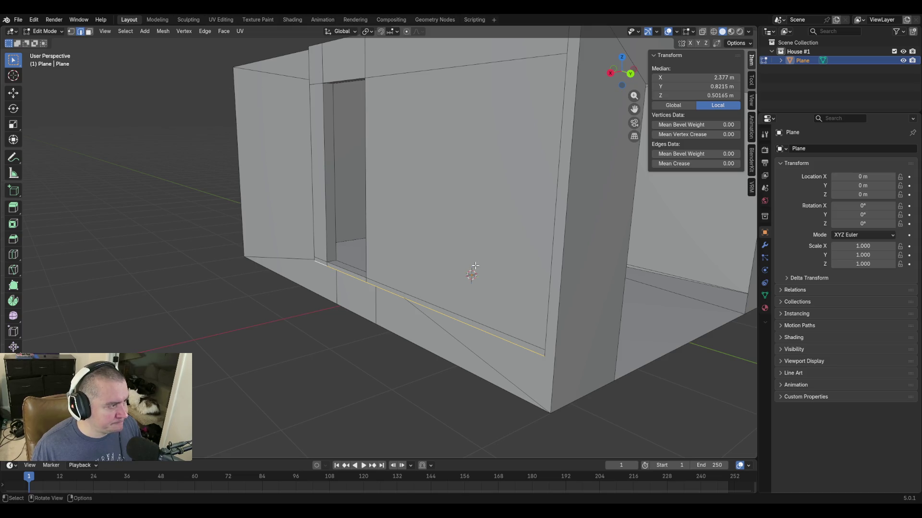
key(ctrl+s)
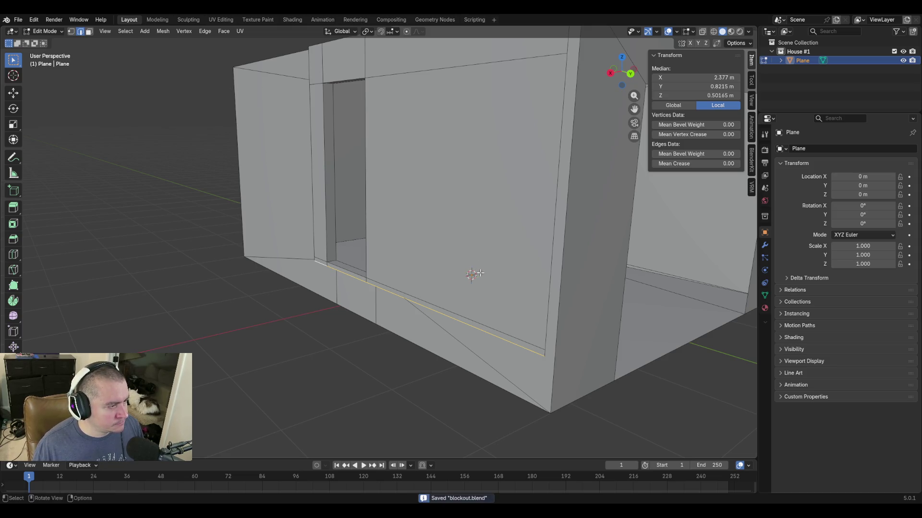
middle_drag(546, 135, 524, 161)
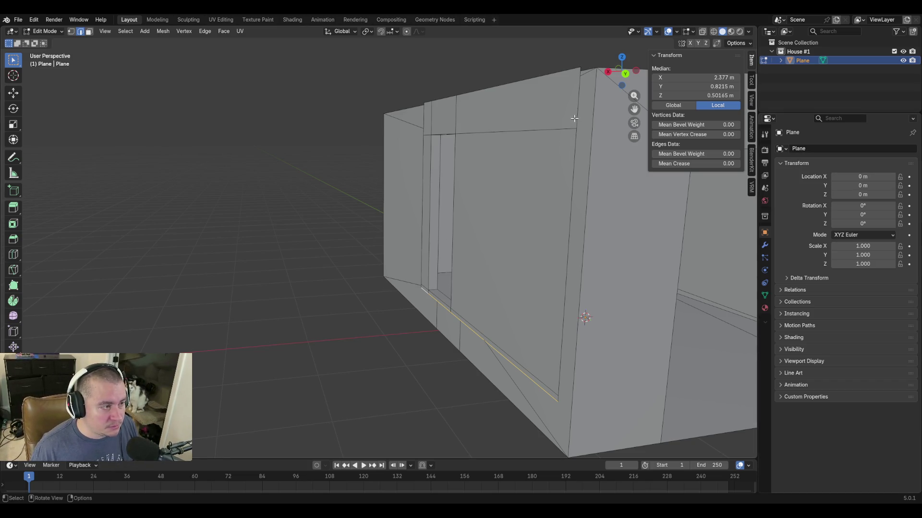
Select the wall's vertical corner edges and fly to a front viewpoint.
click(581, 76)
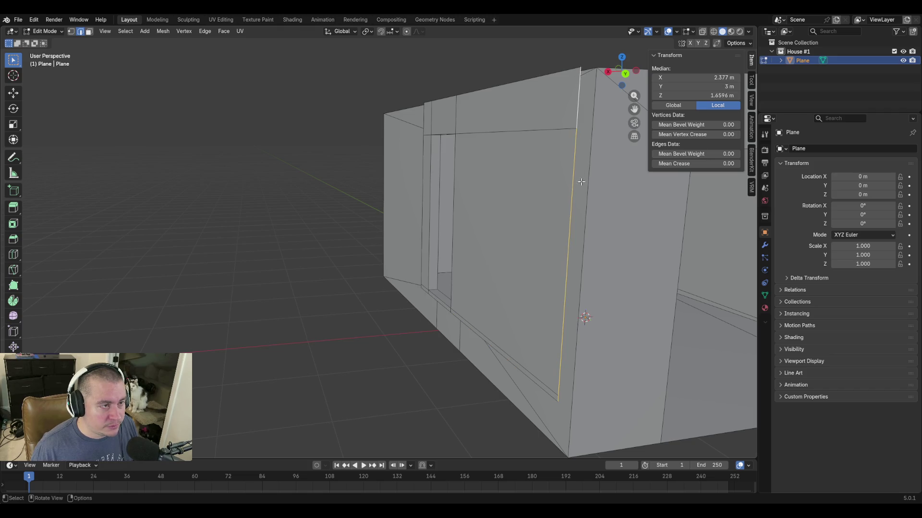
click(580, 71)
click(579, 87)
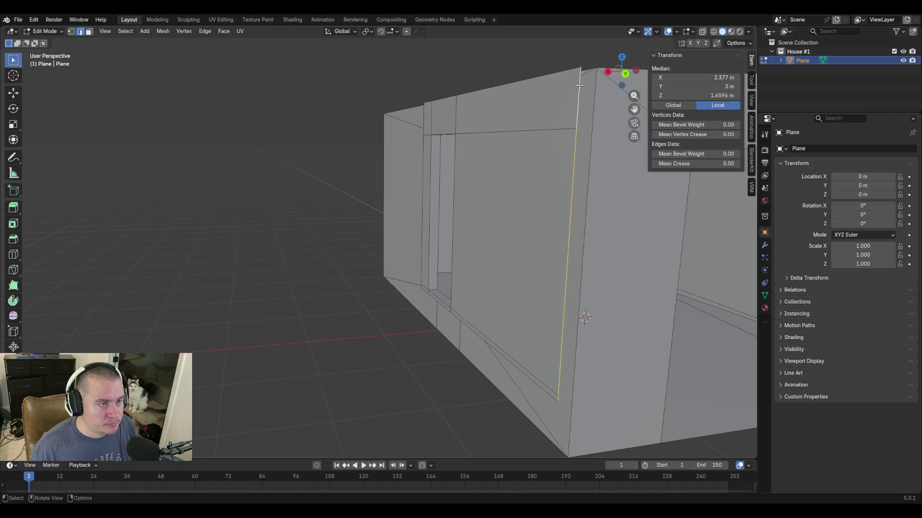
key(shift+grave)
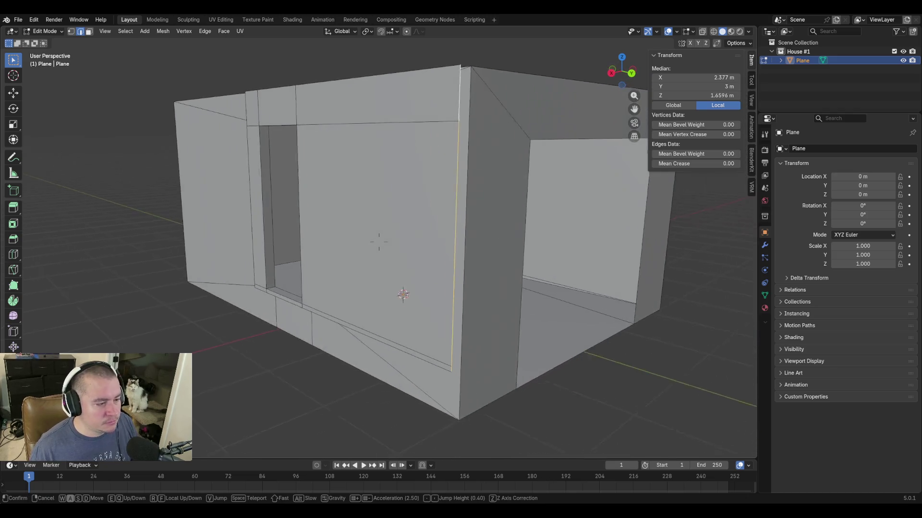
click(379, 241)
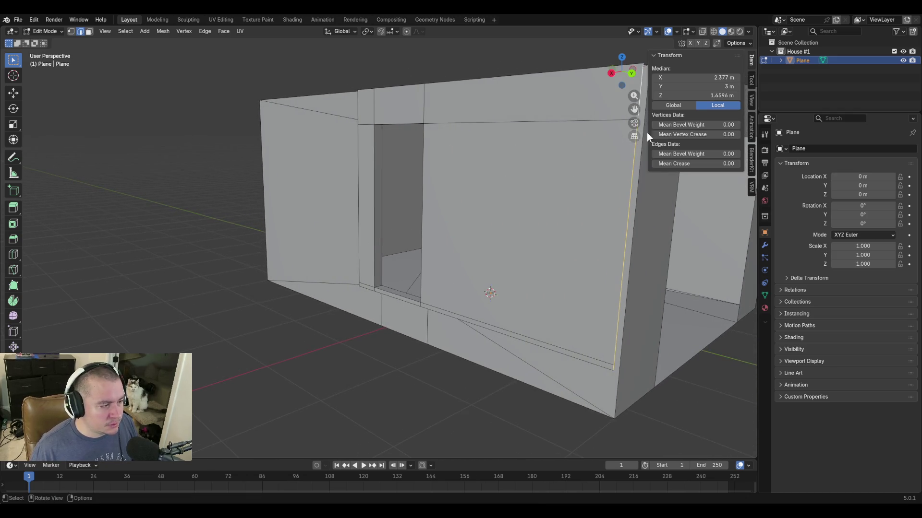
Shift-select the top, right vertical and bottom edges of the front wall beside the doorway.
click(358, 100)
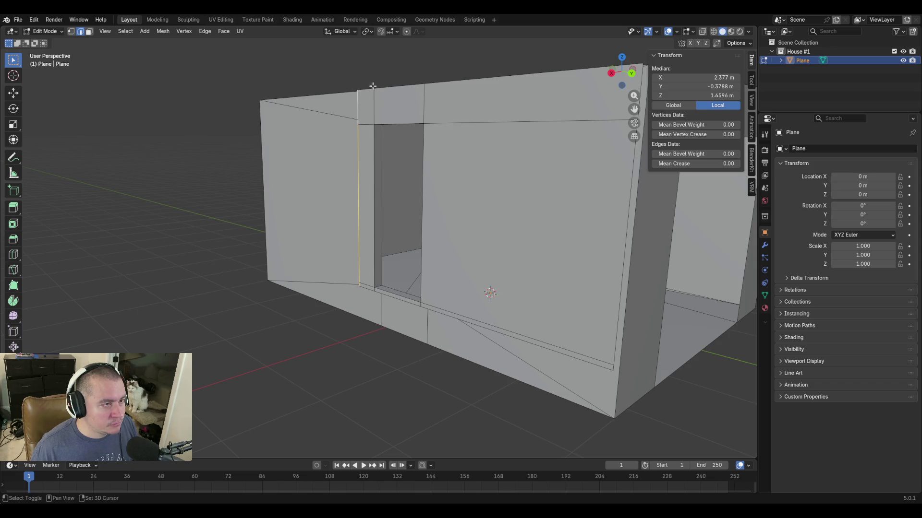
shift+click(465, 81)
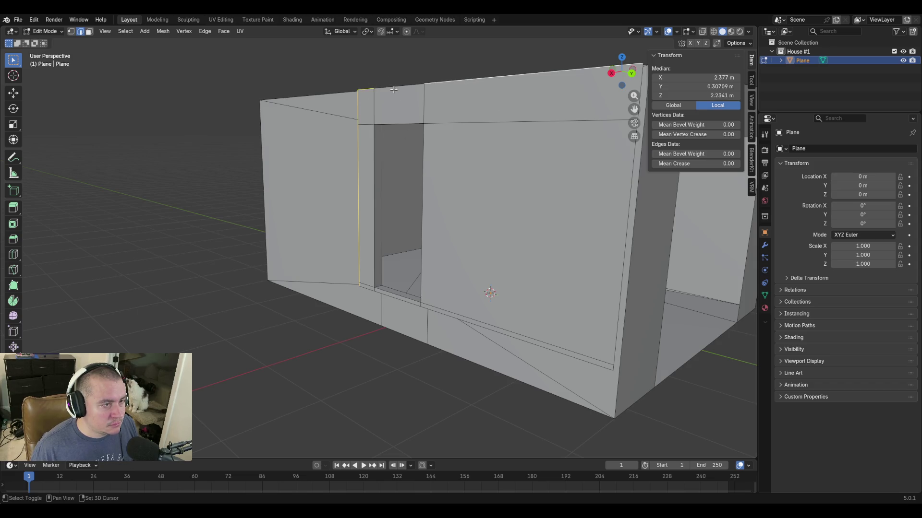
shift+middle_drag(585, 132, 588, 181)
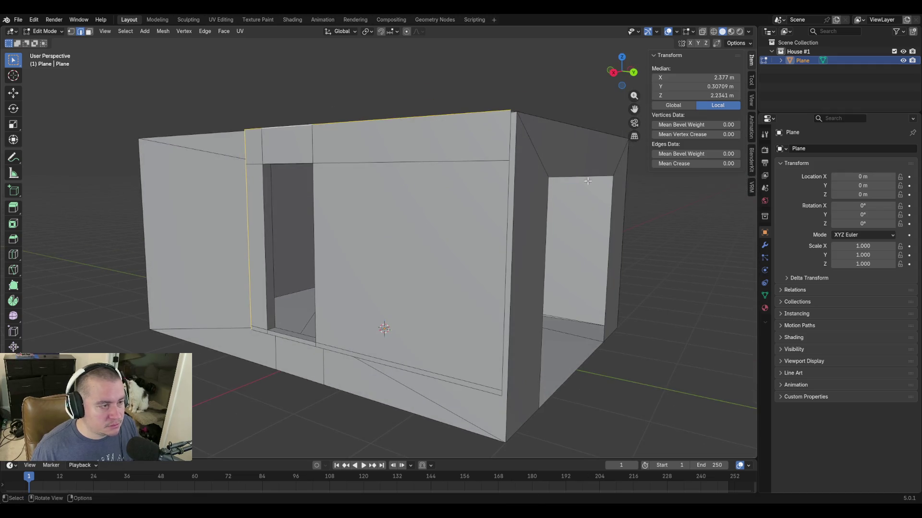
shift+click(509, 141)
shift+click(509, 206)
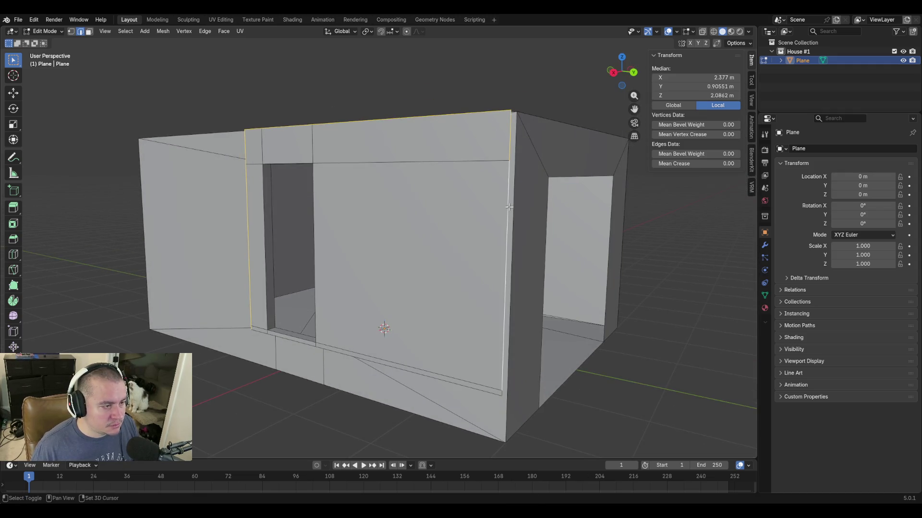
ctrl+click(489, 392)
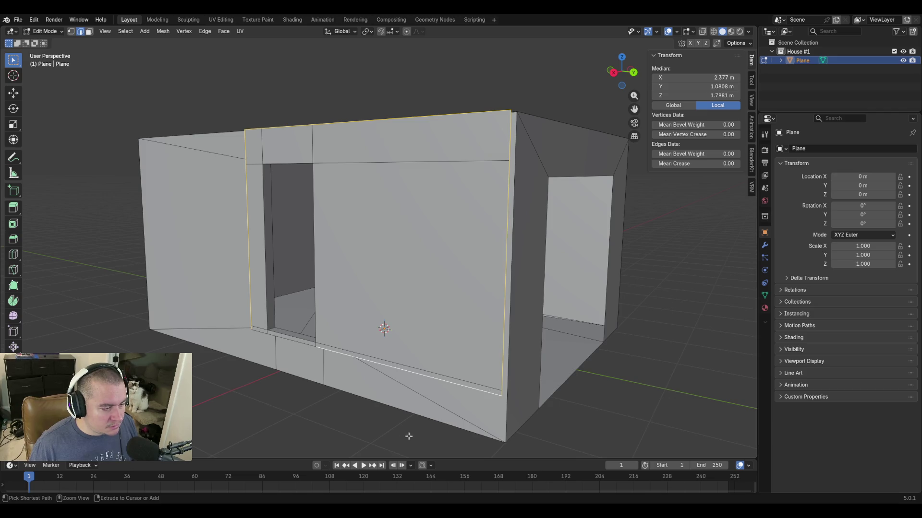
ctrl+click(258, 334)
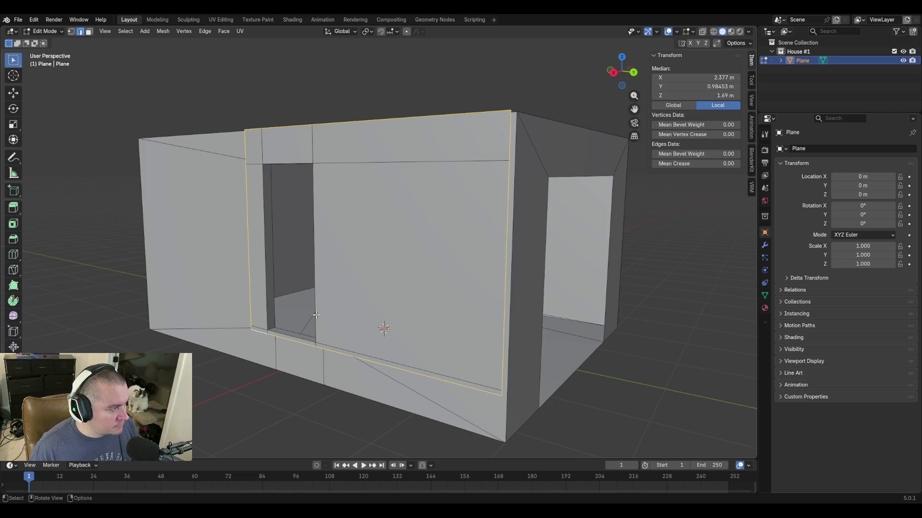
scroll(457, 292, up, 3)
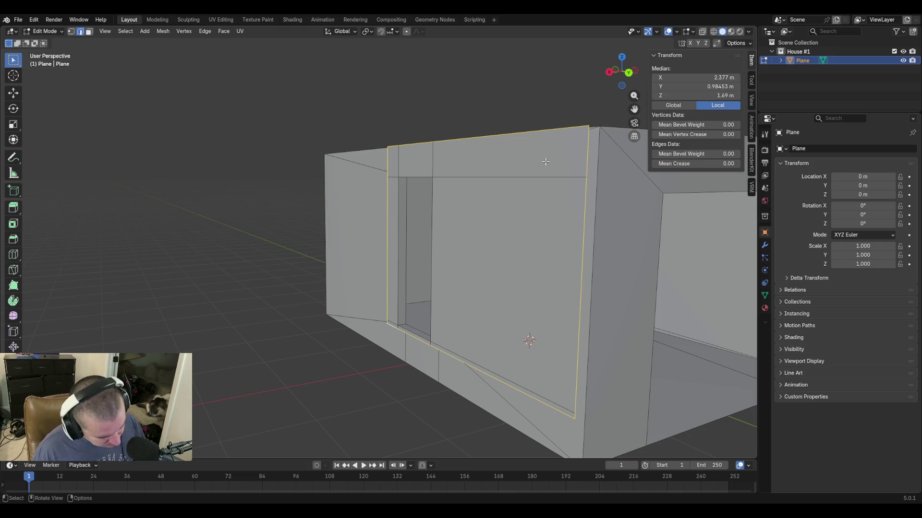
Move the selected front wall outline along global X in two moves, ending at X 4.2058 m.
key(g)
key(x)
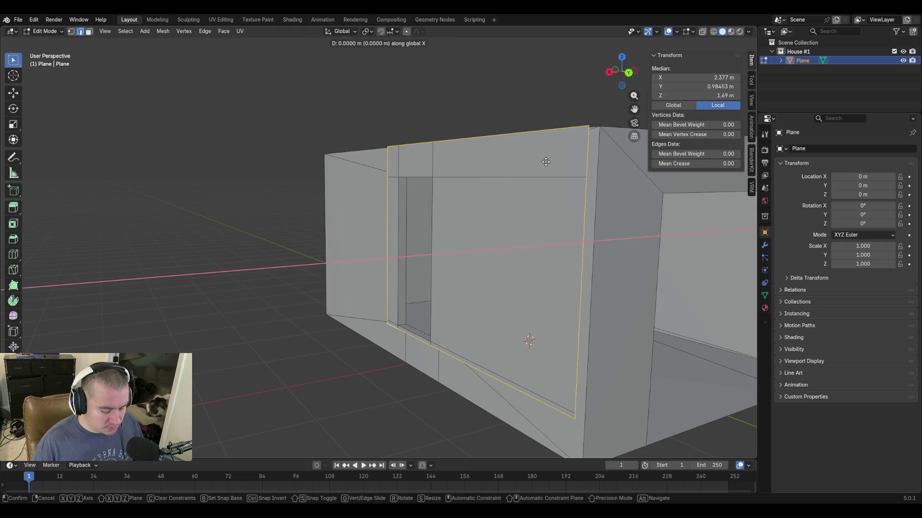
text(-1.8288)
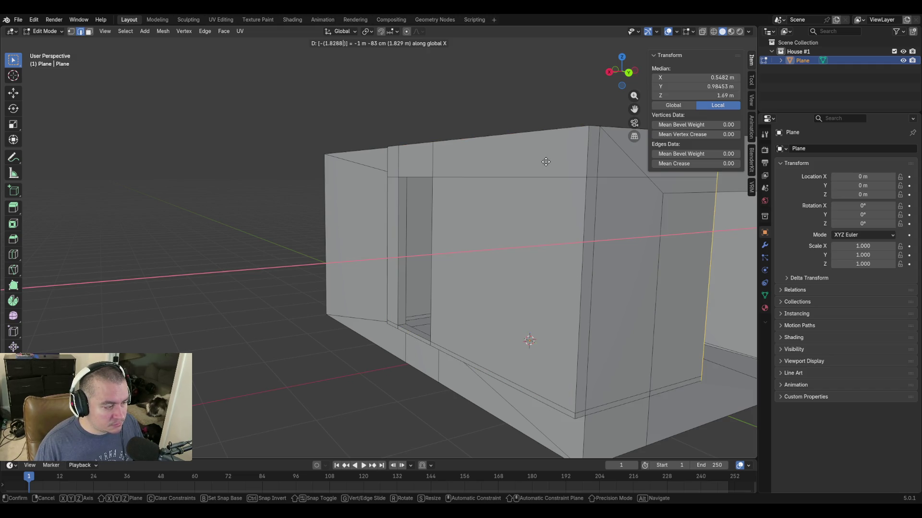
key(Return)
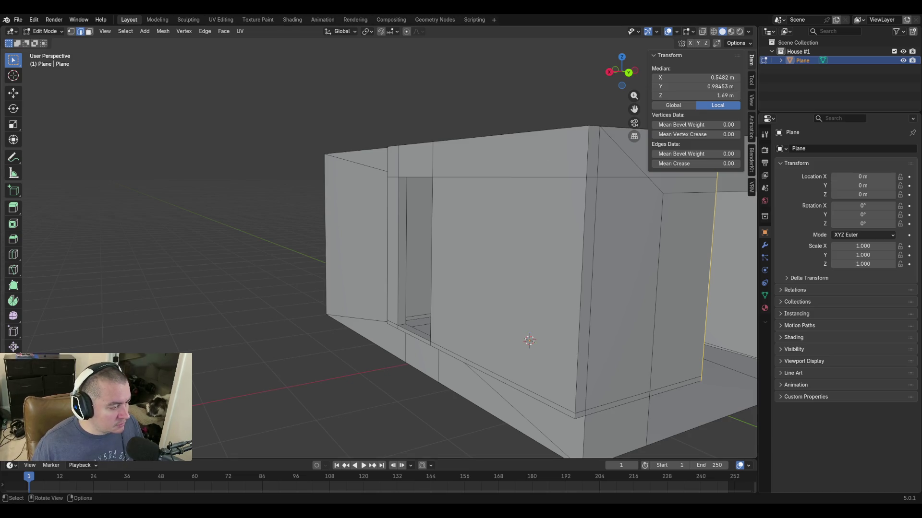
key(g)
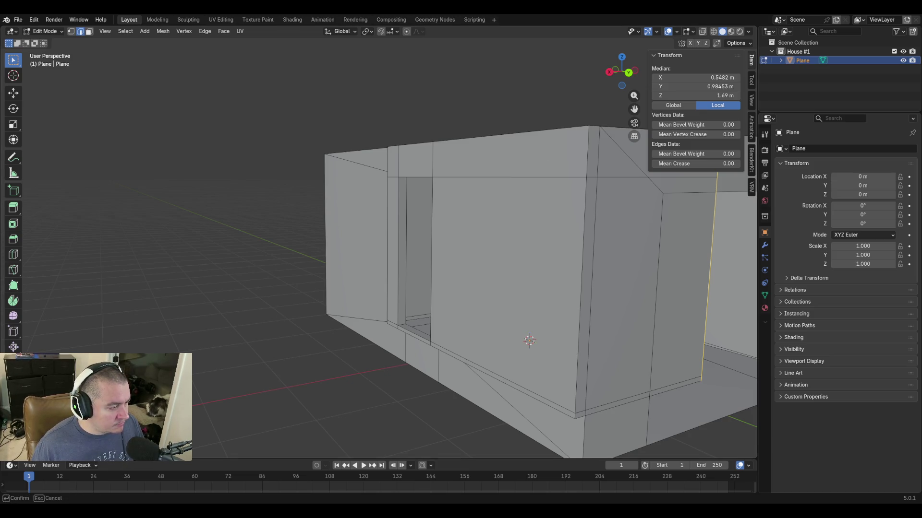
text(x3.6576)
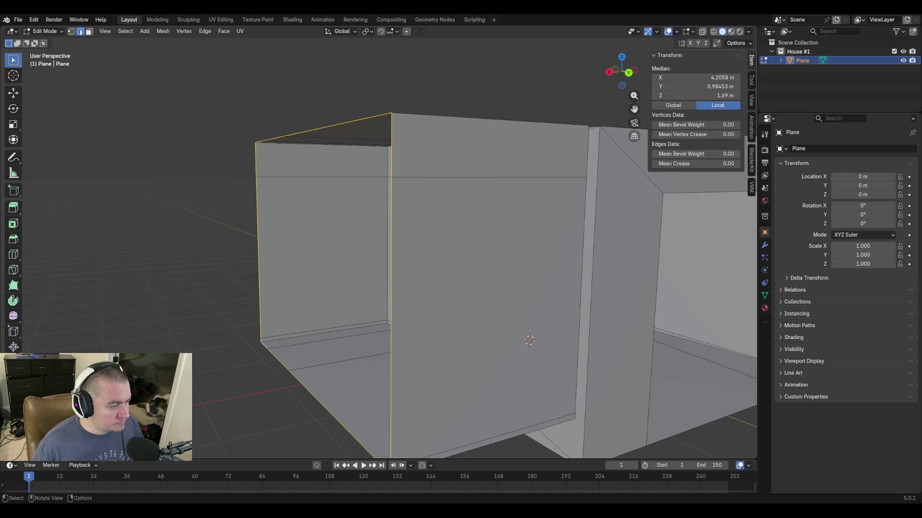
key(Return)
scroll(422, 307, down, 4)
scroll(422, 306, up, 3)
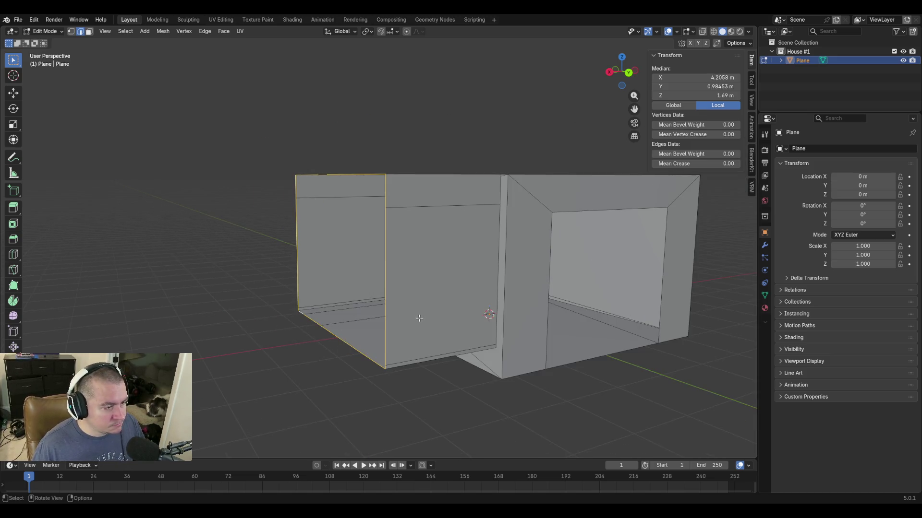
Walk the view to face the house and Grid Fill the open end of the extended section.
key(shift+grave)
key(w)
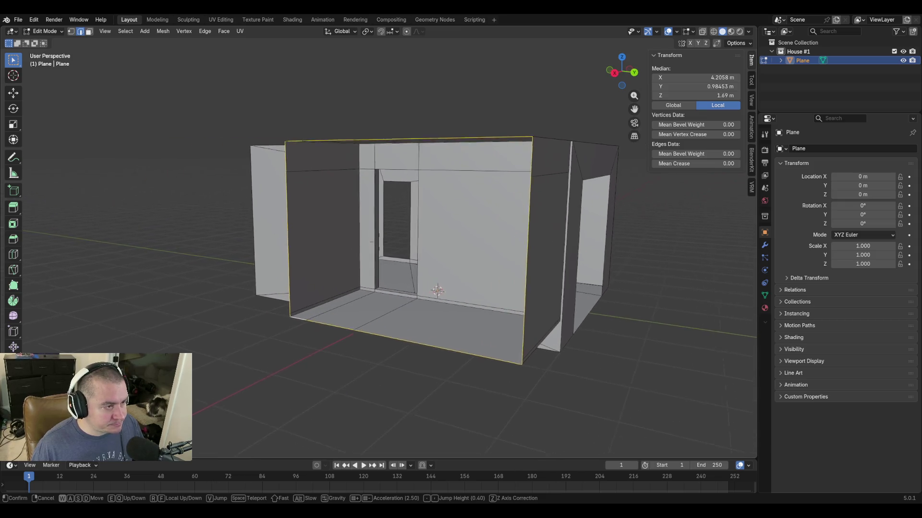
click(422, 324)
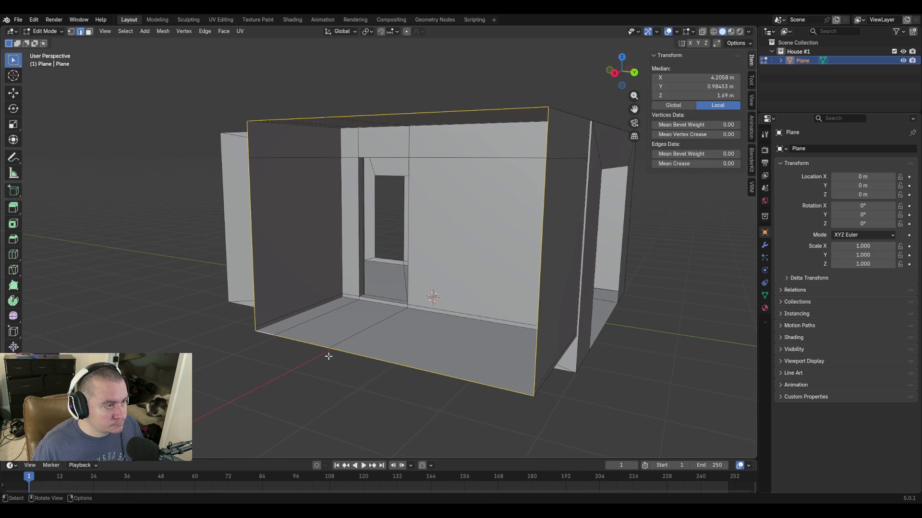
click(159, 31)
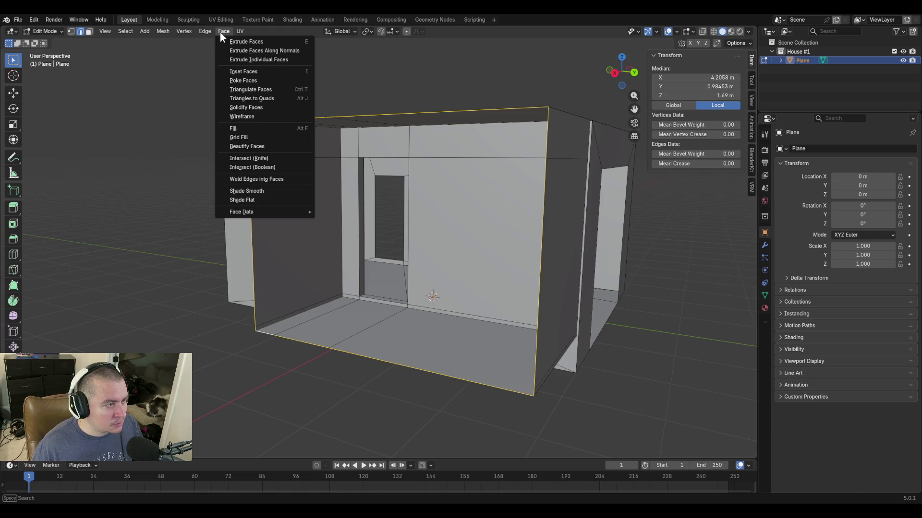
click(241, 137)
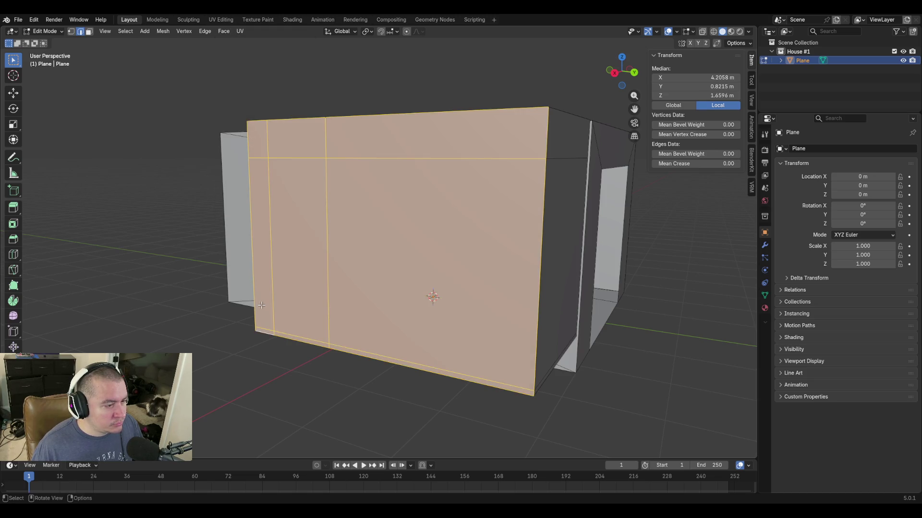
Walk closer to the new wall and settle the selection on the narrow vertical face strip.
click(397, 422)
key(shift+grave)
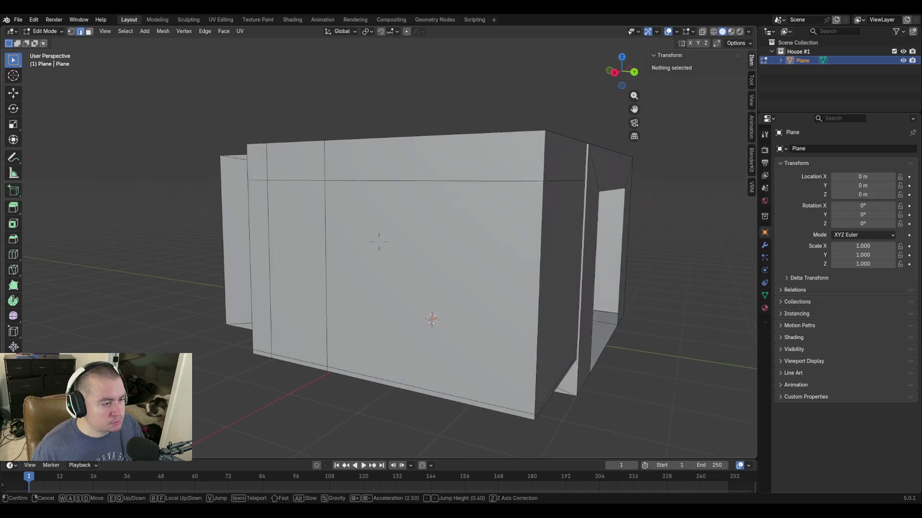
key(Escape)
click(344, 209)
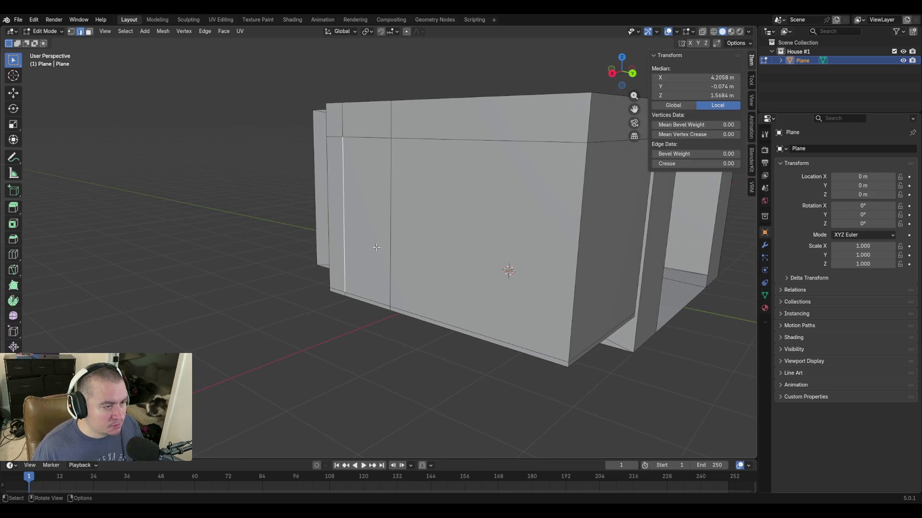
key(alt+a)
click(365, 221)
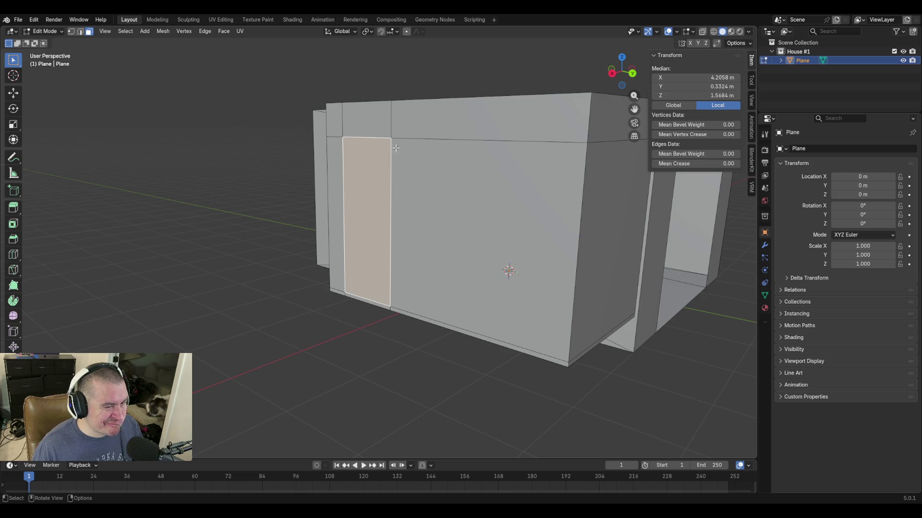
click(536, 420)
click(578, 191)
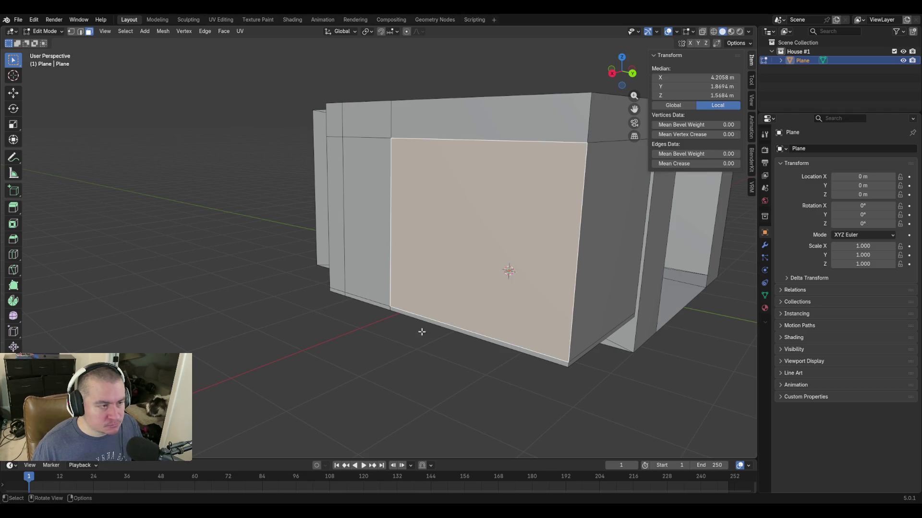
click(421, 331)
click(342, 228)
click(379, 195)
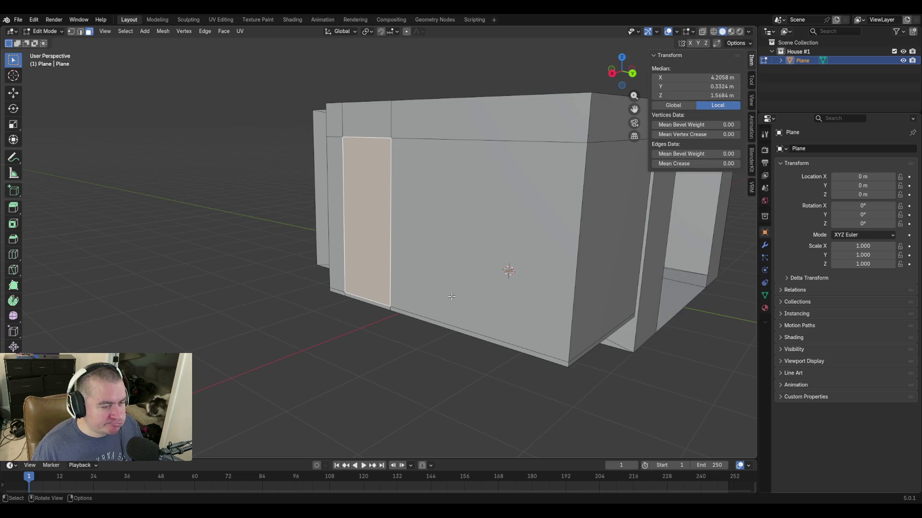
Slide the narrow face strip along Y toward the right corner in two moves, to Y 2.383 m.
key(g)
key(y)
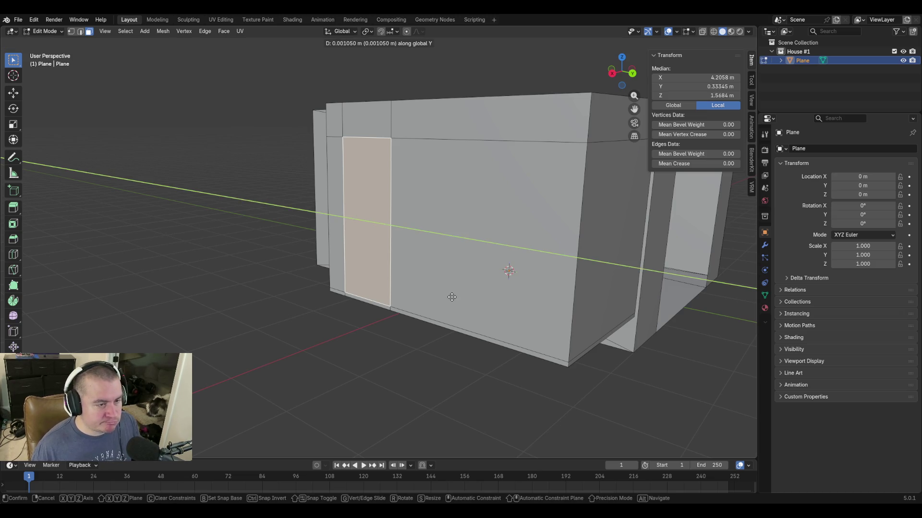
click(610, 306)
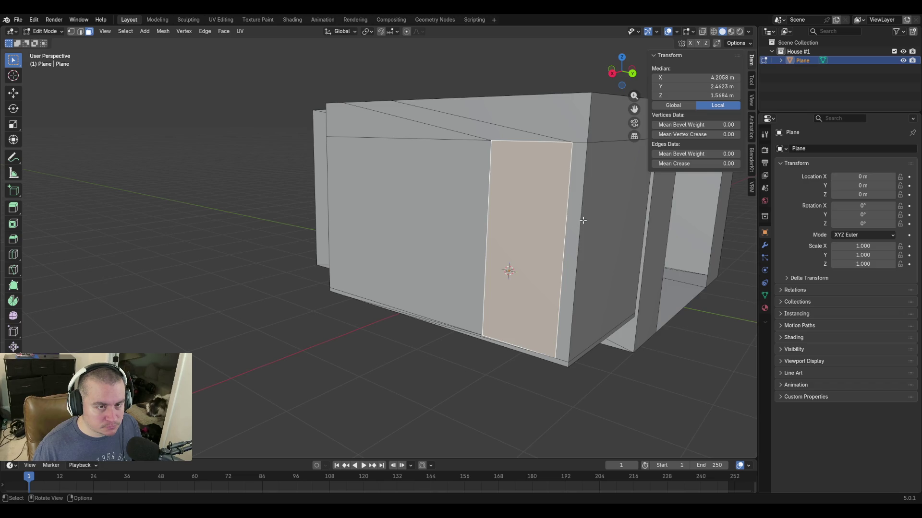
key(g)
key(y)
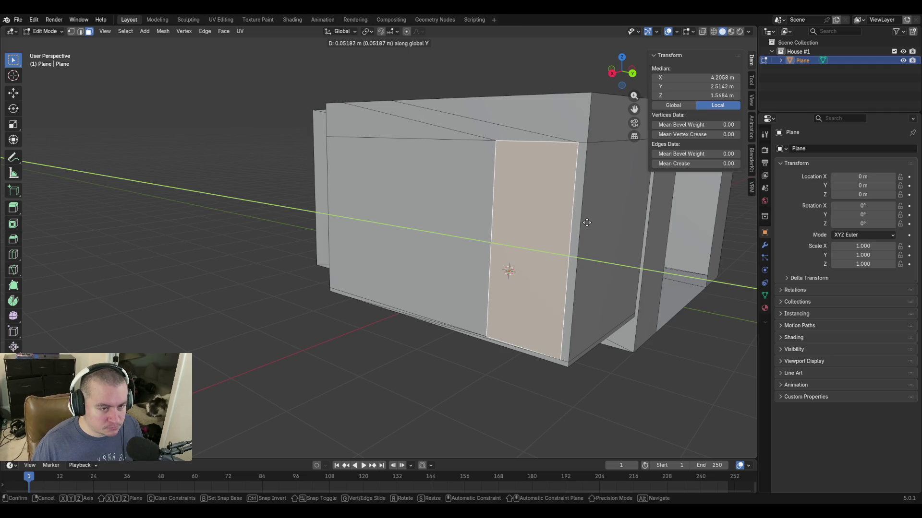
click(601, 251)
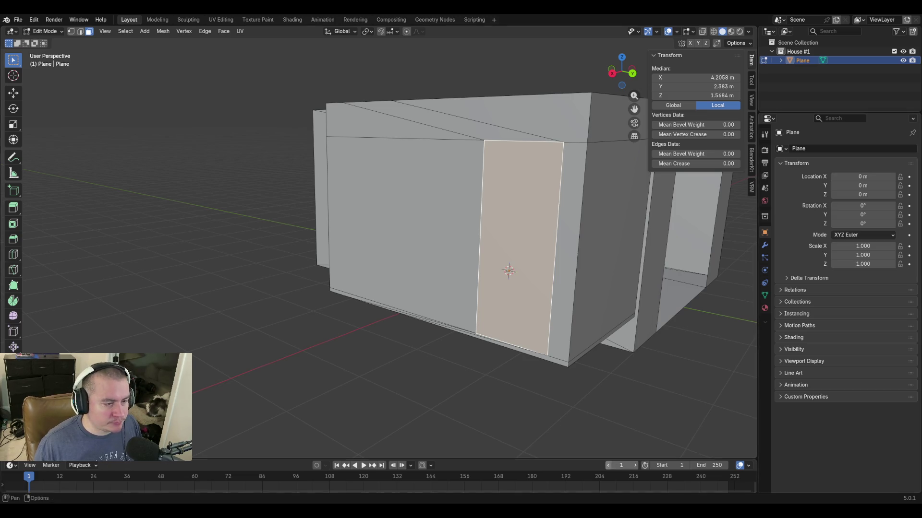
Select the corner strip's left edge in edge mode, move it to the box corner, then undo that.
key(alt+a)
click(577, 314)
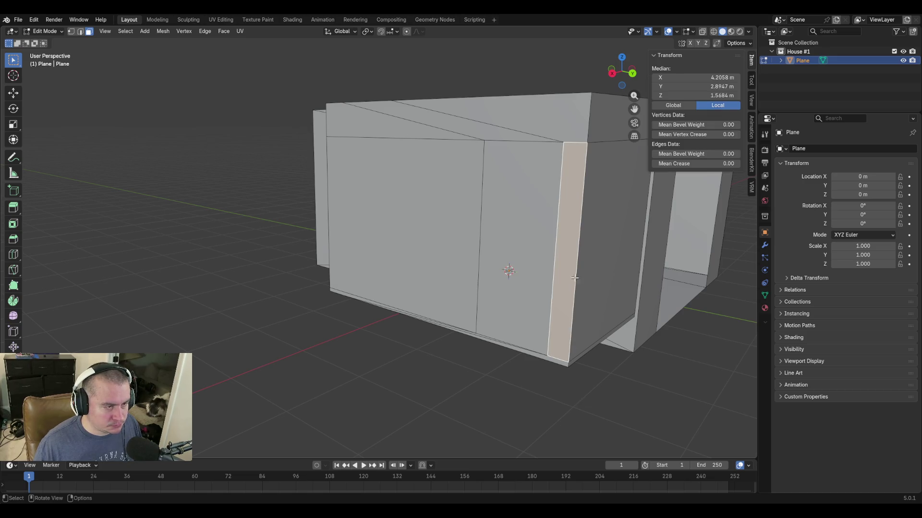
key(2)
click(563, 166)
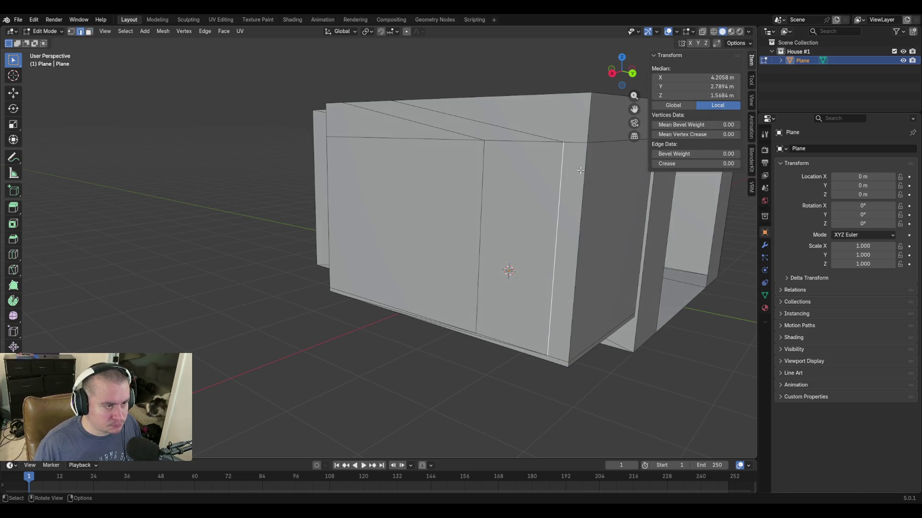
text(gy0.2106)
key(Return)
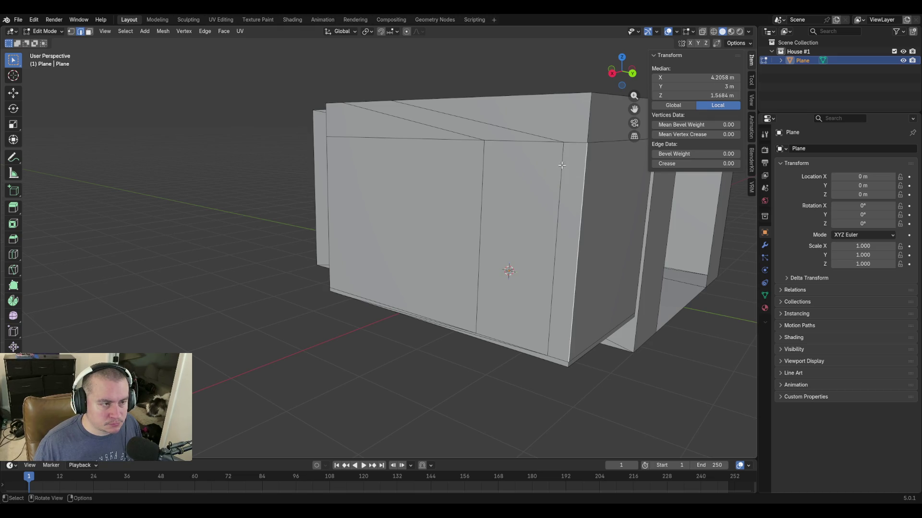
key(ctrl+z)
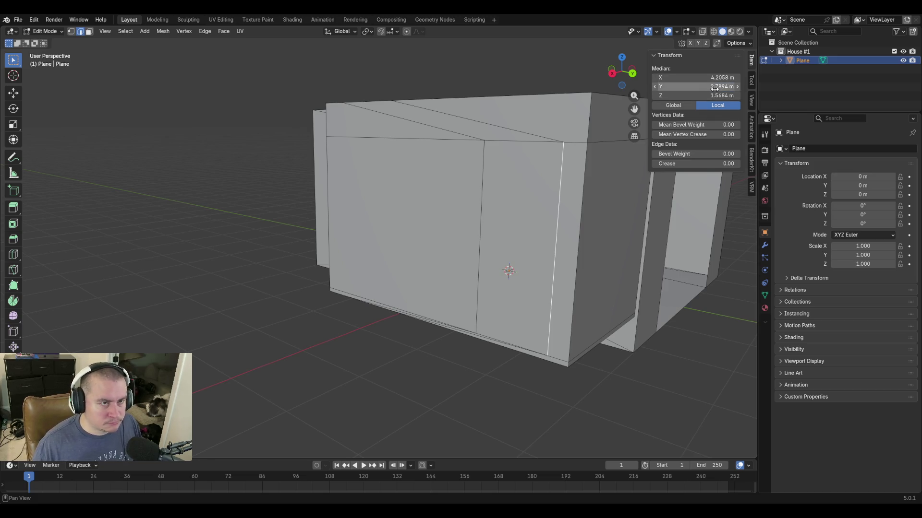
Set the strip's left edge to Median Y 2.8921 m numerically, then select the middle vertical edge.
click(720, 86)
text(3-0.10795000000000000429)
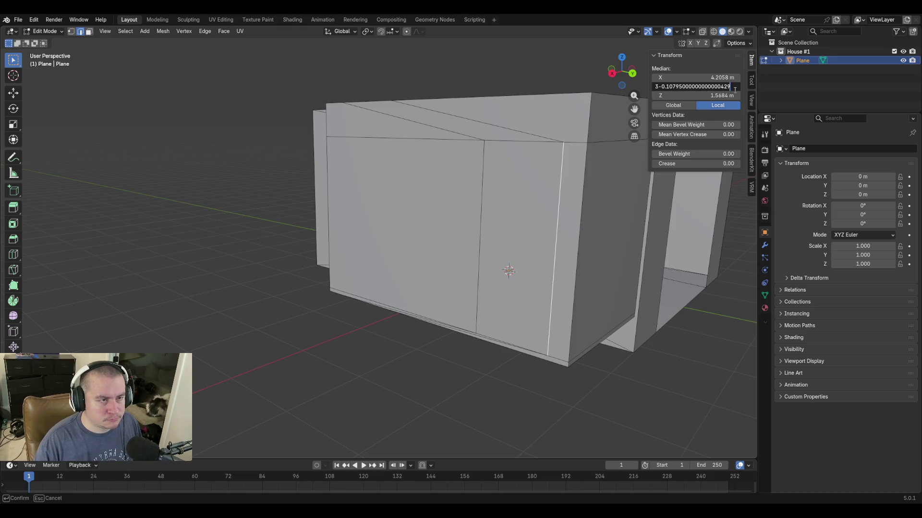
key(Return)
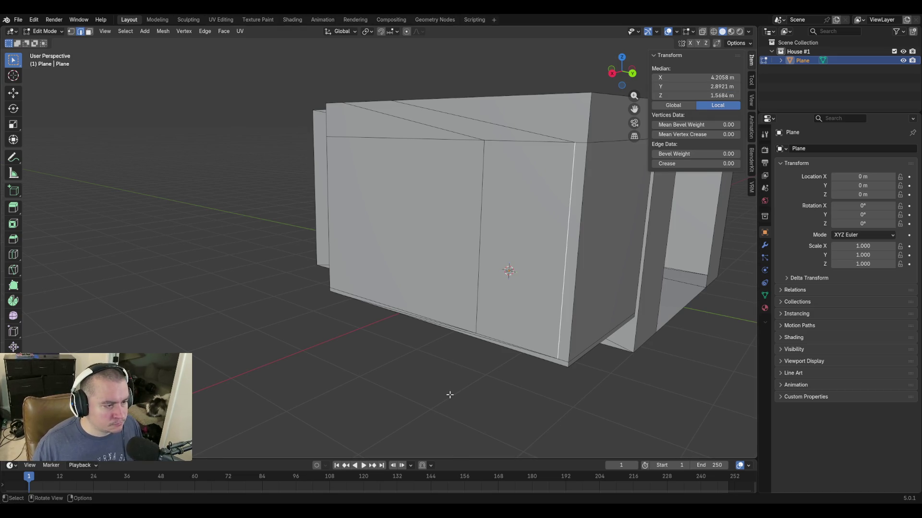
click(449, 391)
click(587, 179)
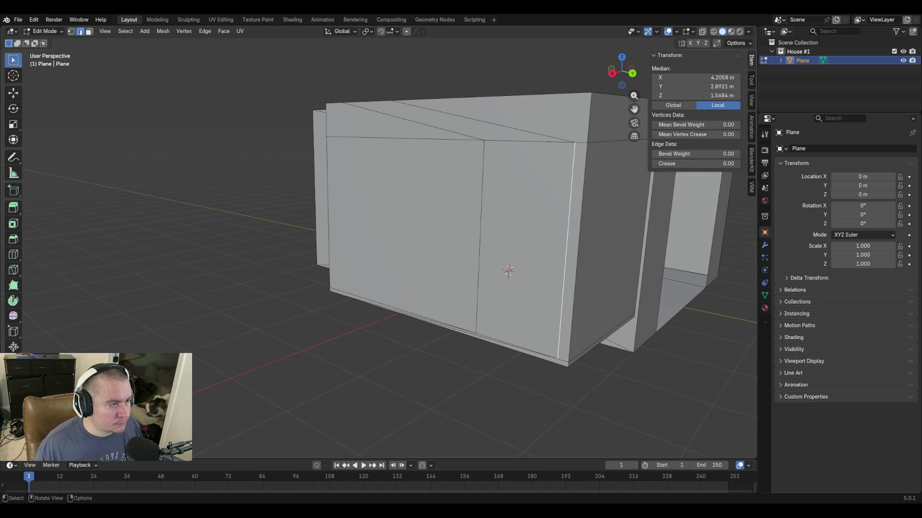
click(481, 216)
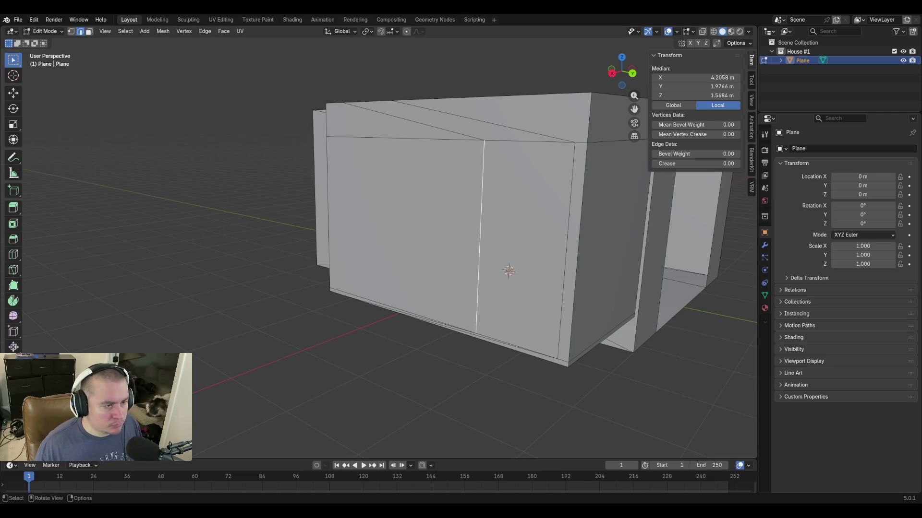
Read and copy the right vertical edge's Median Y value of 2.89205 m.
click(567, 206)
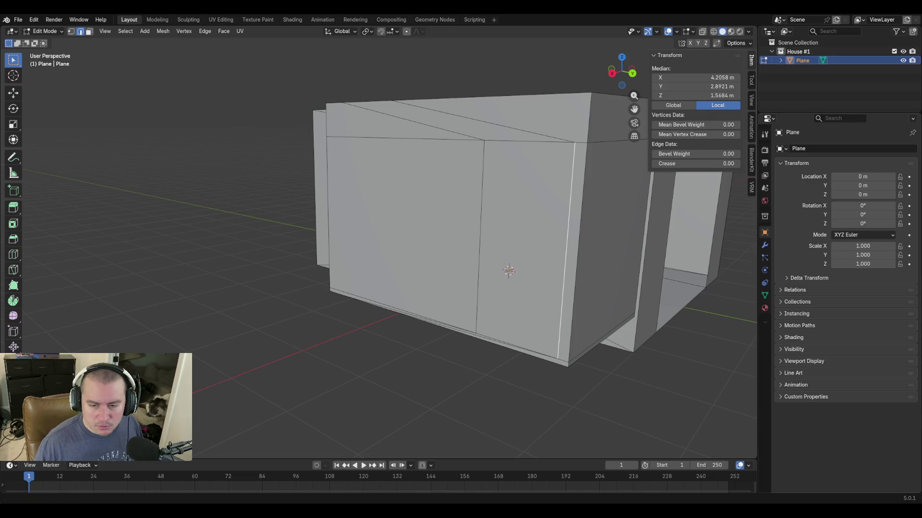
click(485, 180)
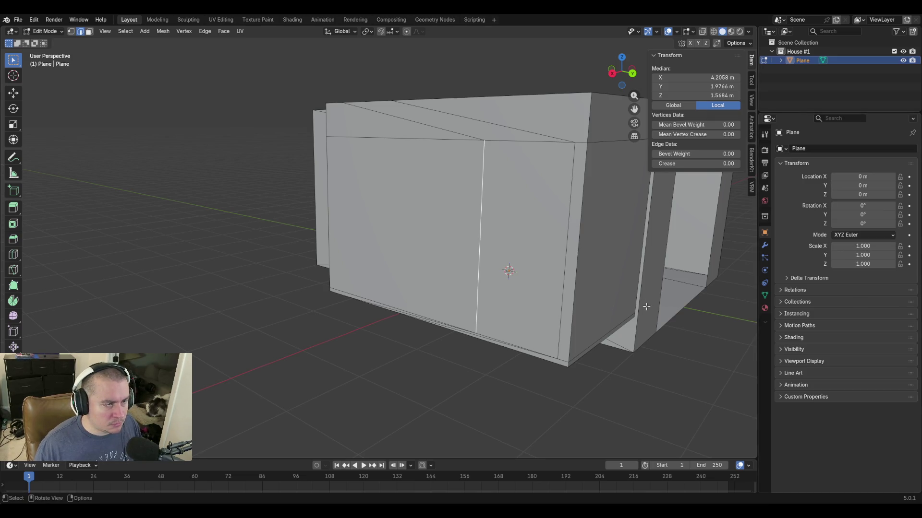
click(700, 89)
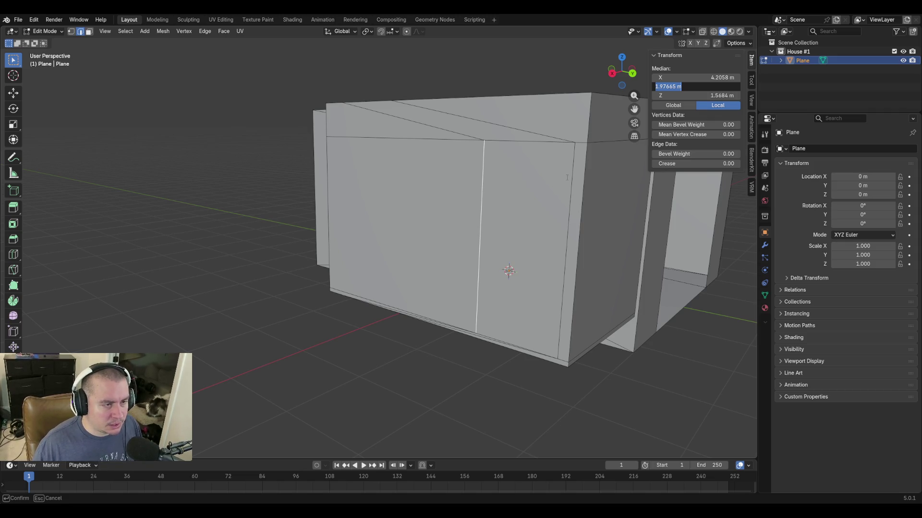
key(Return)
click(573, 153)
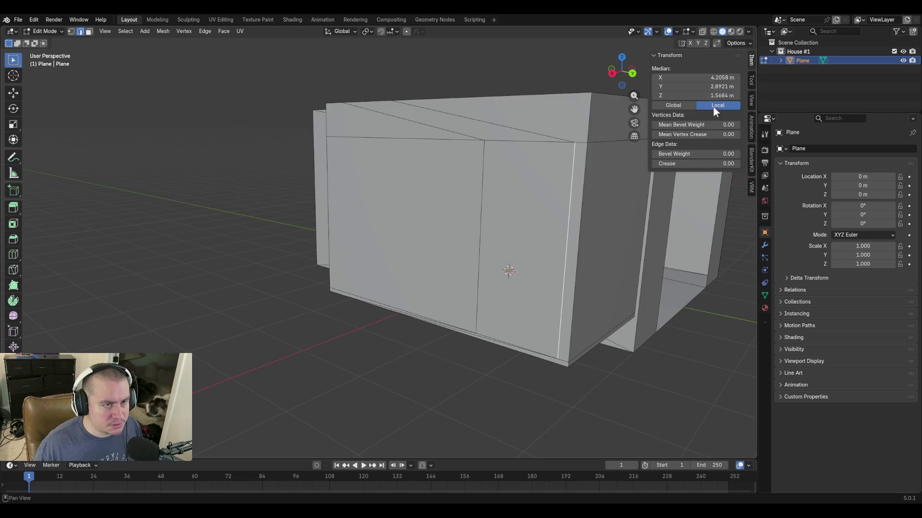
click(712, 87)
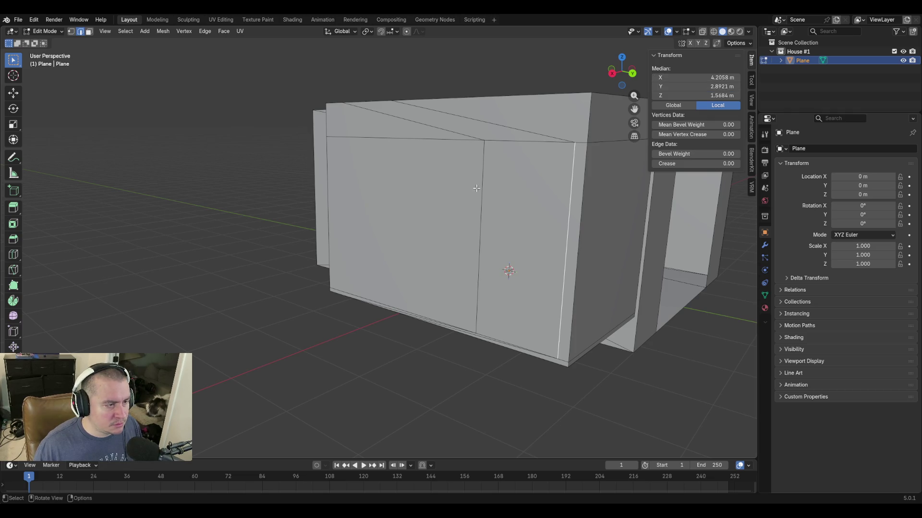
Set the middle vertical edge's Median Y to 2.89205-0.8128, placing it at Y 2.0793 m.
click(481, 189)
click(693, 85)
text(2.89205 m)
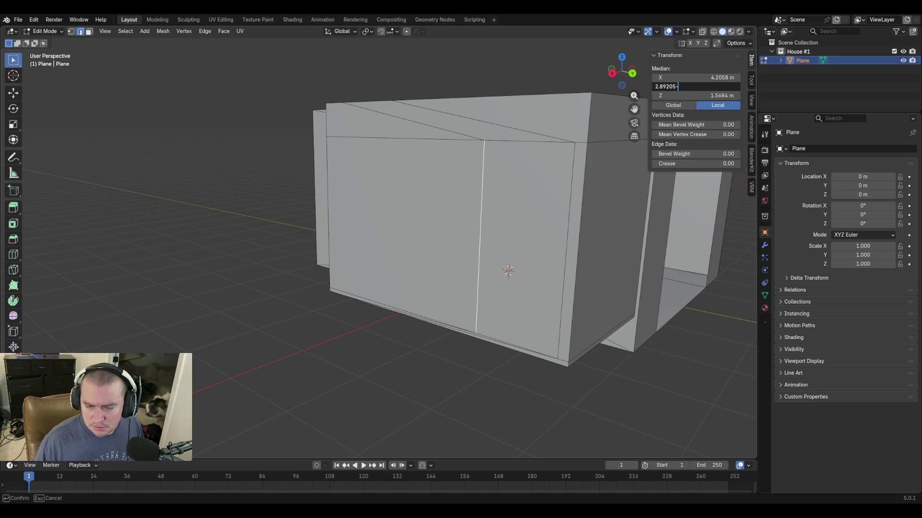
text(0.81279999999999996696)
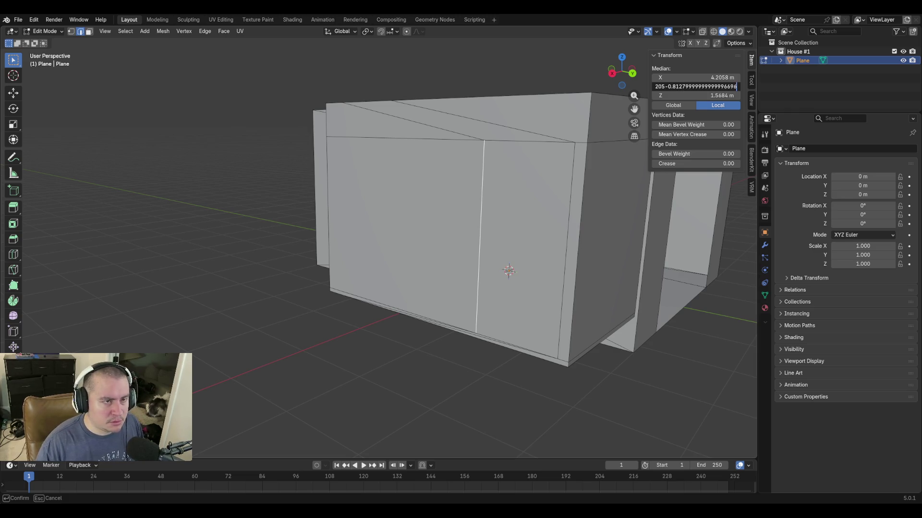
key(Return)
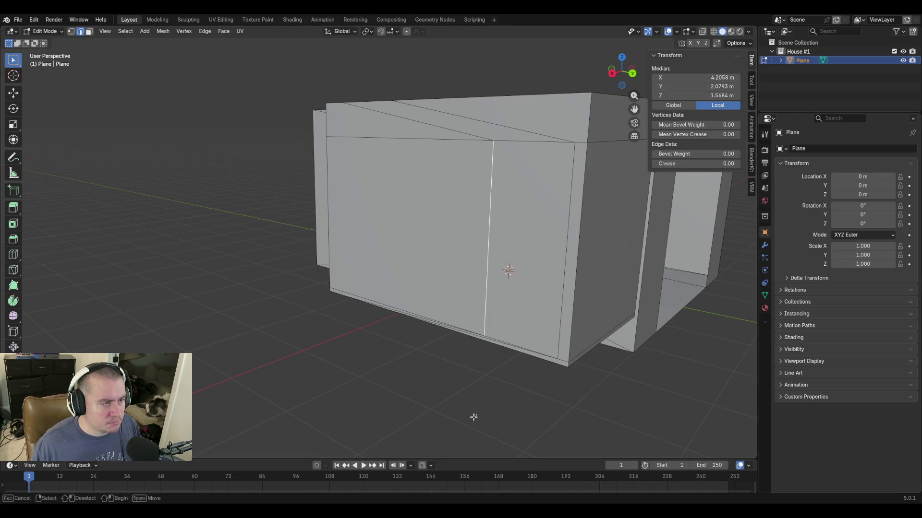
click(473, 418)
key(shift+grave)
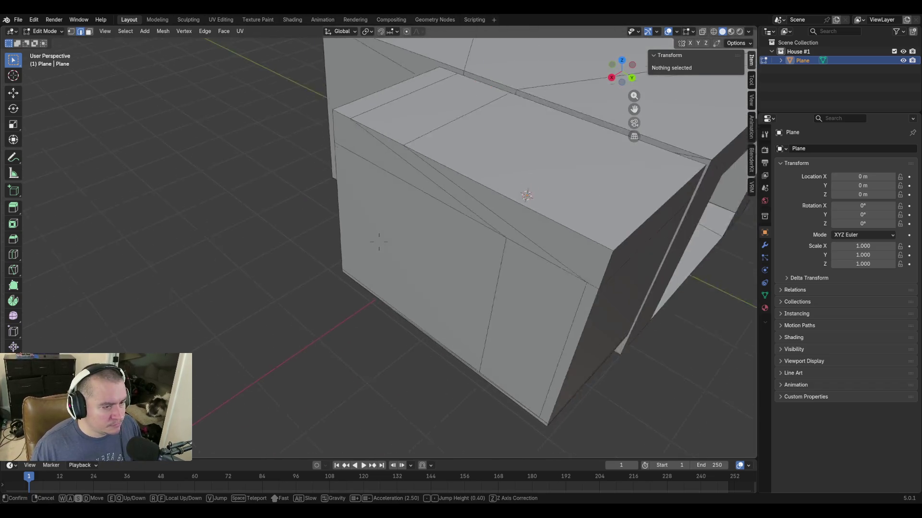
Finish navigating, save blockout.blend, and switch to vertex select mode.
key(s)
click(439, 220)
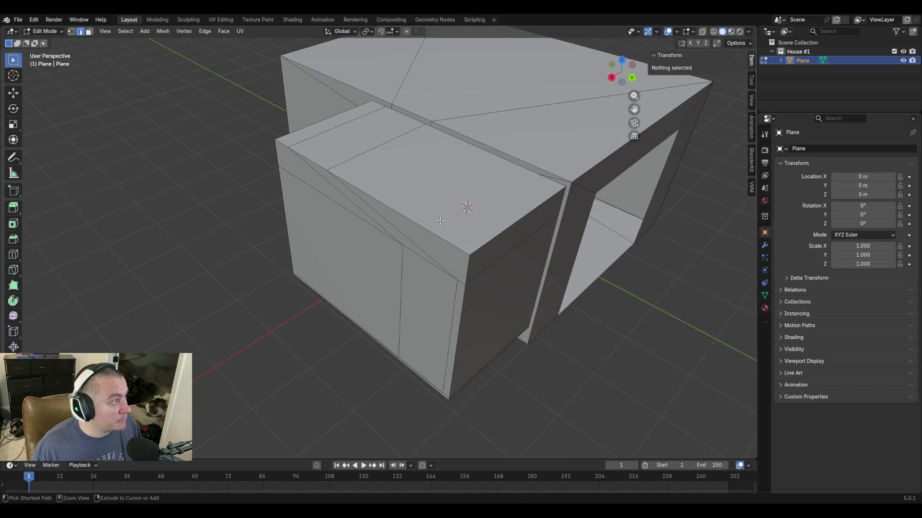
key(ctrl+s)
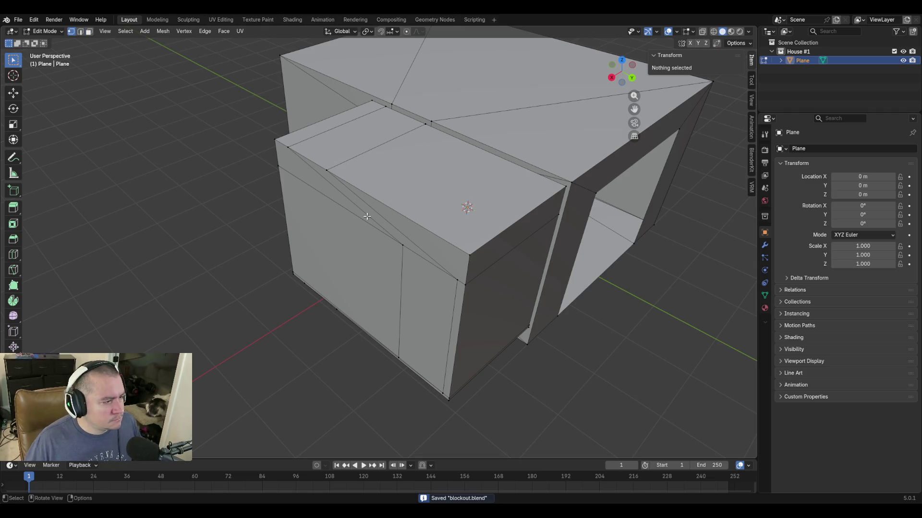
key(1)
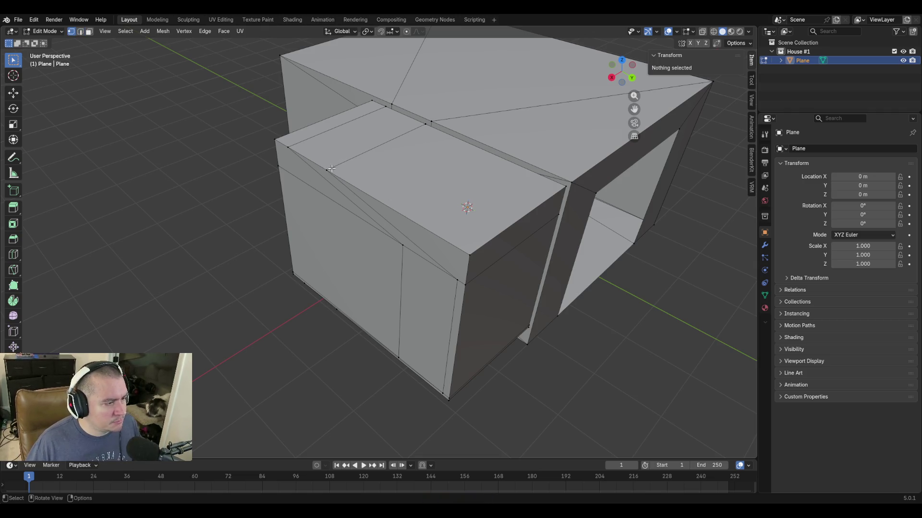
Copy the front corner's Y 2.8921 m onto the top-edge vertex so it sits at the front corner.
click(329, 170)
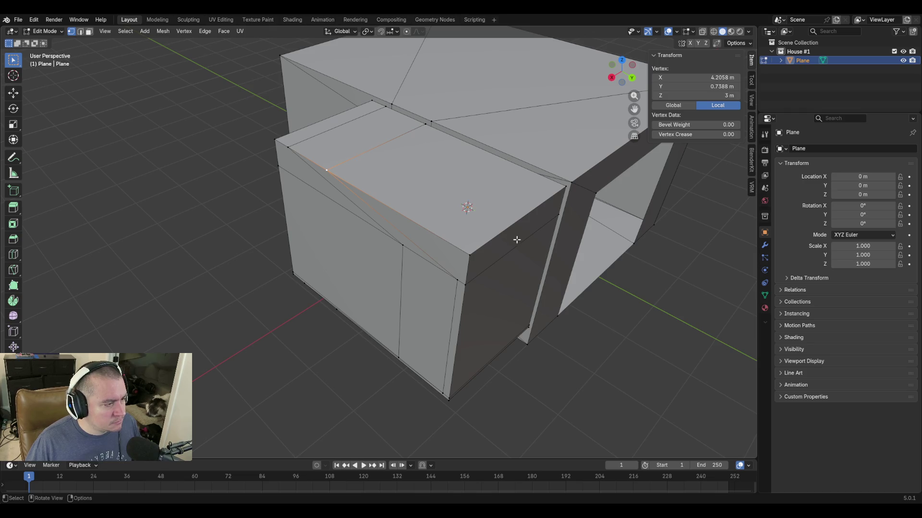
click(459, 283)
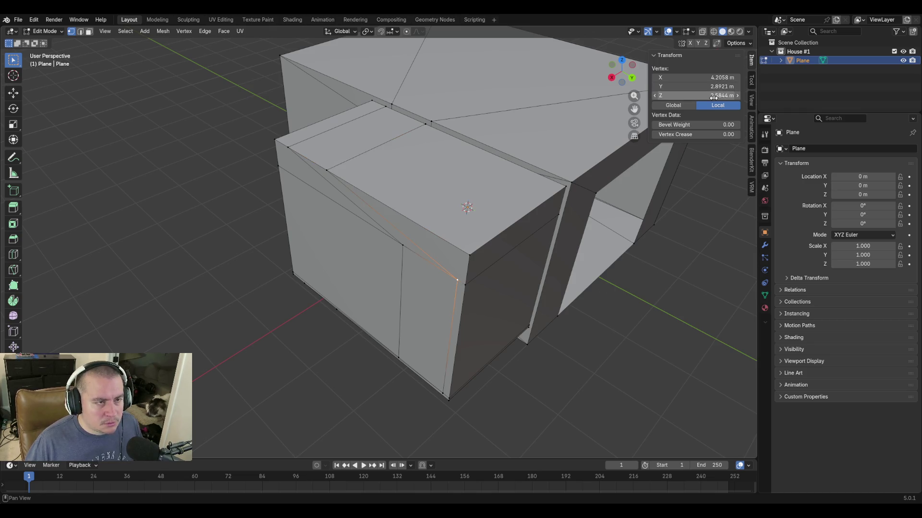
click(703, 87)
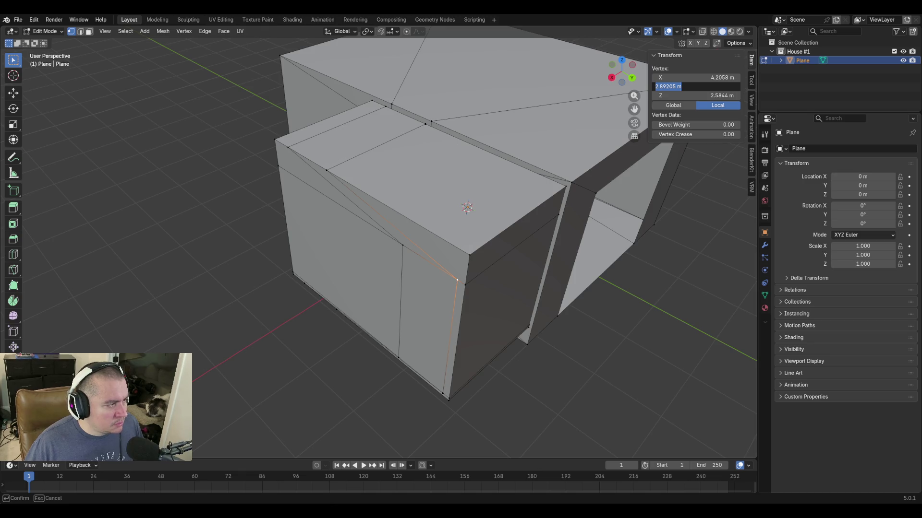
key(Return)
click(327, 170)
click(711, 87)
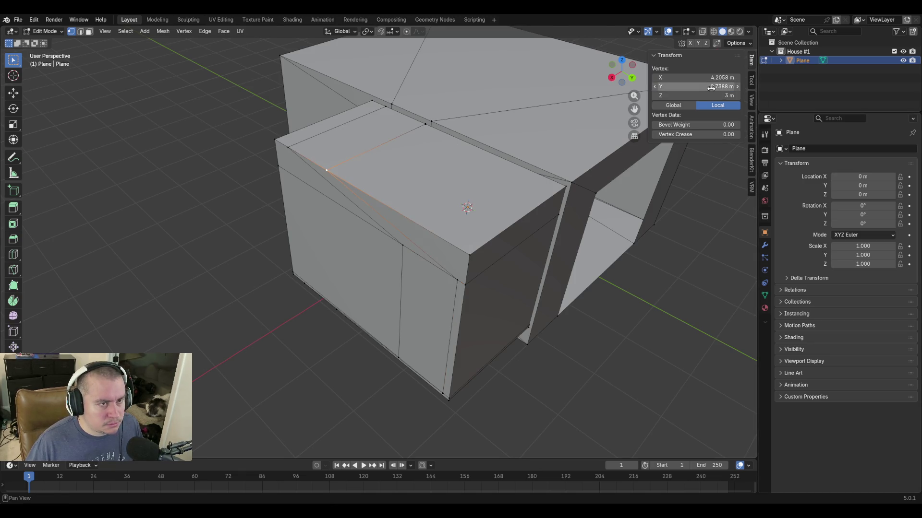
text(2.89205 m)
key(Return)
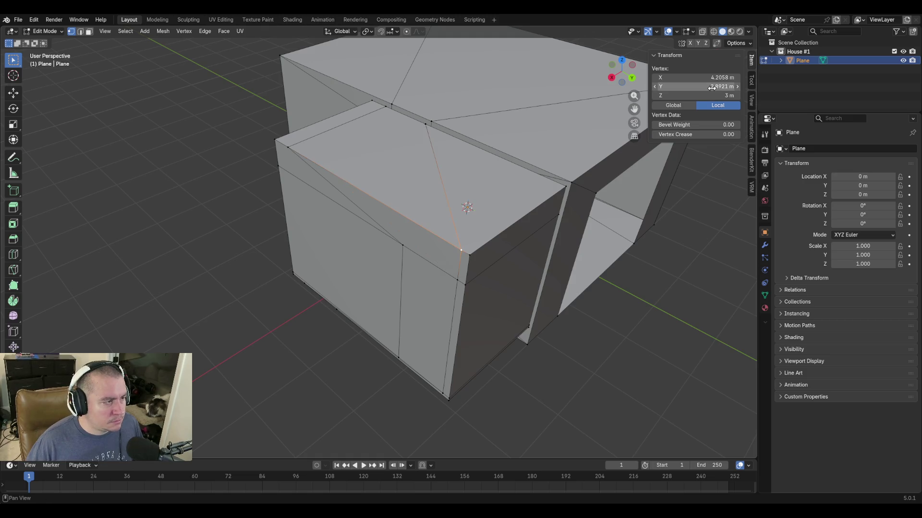
Set the far top-edge vertex to Y 2.0793 m so it sits above the middle vertical edge.
click(289, 149)
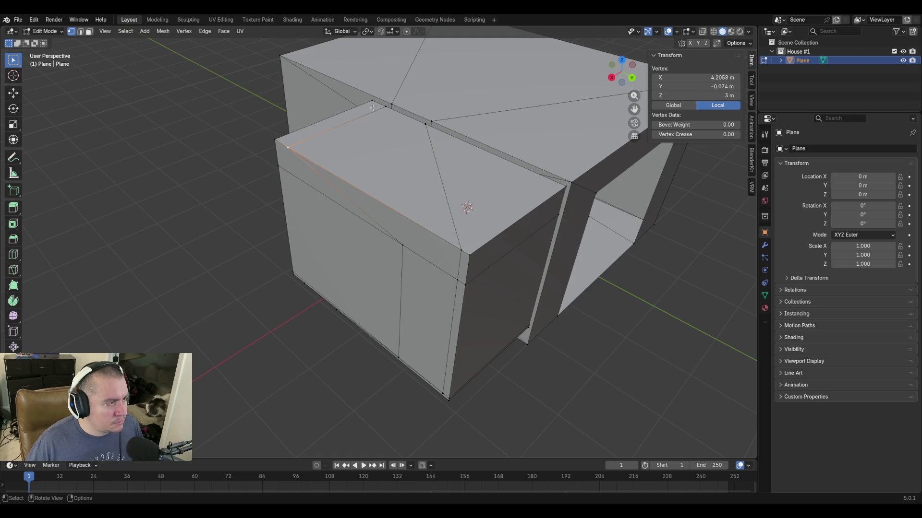
click(401, 245)
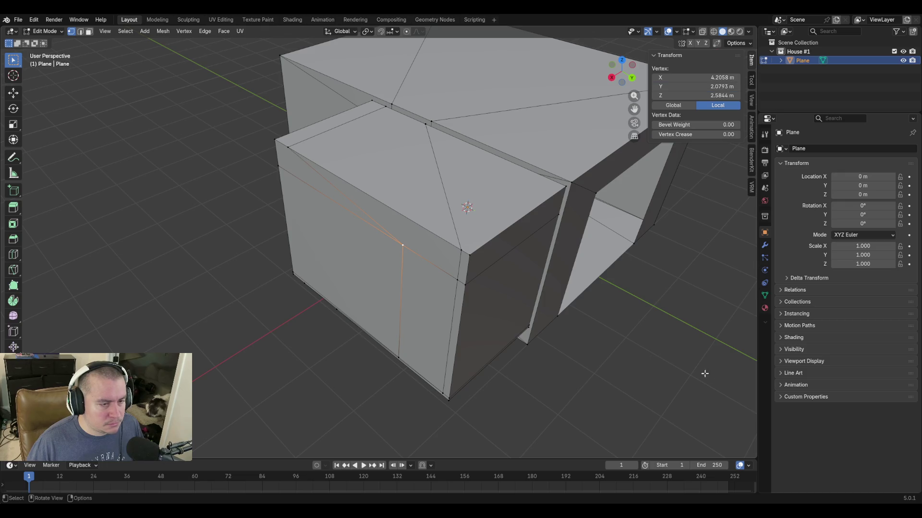
click(289, 149)
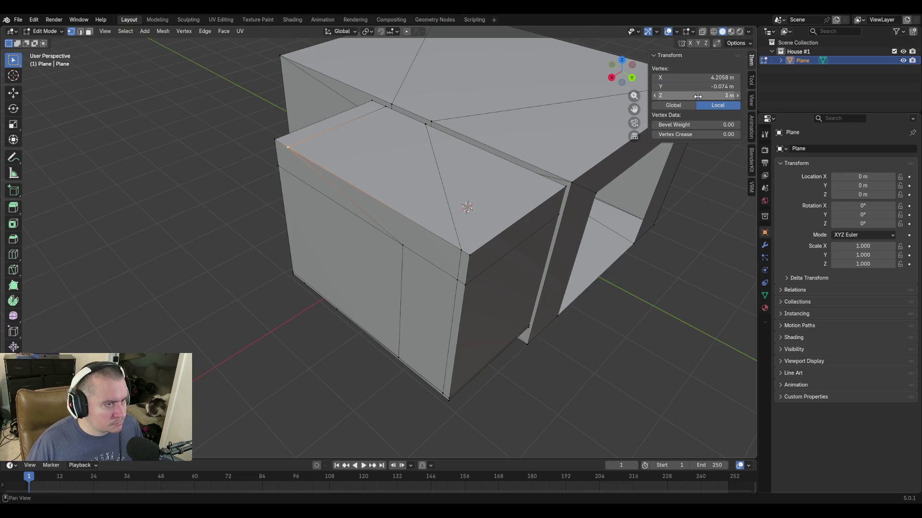
click(696, 87)
key(Return)
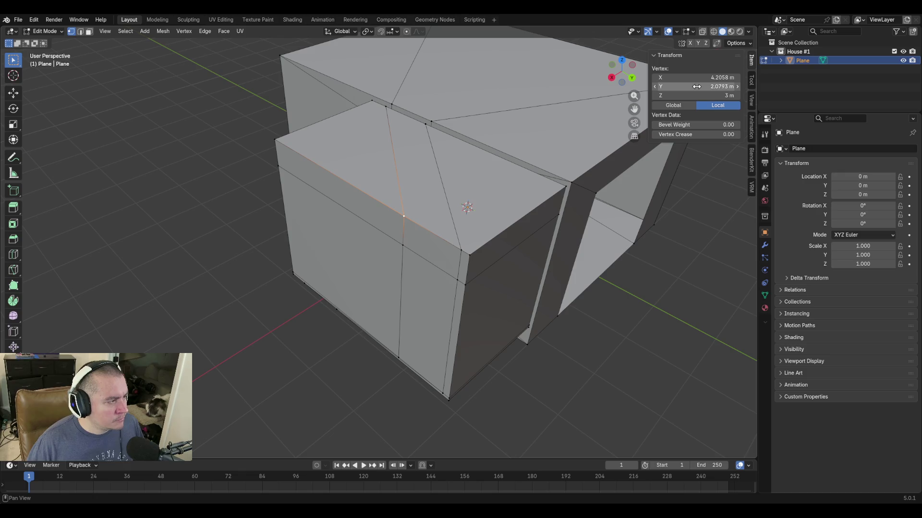
key(shift+grave)
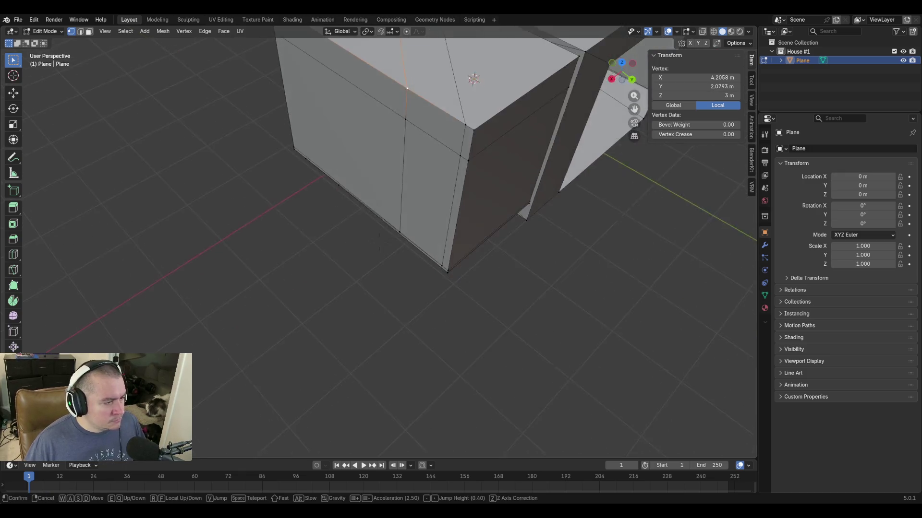
key(a)
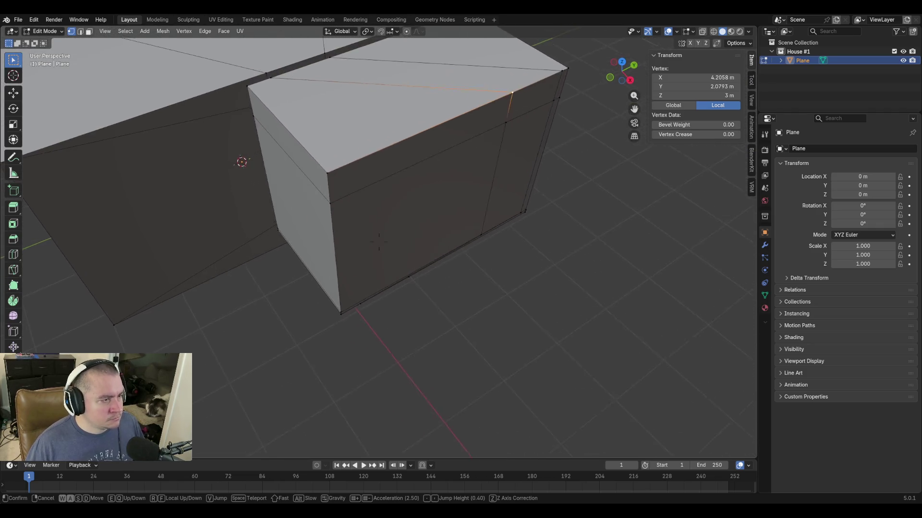
Merge the mid-corner vertex into the top corner vertex at Z 3 m using Merge At Last.
click(444, 178)
click(379, 199)
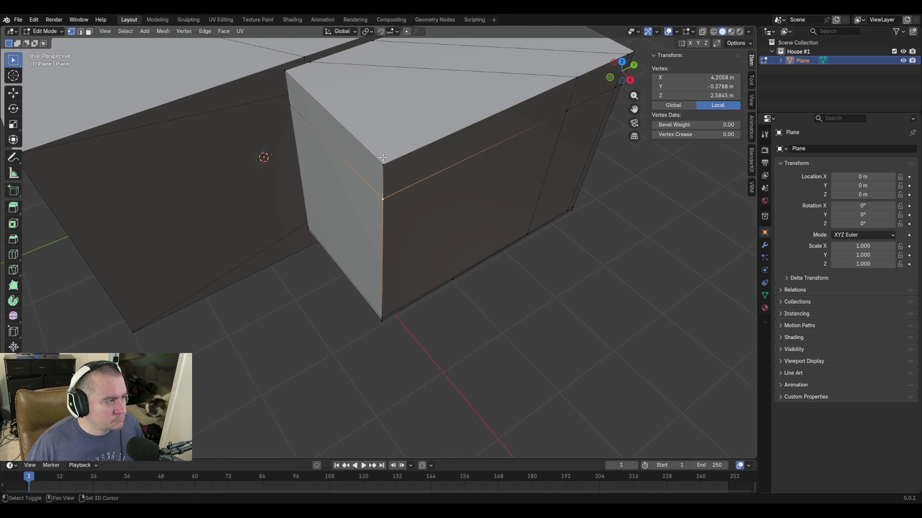
shift+click(382, 158)
key(m)
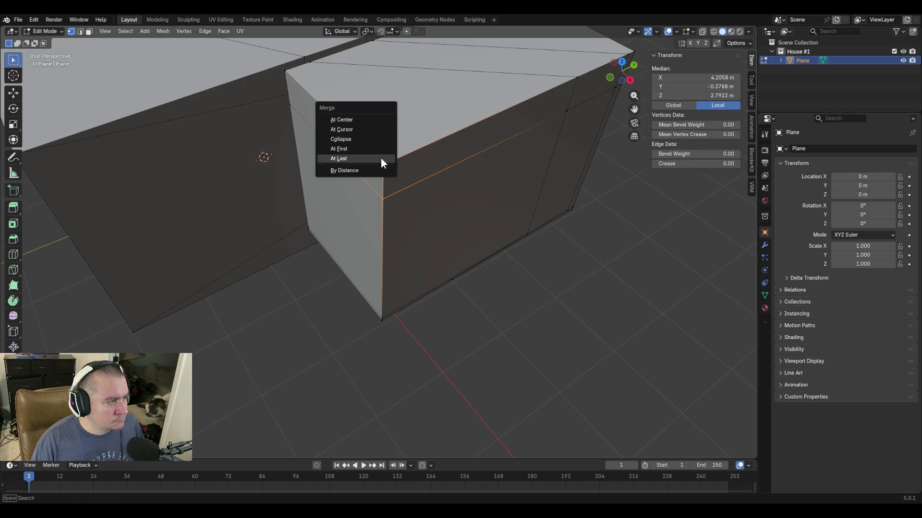
click(381, 158)
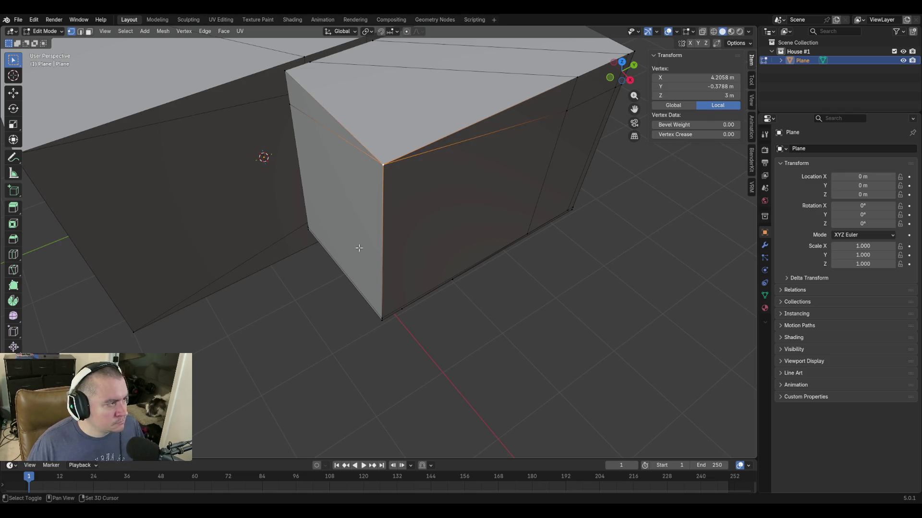
key(shift+grave)
key(w)
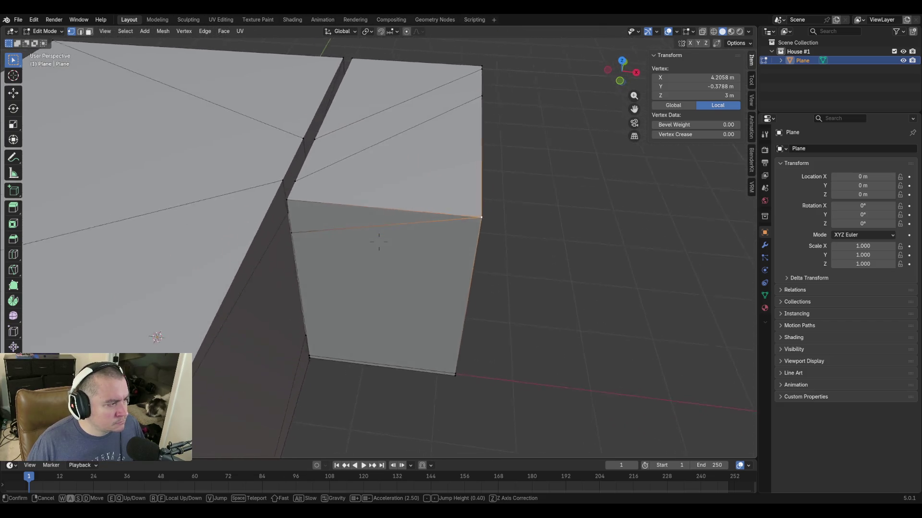
click(321, 231)
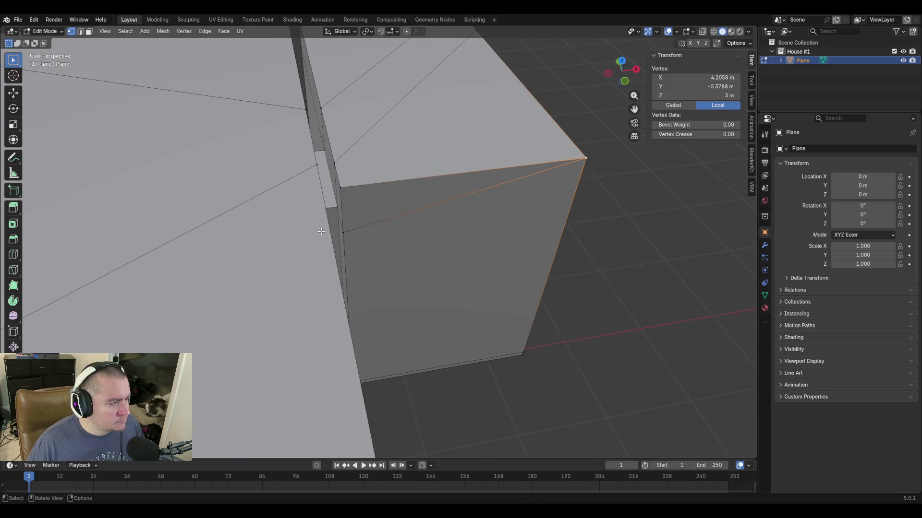
Inspect the box corners, selecting vertices and flying back to face the wall.
click(340, 187)
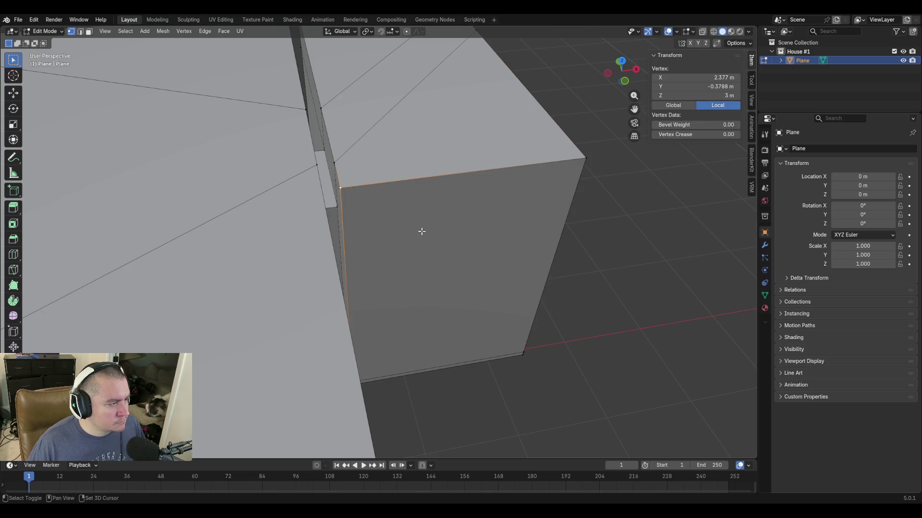
middle_drag(421, 236, 524, 240)
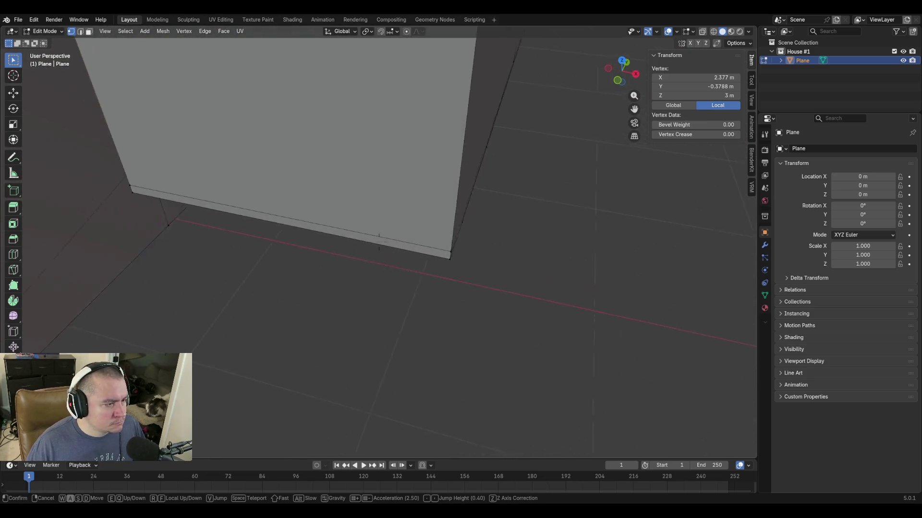
shift+click(528, 256)
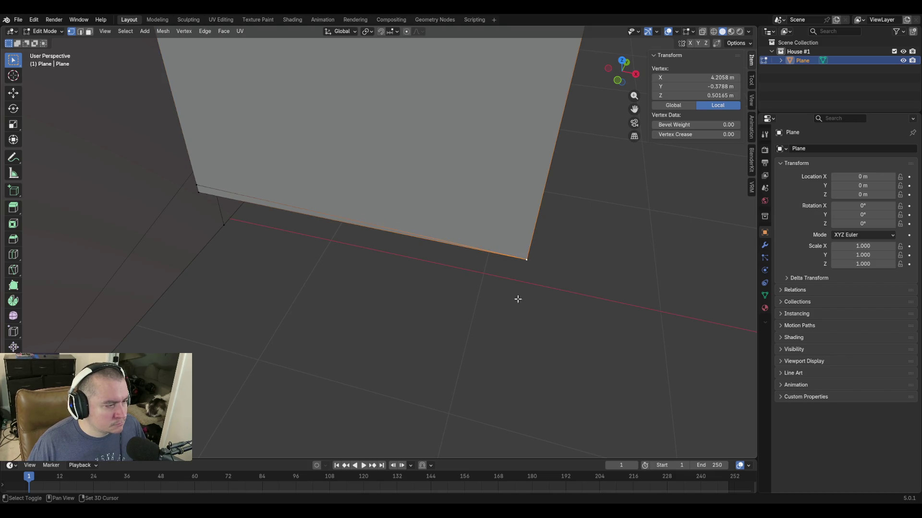
click(199, 185)
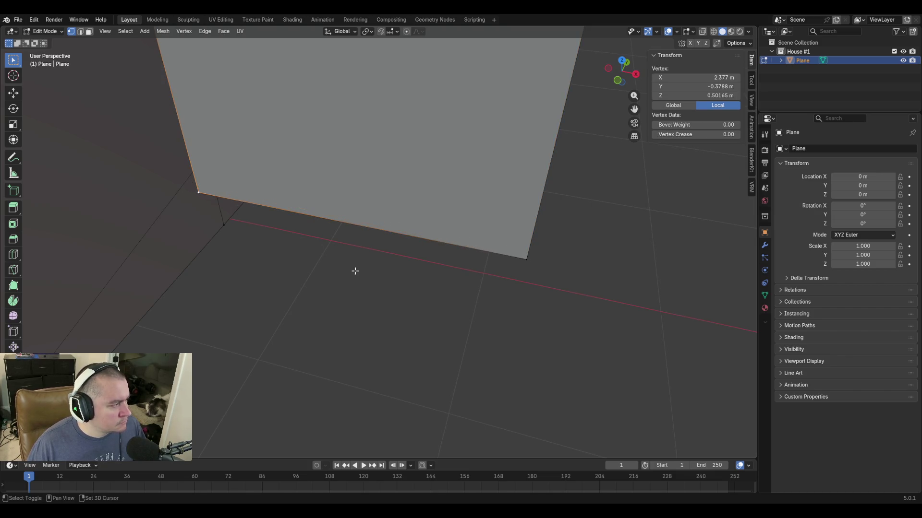
key(shift+grave)
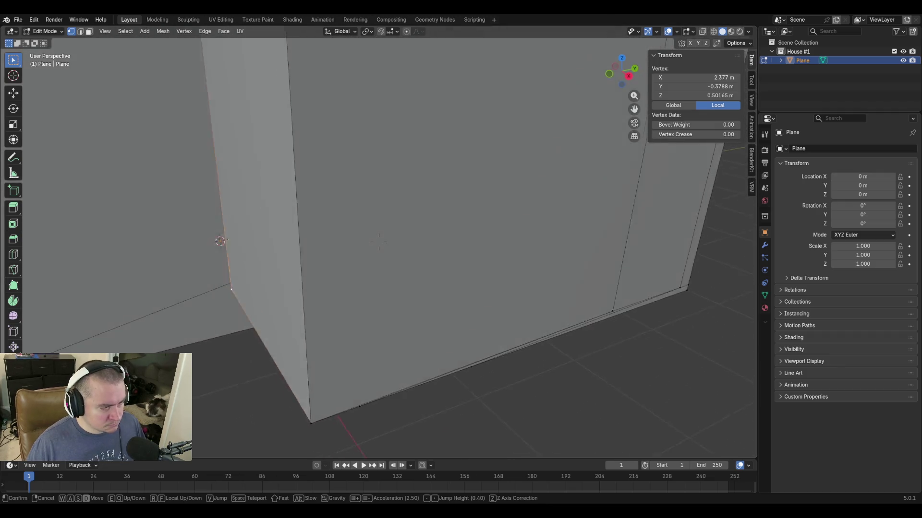
key(s)
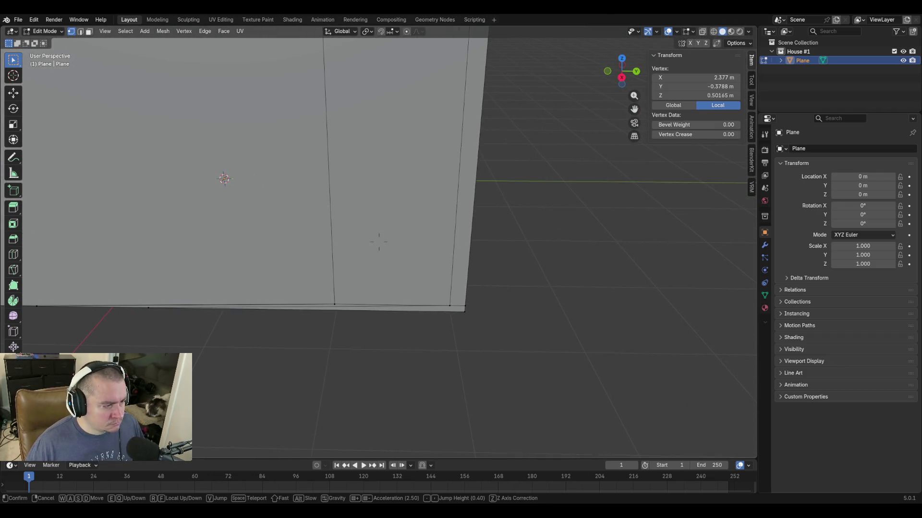
key(Return)
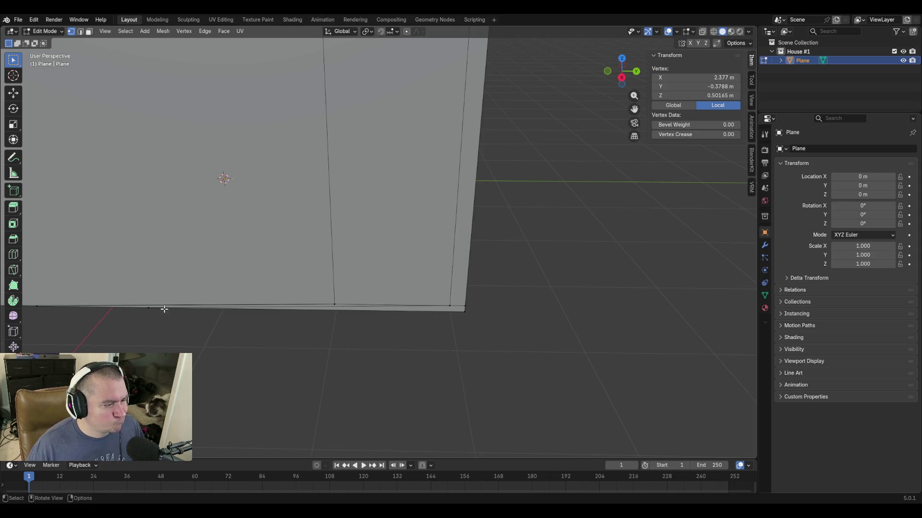
Fly to the wall corner, probe the corner vertices' selection, and pull back to view the whole box.
click(464, 311)
key(shift+grave)
key(s)
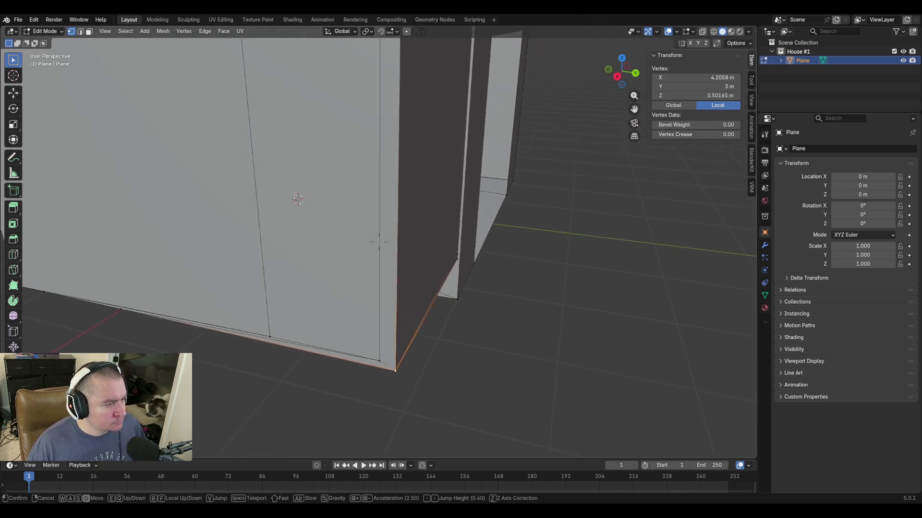
key(w)
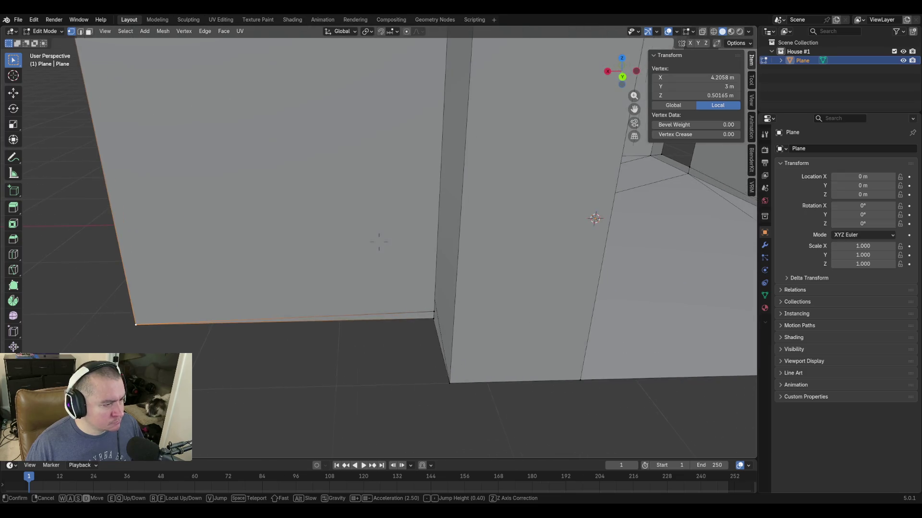
click(496, 357)
shift+click(433, 316)
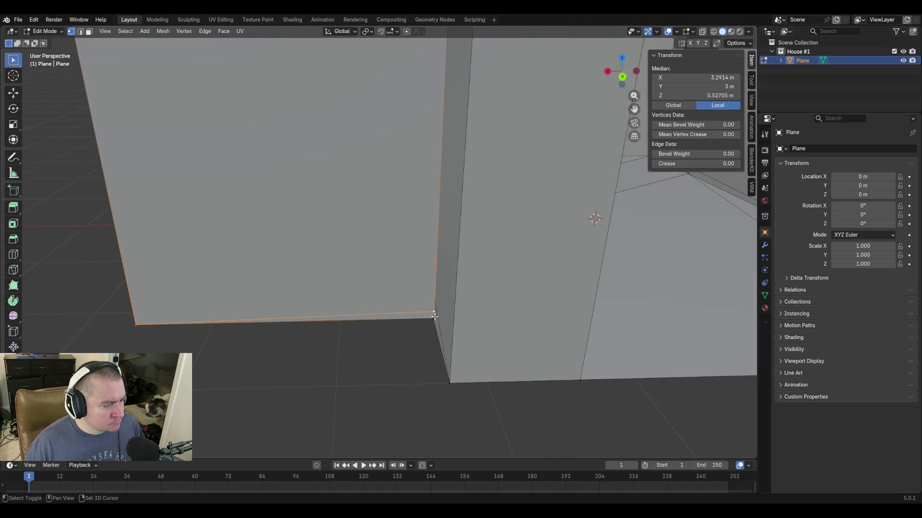
click(399, 347)
click(434, 315)
key(shift+grave)
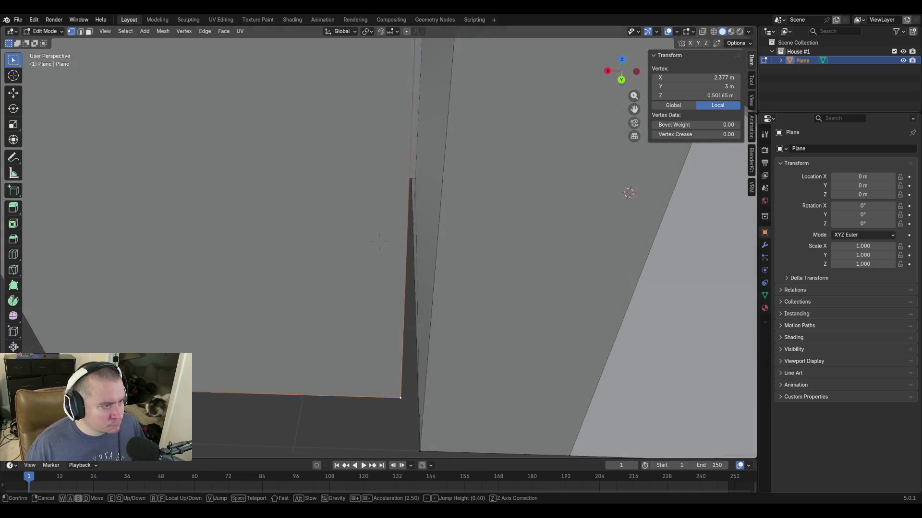
key(s)
click(476, 344)
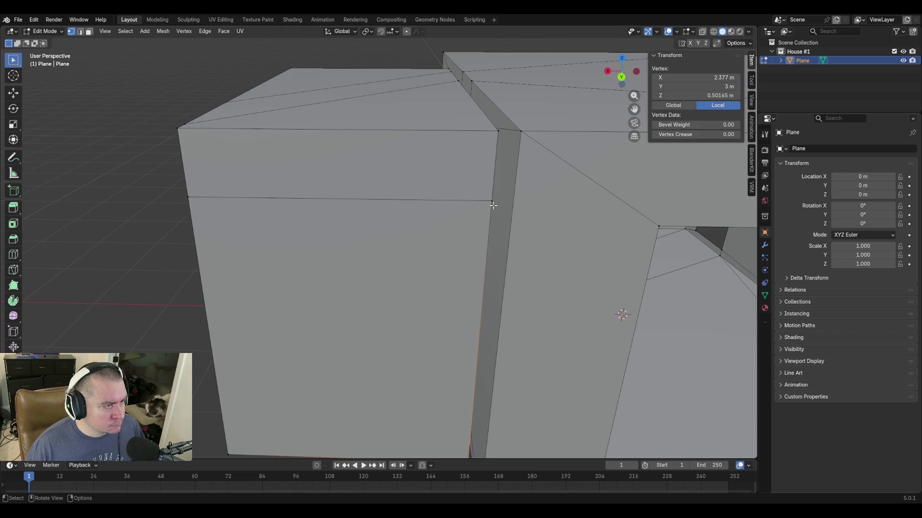
Merge the stray corner-edge vertex into the wall's top corner at 3 m height with Merge At Last.
shift+click(497, 133)
key(m)
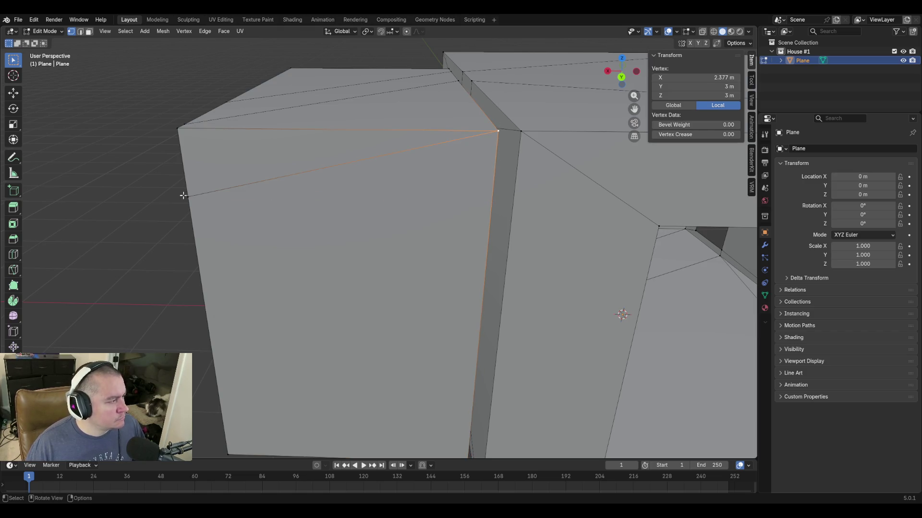
click(186, 196)
shift+click(180, 129)
key(m)
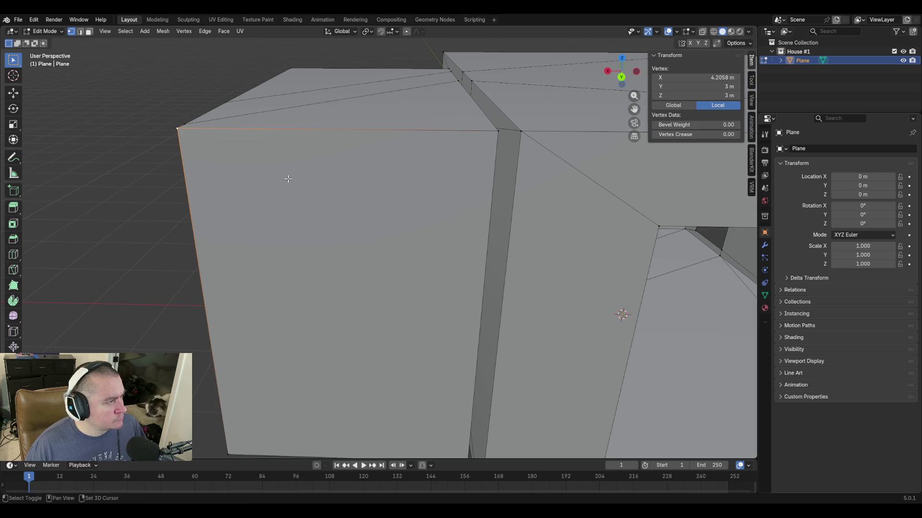
key(shift+grave)
key(s)
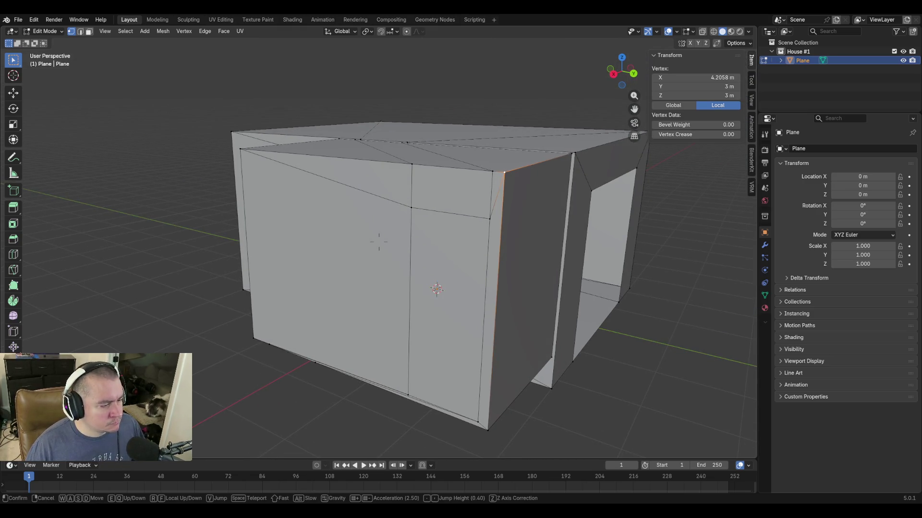
Delete the tall narrow face on the front wall in face mode, opening a doorway.
click(379, 243)
key(3)
click(429, 255)
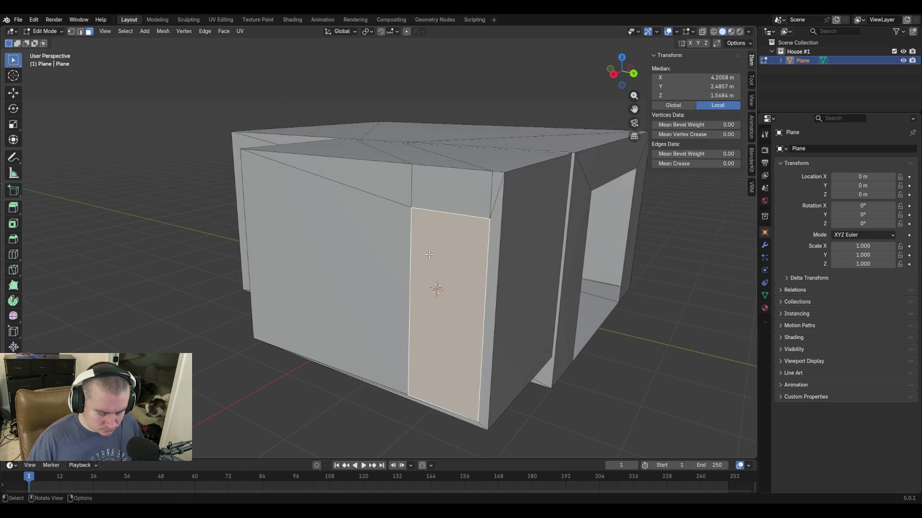
key(x)
click(430, 254)
Fly through the new opening to the inside wall-floor corner.
key(shift+grave)
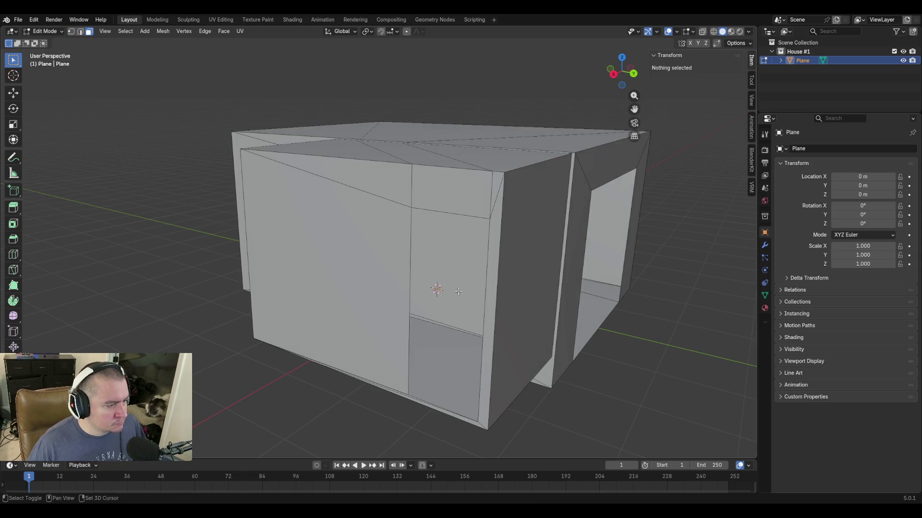
key(w)
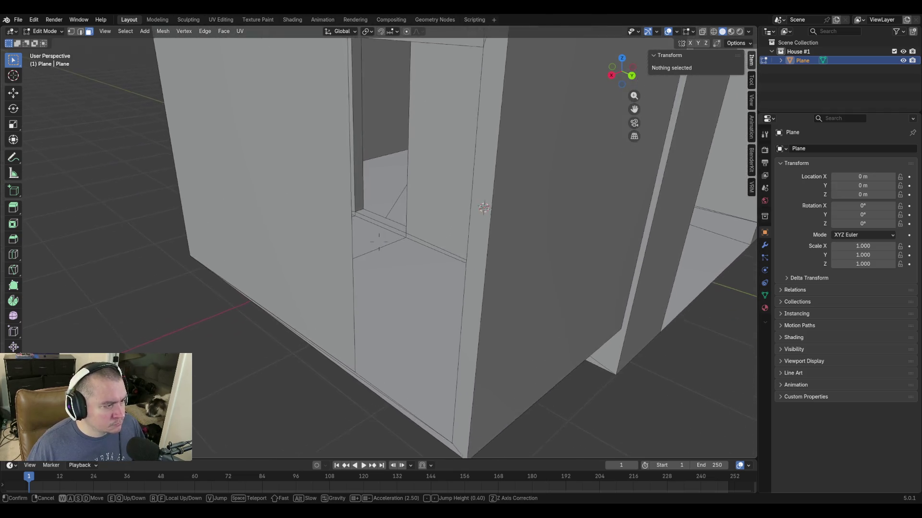
key(w)
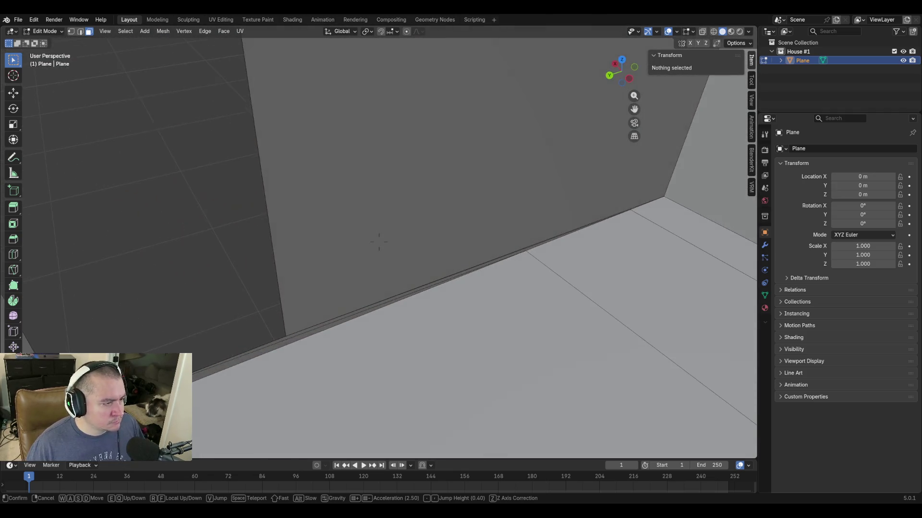
click(378, 242)
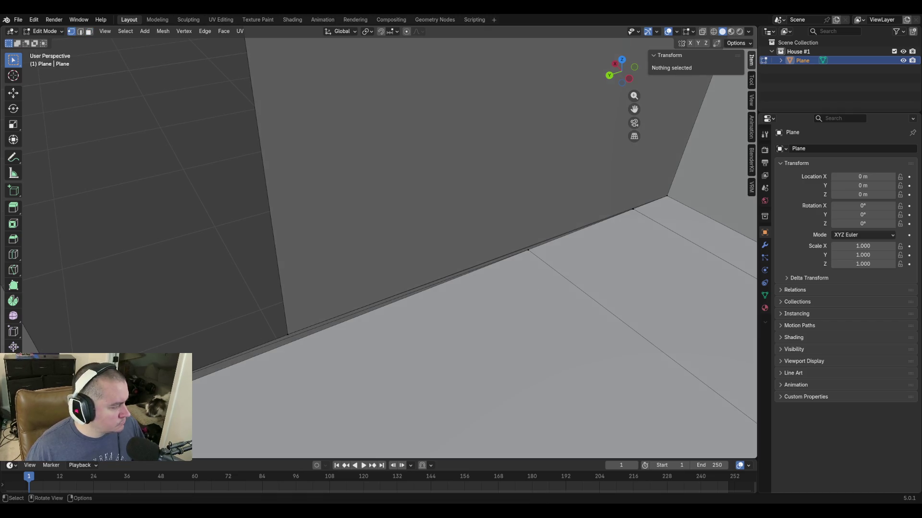
Set the first wall-floor corner vertices' Y values numerically, the second to 2.8921 m.
click(288, 335)
double_click(705, 86)
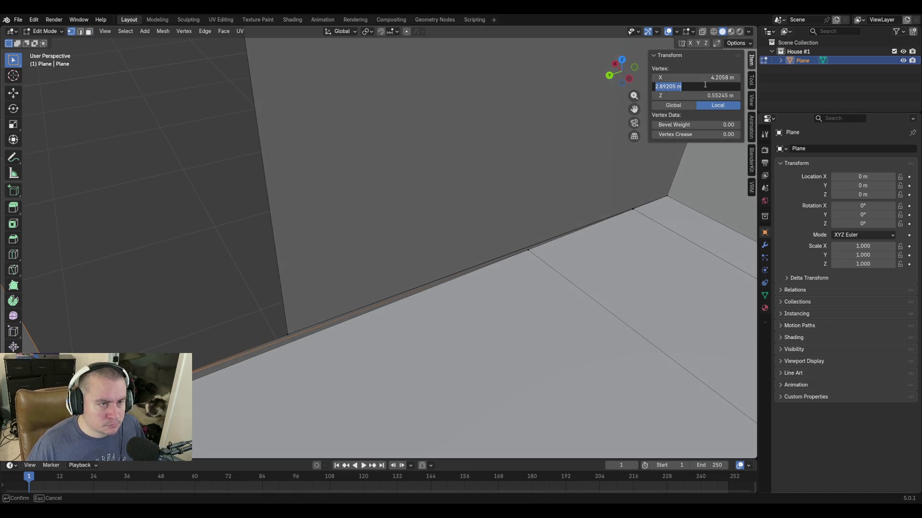
key(Return)
click(537, 252)
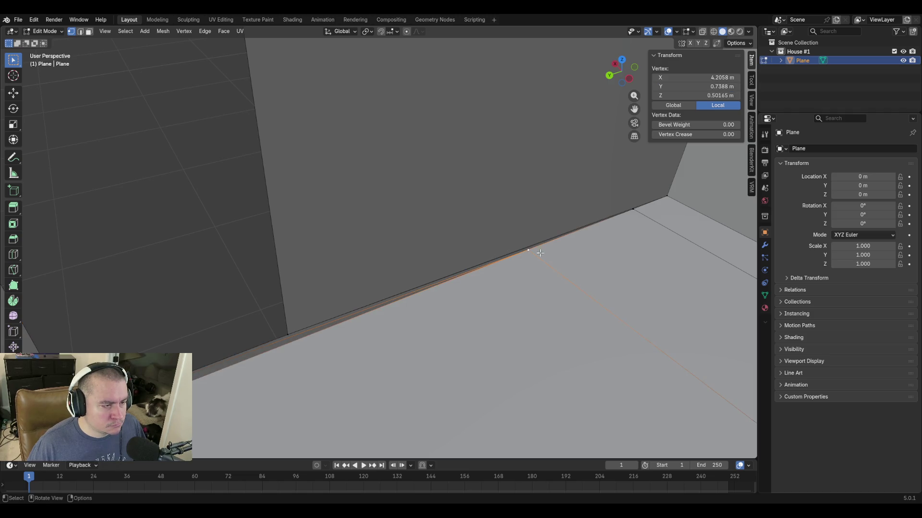
double_click(695, 87)
key(Return)
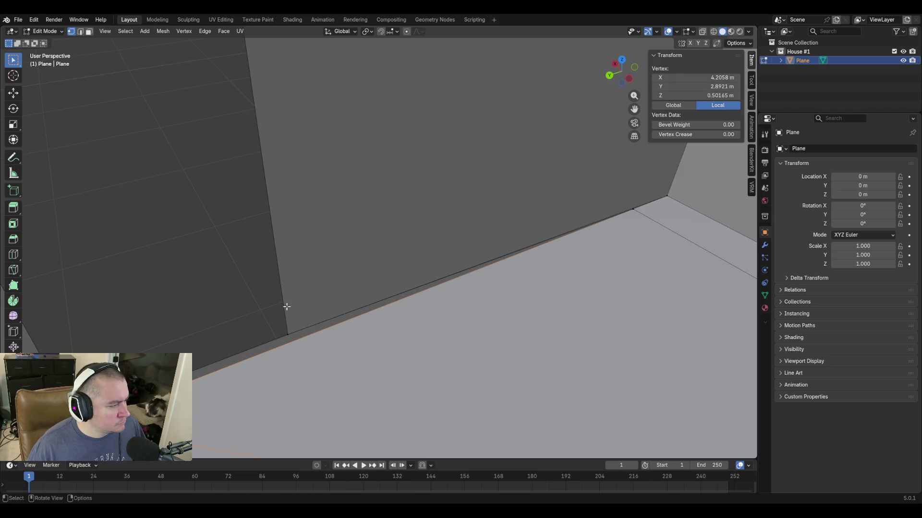
Set the next two wall-floor corner vertices to the matching Y position 2.0793 m.
click(288, 332)
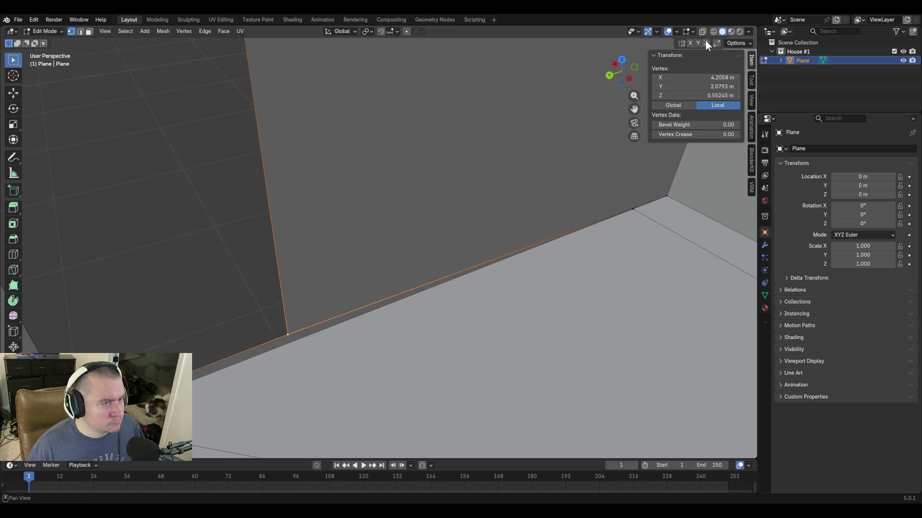
double_click(695, 87)
key(Return)
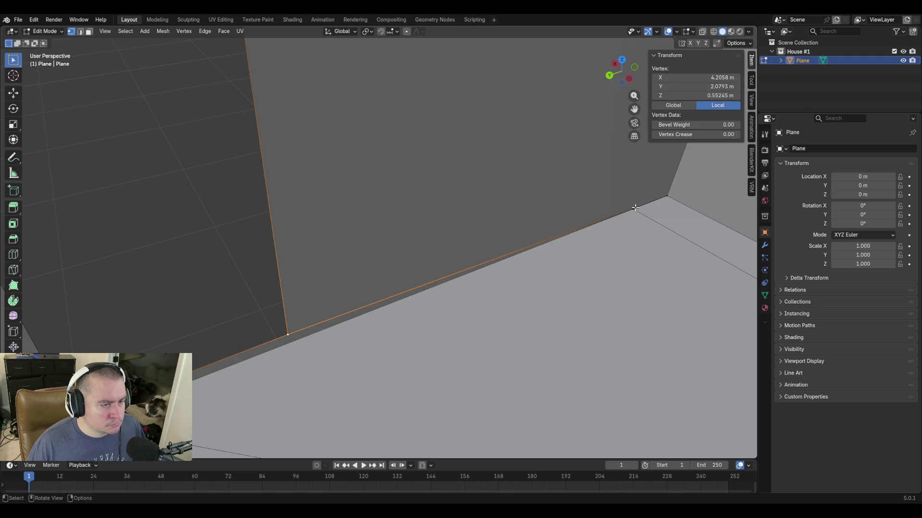
click(634, 208)
double_click(690, 86)
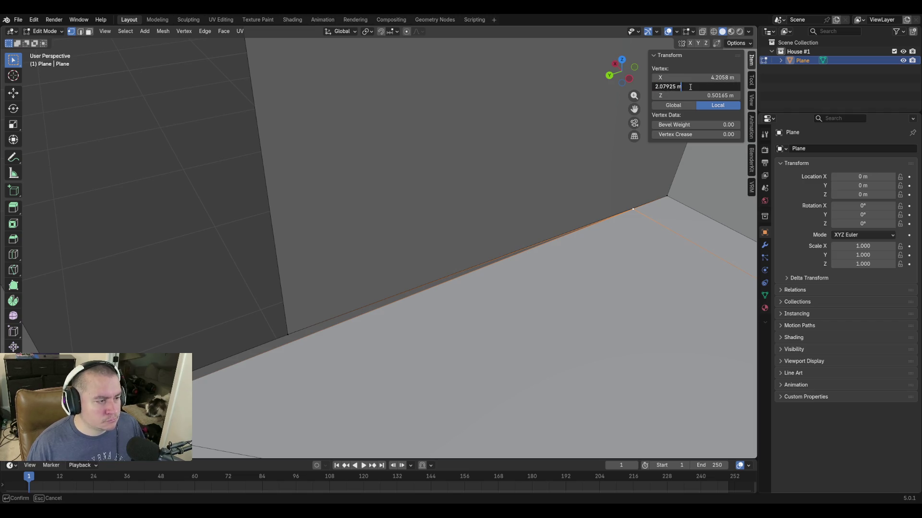
key(Return)
Fly back to check the doorway and floor, then save blockout.blend.
key(shift+grave)
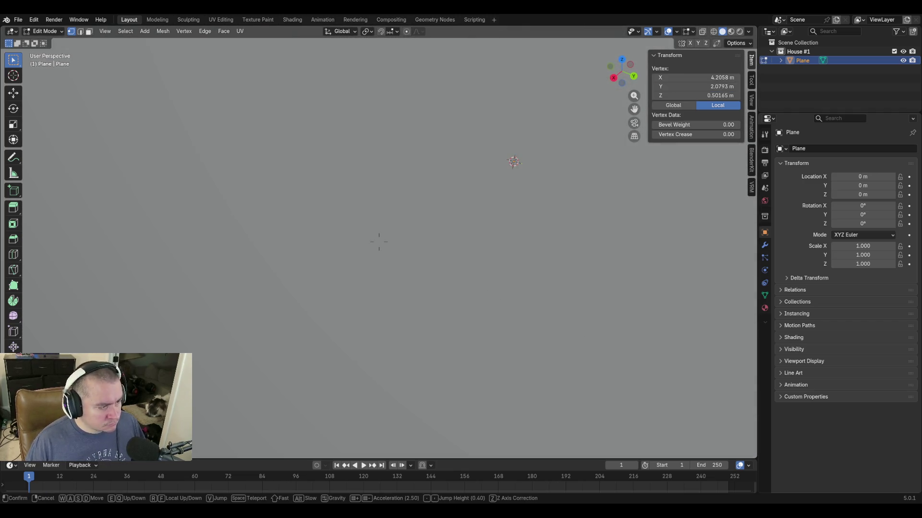
key(s)
click(436, 313)
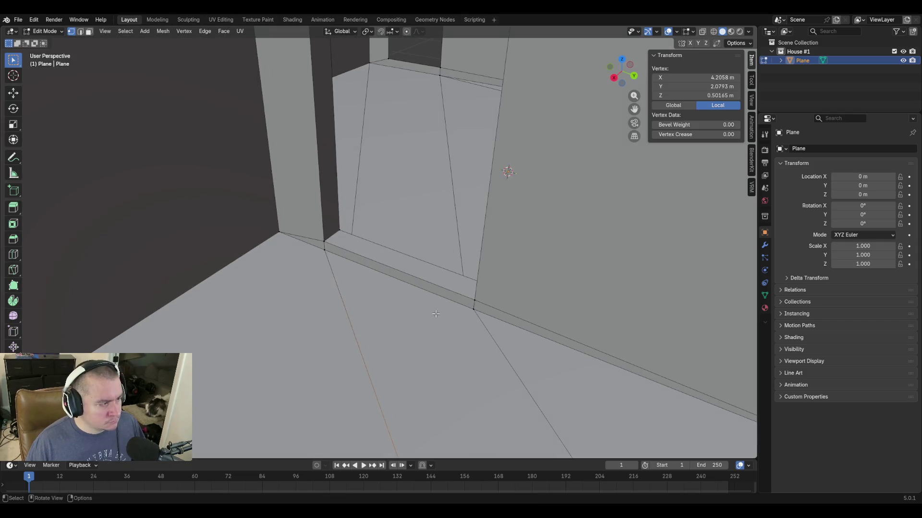
key(ctrl+s)
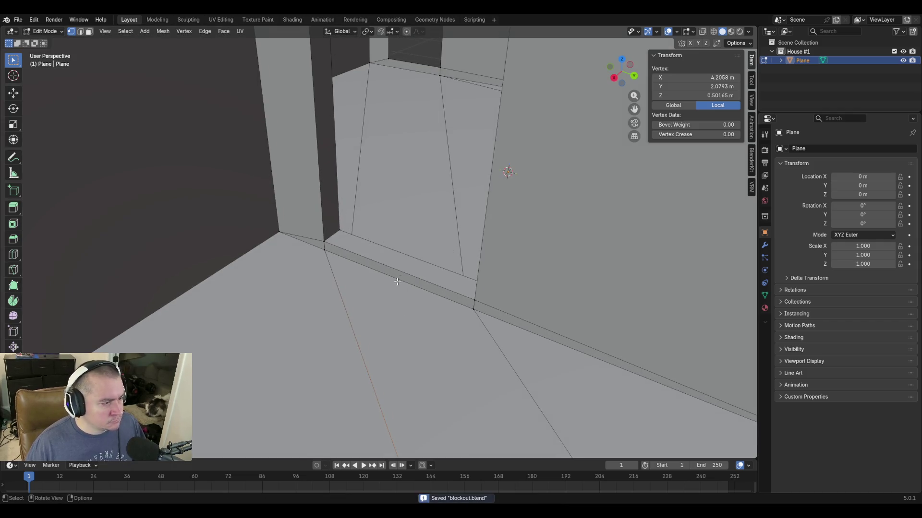
key(shift+grave)
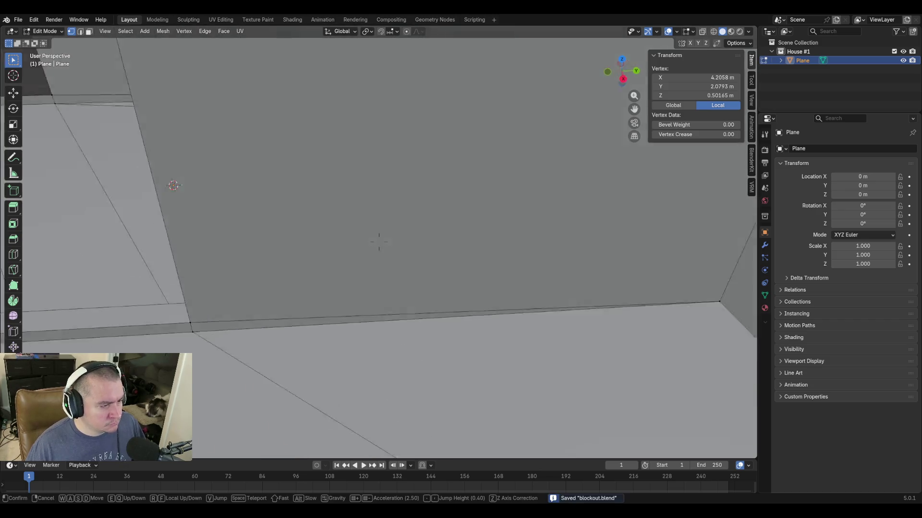
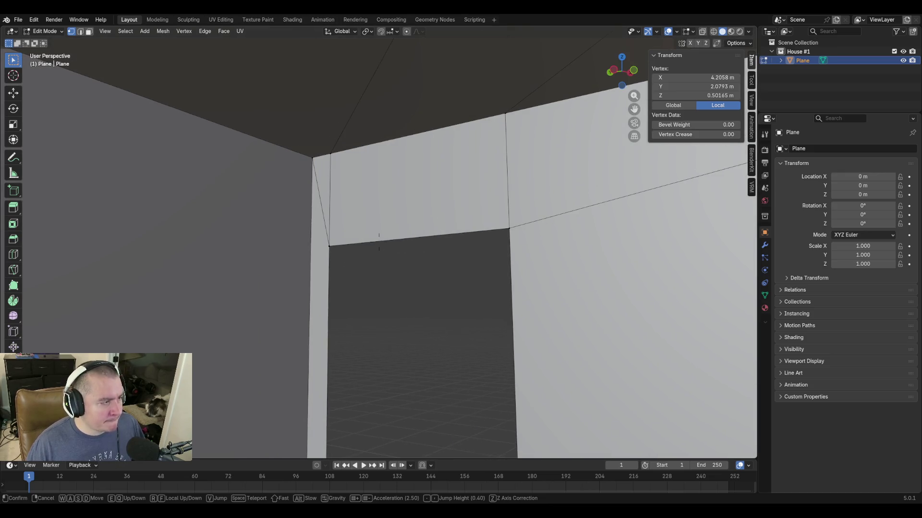
Merge the two overlapping top-corner wall vertices into a single vertex.
click(379, 243)
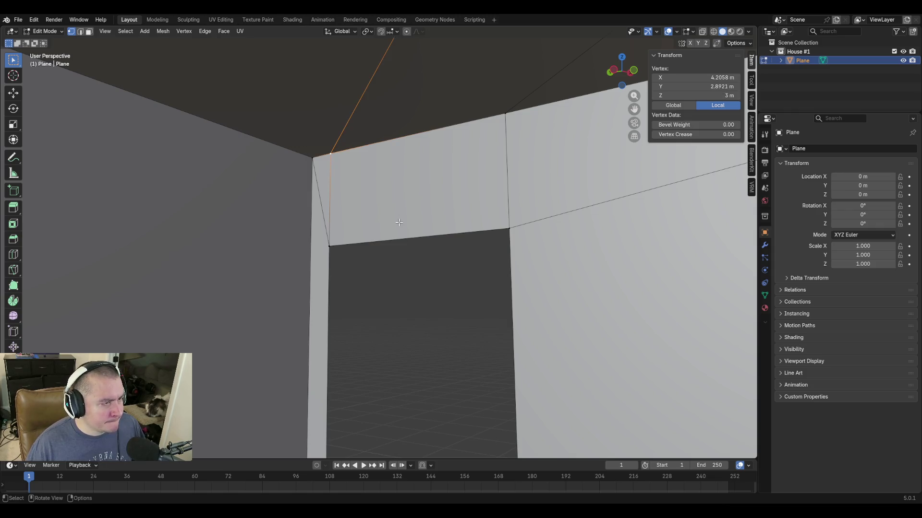
shift+click(314, 157)
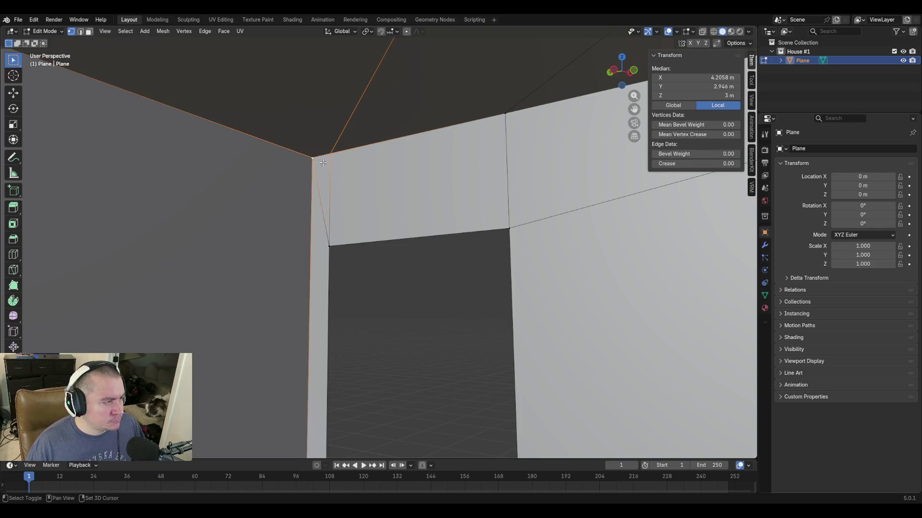
key(m)
click(417, 199)
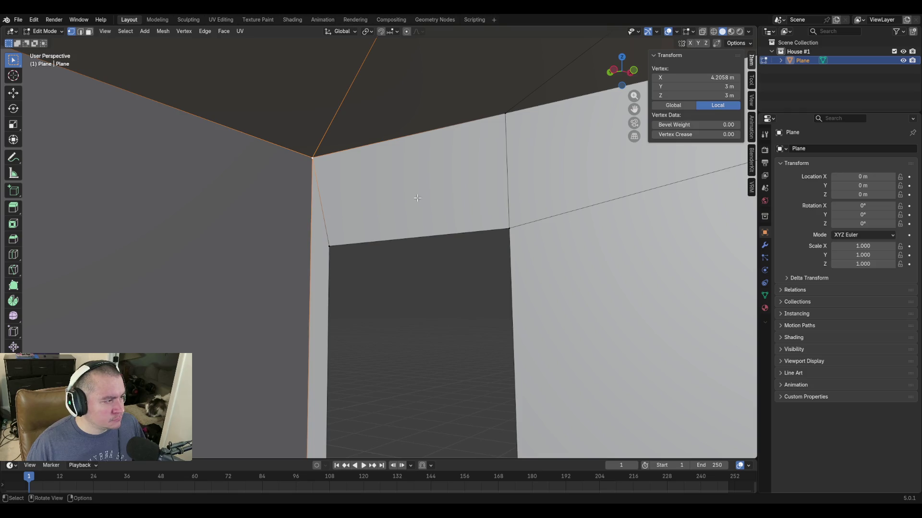
Walk through the wall to check the corner and select the far wall-top vertex.
key(shift+grave)
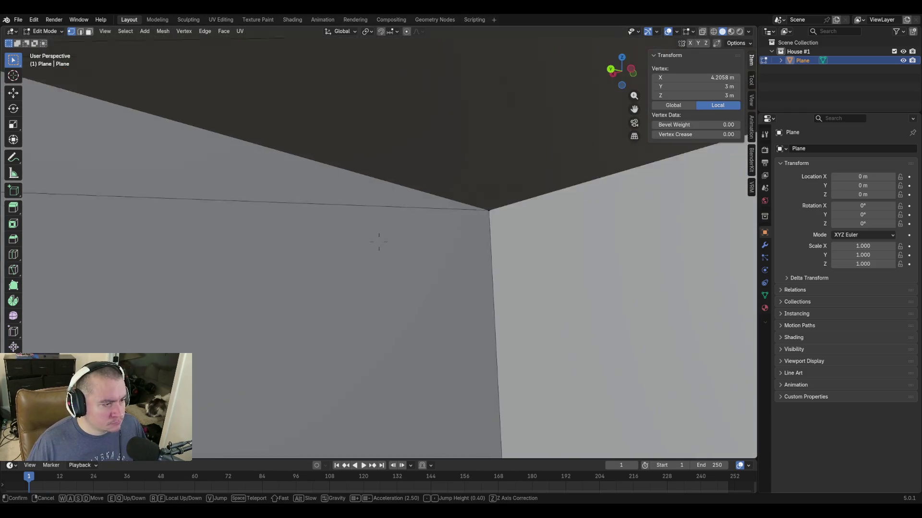
key(w)
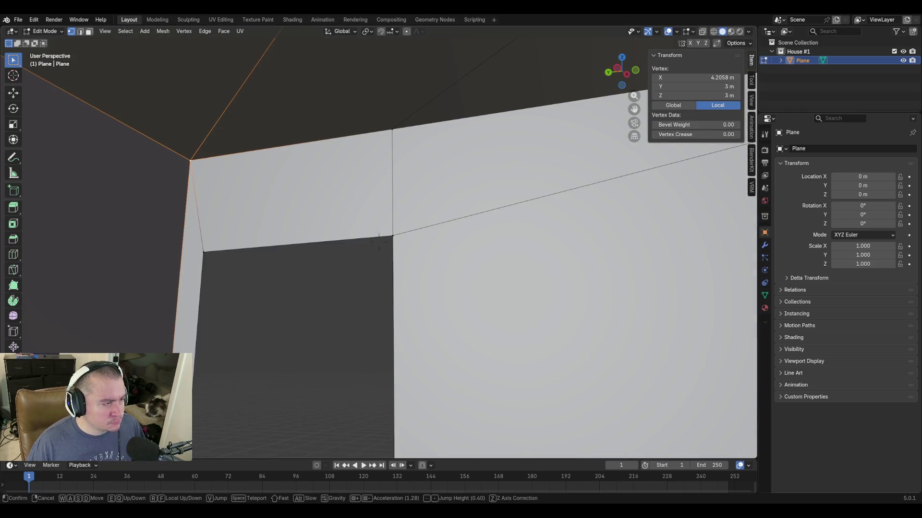
key(w)
key(s)
scroll(379, 244, down, 5)
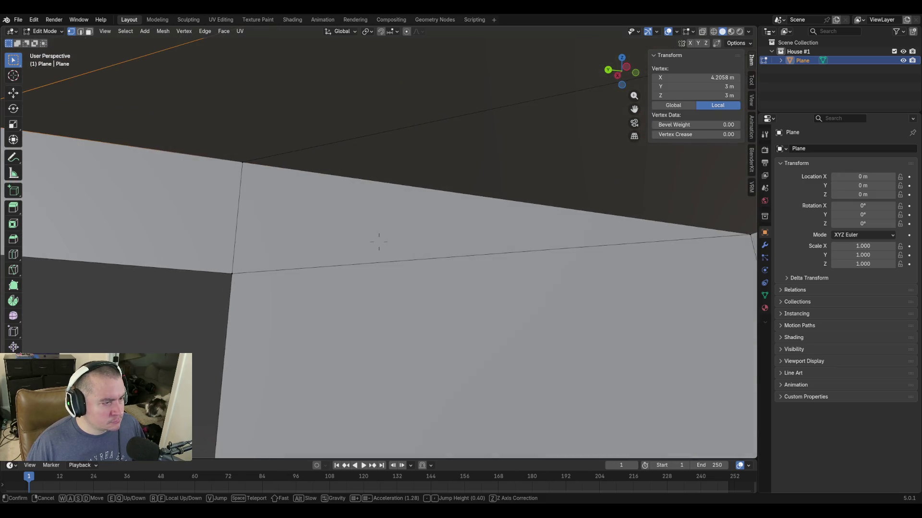
click(379, 244)
click(245, 163)
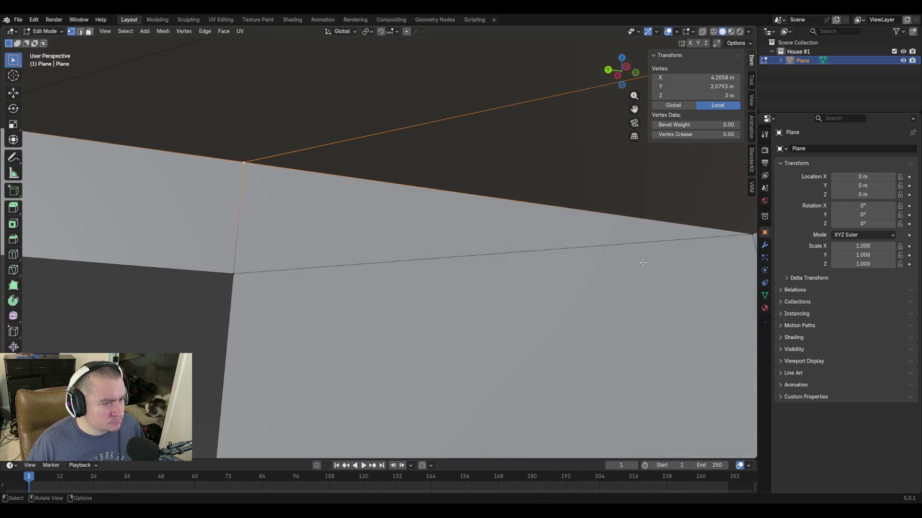
shift+click(745, 233)
key(ctrl+z)
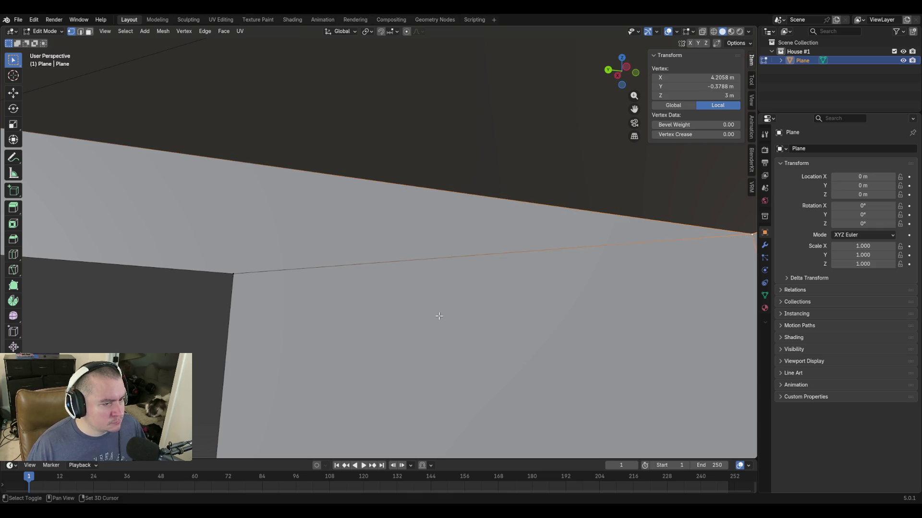
Select the ceiling-corner vertex above the doorway and the wall-top vertices for refinement.
key(shift+grave)
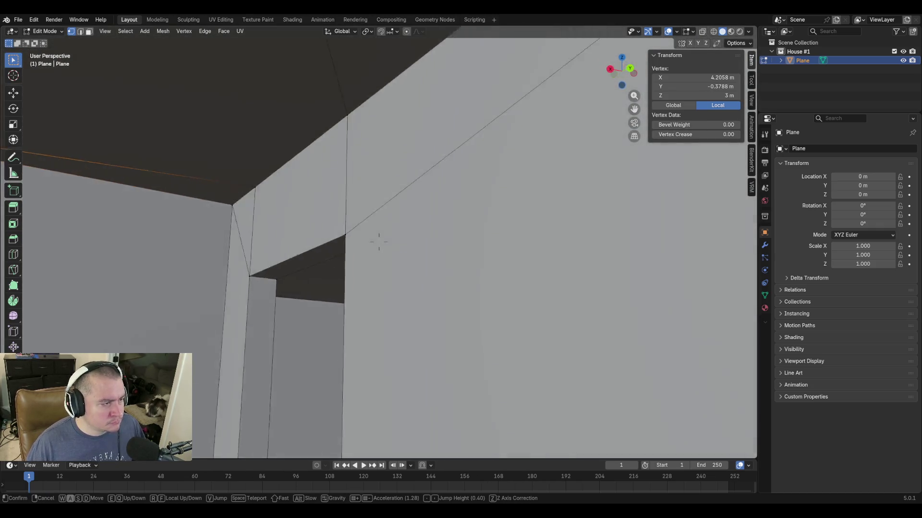
key(s)
click(439, 315)
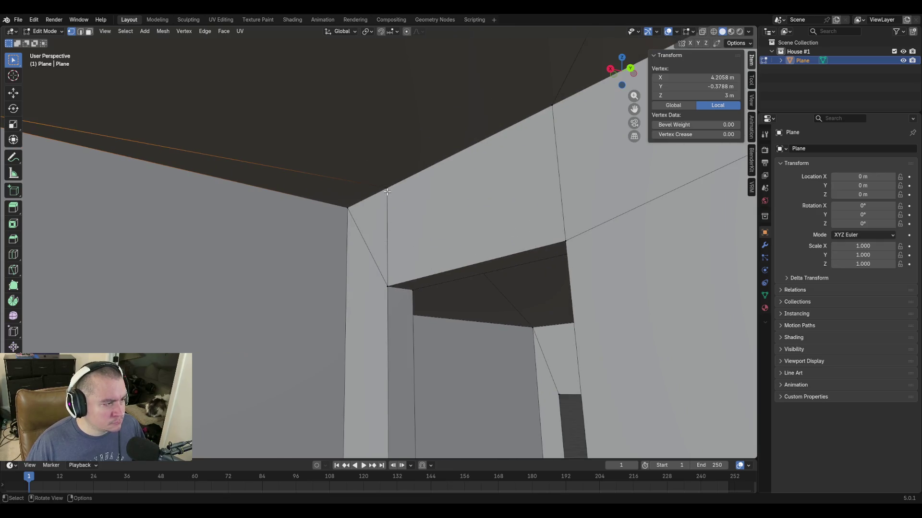
click(347, 207)
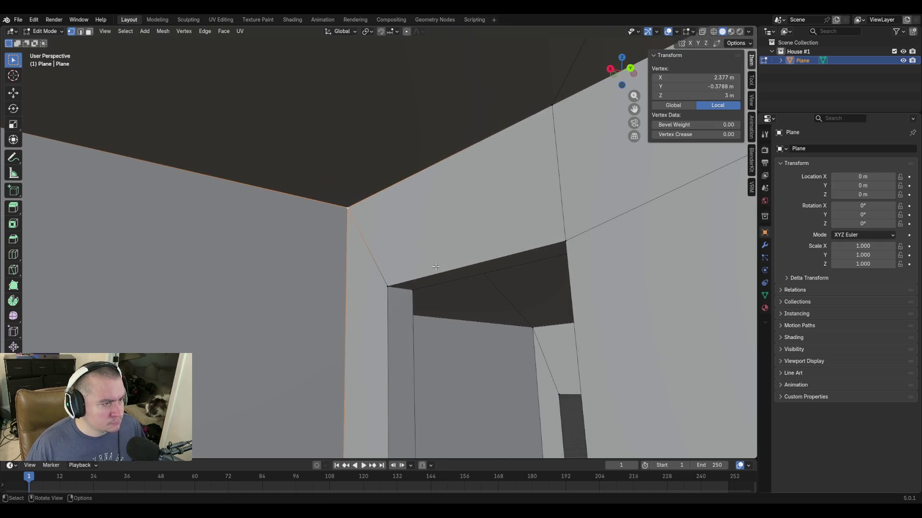
key(shift+grave)
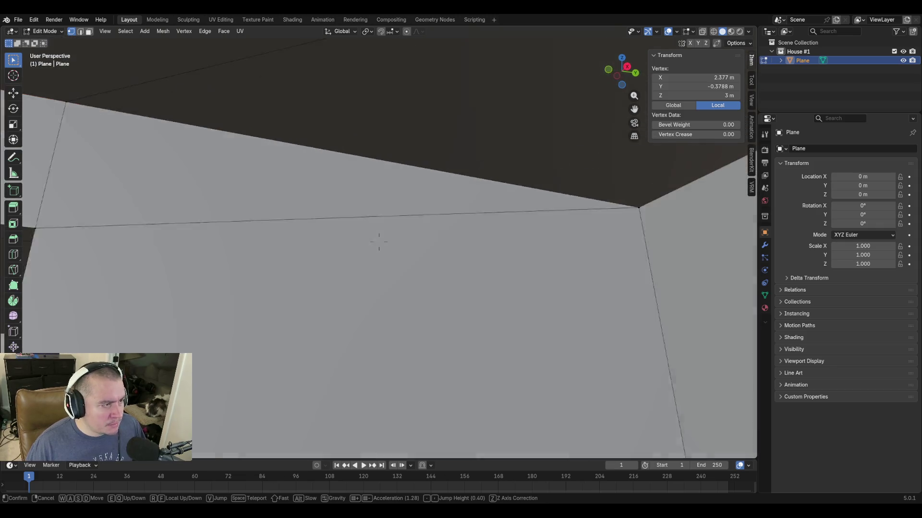
key(s)
click(428, 265)
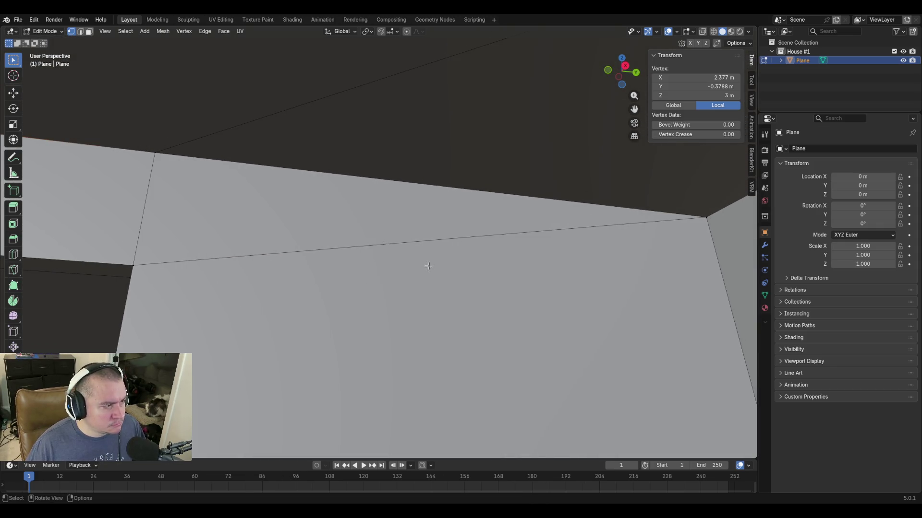
click(155, 151)
click(709, 216)
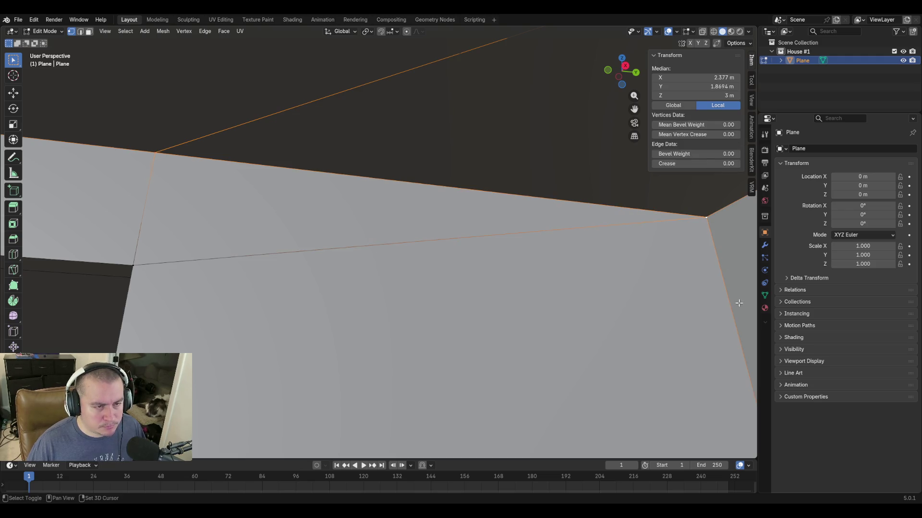
key(shift+grave)
key(w)
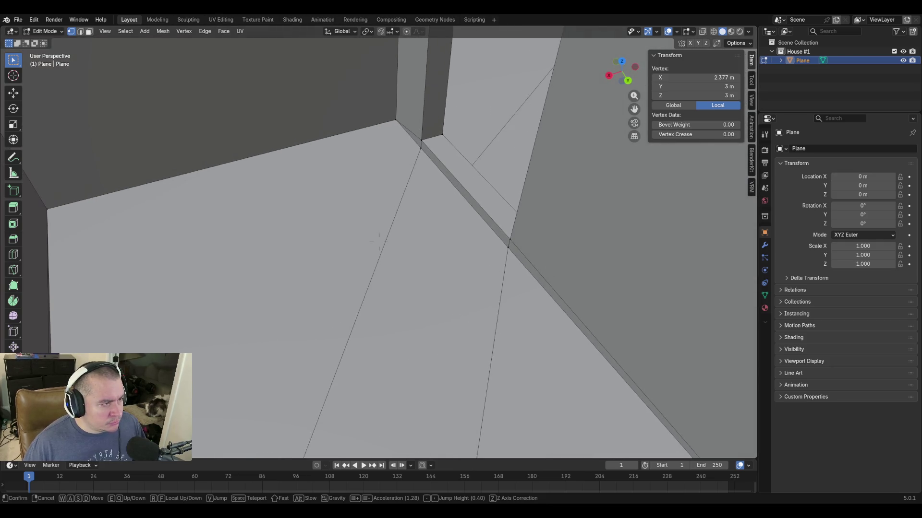
Walk to the wall-floor corner and select the floor-edge vertex there.
click(379, 243)
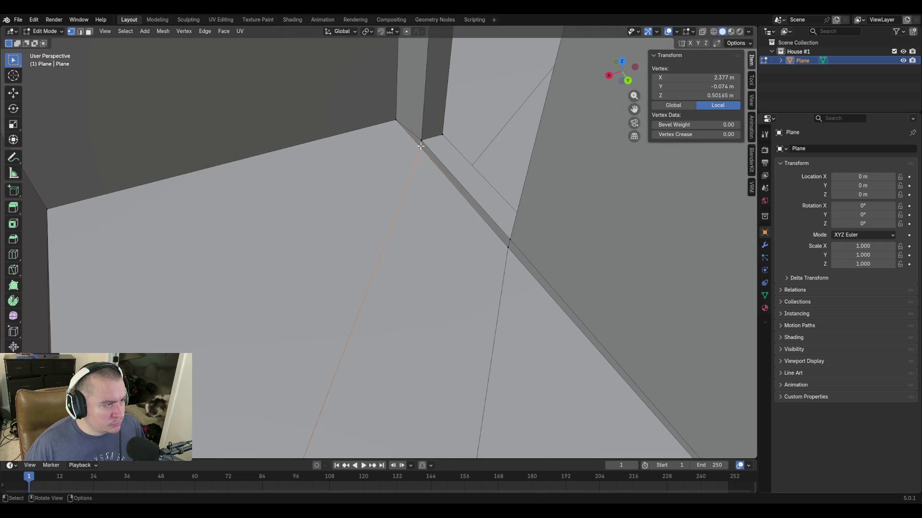
key(shift+grave)
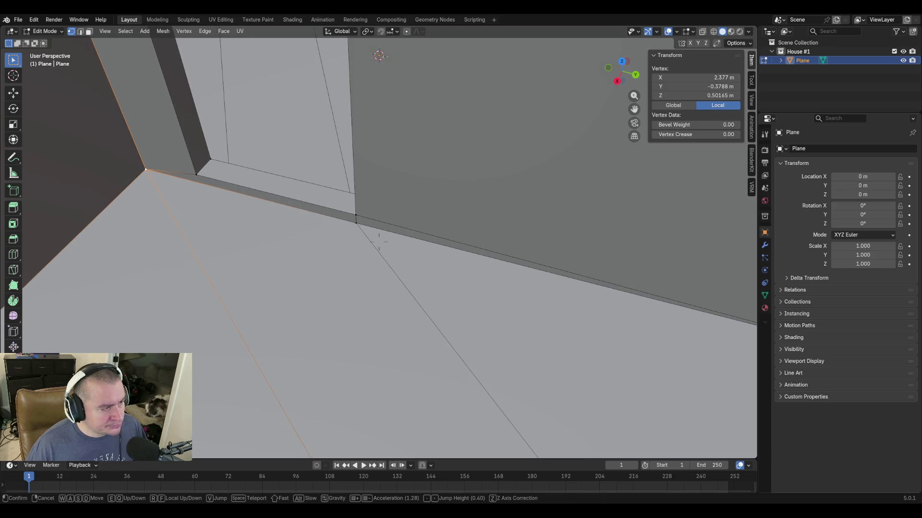
click(379, 243)
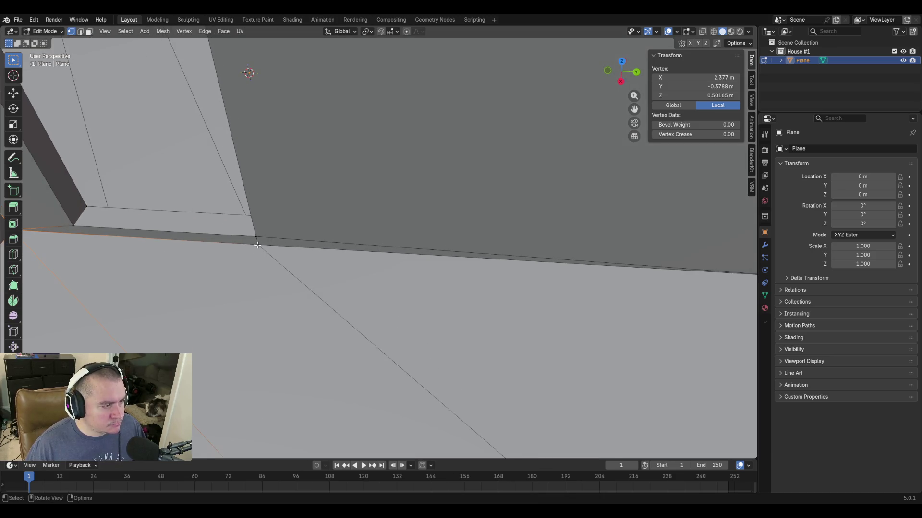
key(shift+grave)
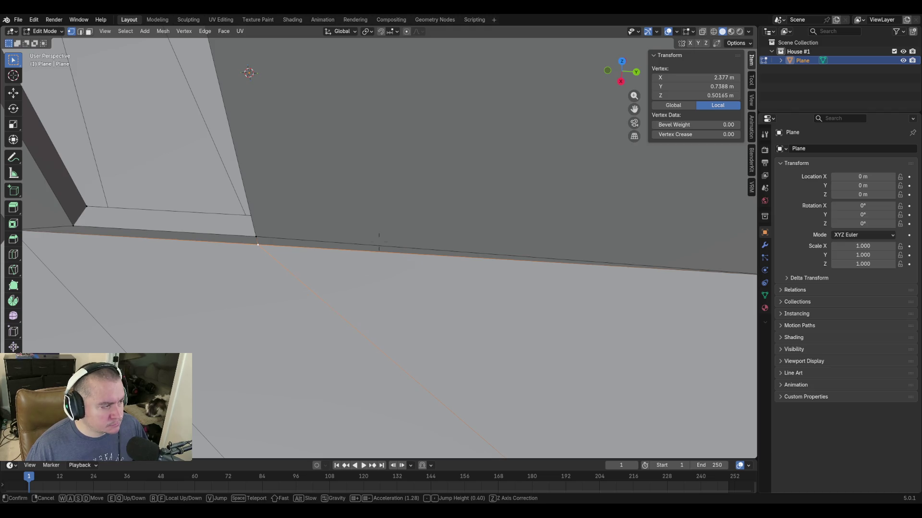
click(381, 213)
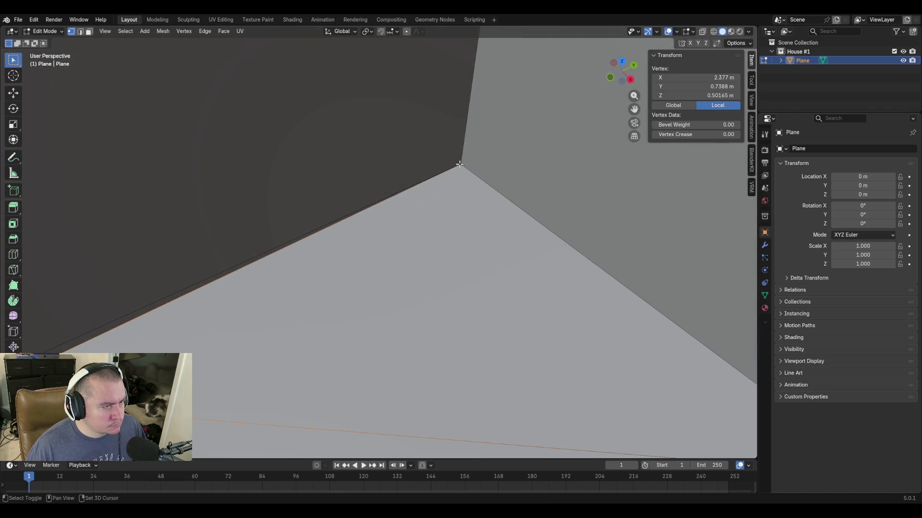
text(3)
key(shift+grave)
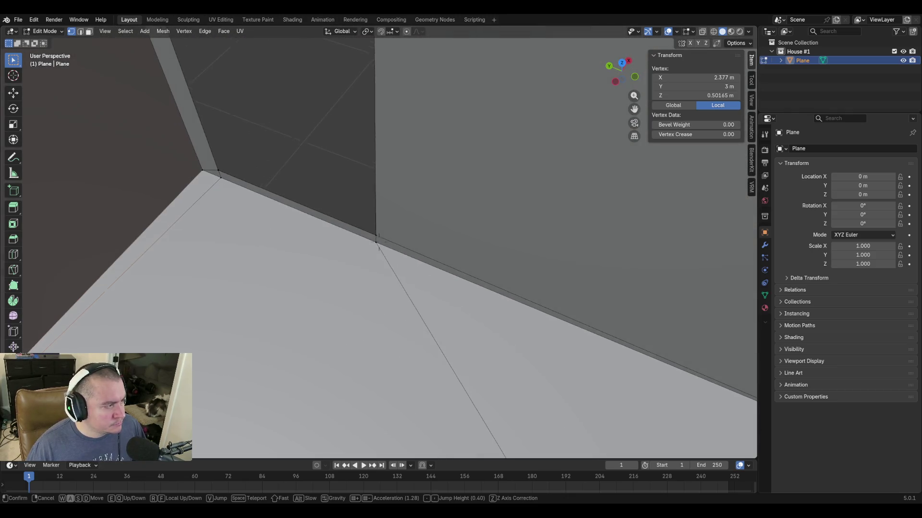
click(385, 343)
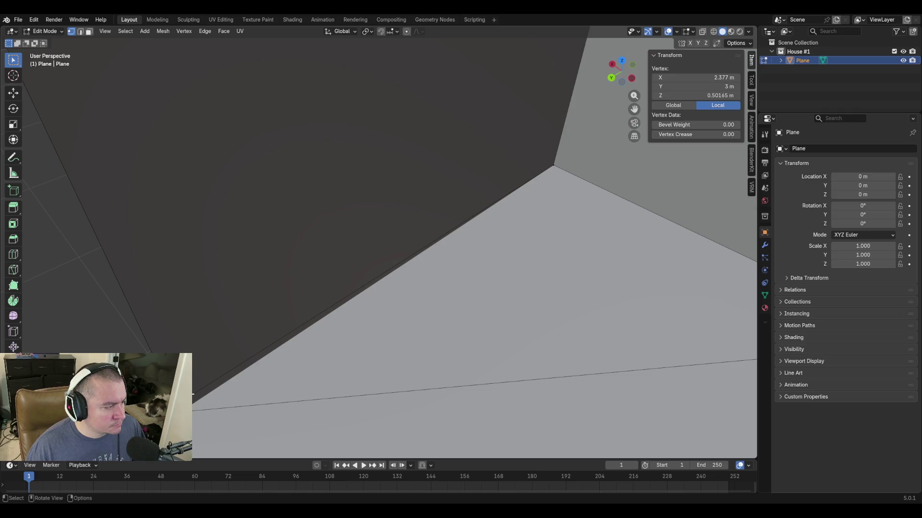
click(536, 248)
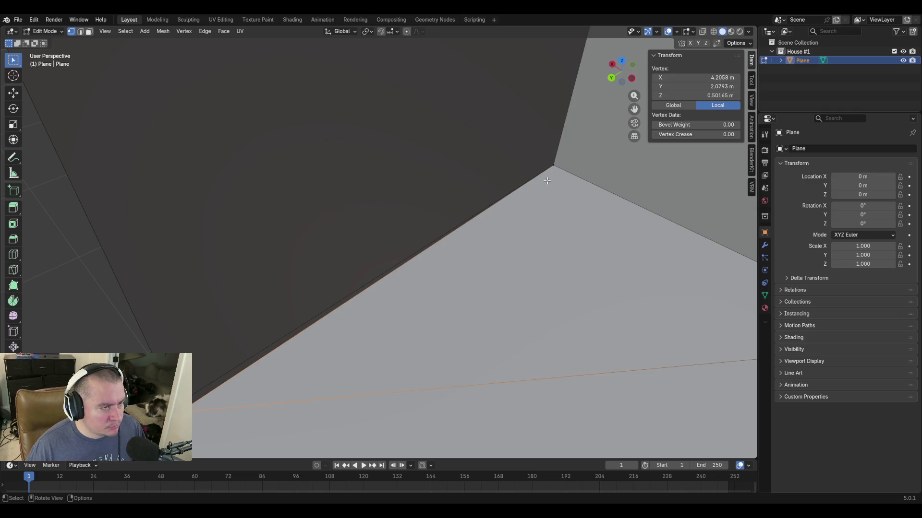
middle_drag(438, 329, 445, 332)
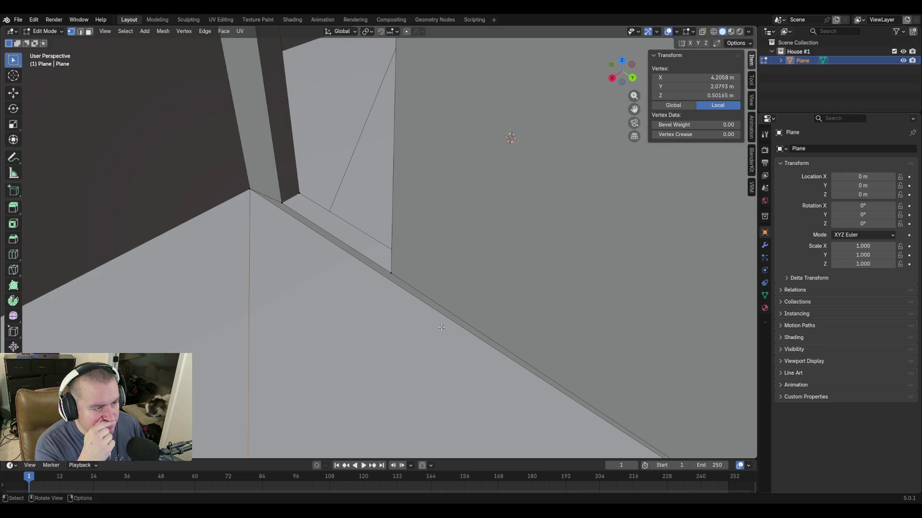
Set the floor corner vertex's Y position to exactly 3 m in the Item panel.
key(shift+grave)
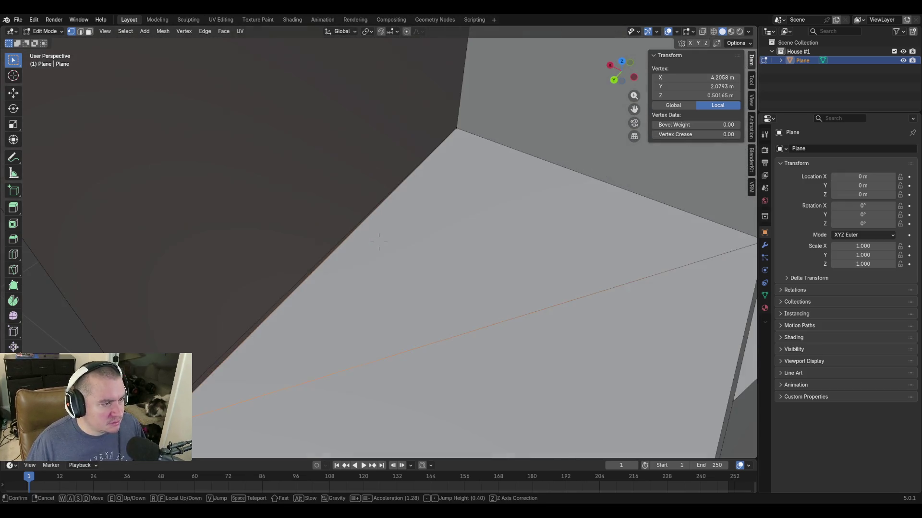
click(444, 328)
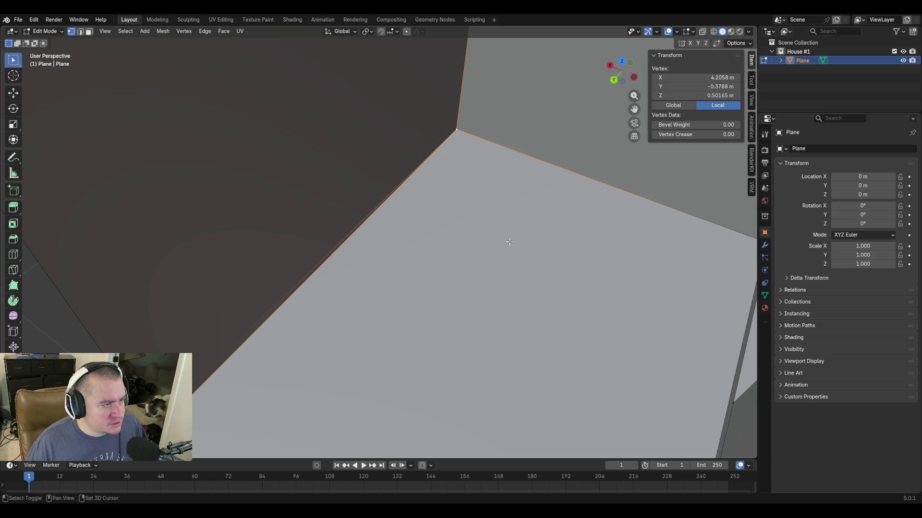
key(shift+grave)
key(w)
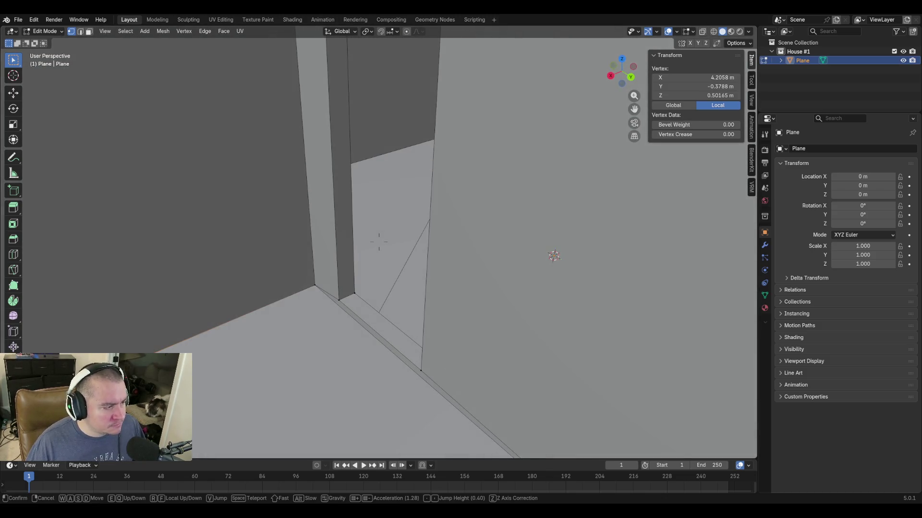
key(w)
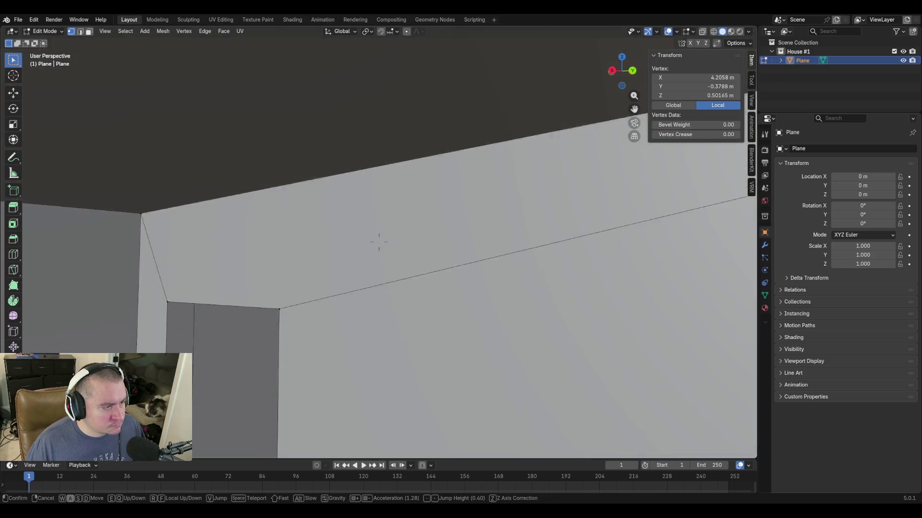
key(s)
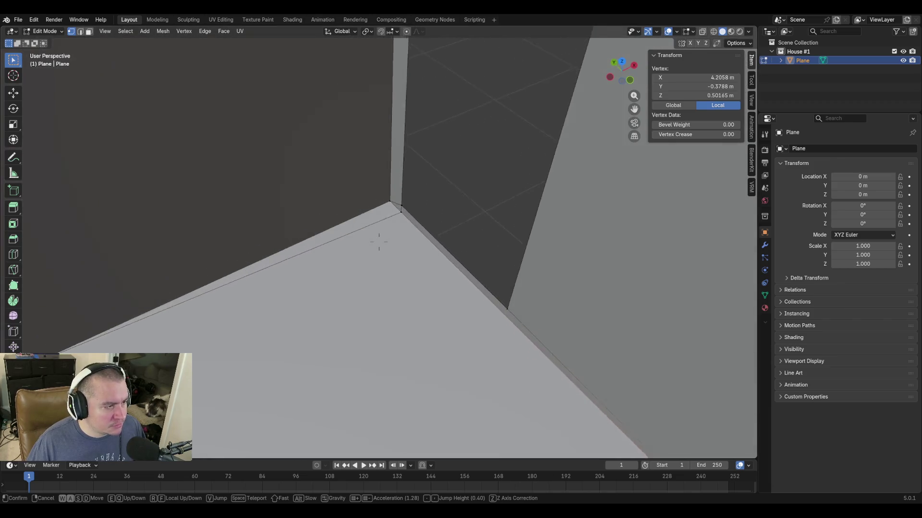
click(378, 244)
click(397, 229)
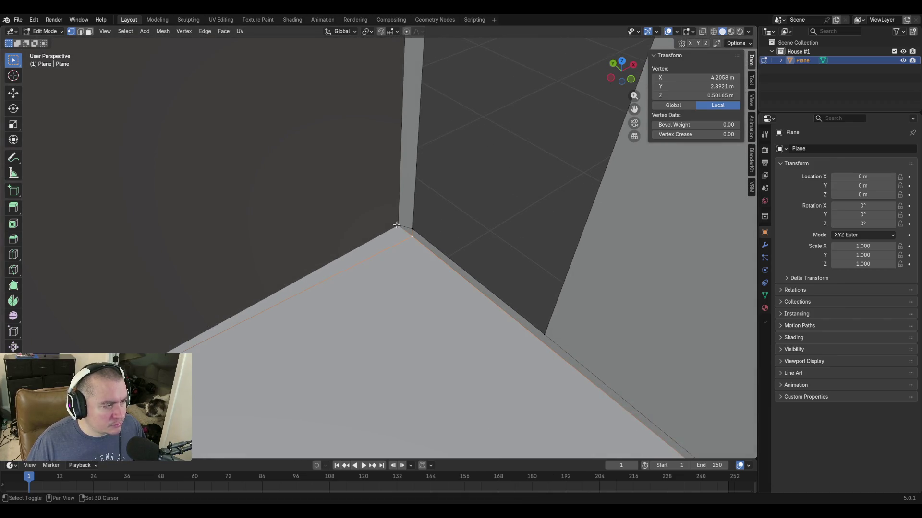
double_click(695, 86)
text(3)
key(Return)
key(shift+grave)
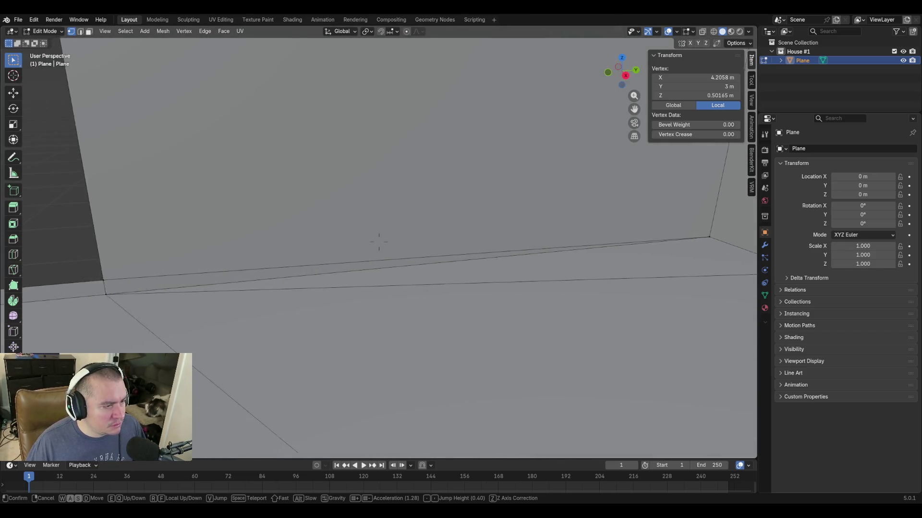
Check the floor and wall corner vertices sit at exact X ±2.25 m and Y ±3 m.
click(346, 318)
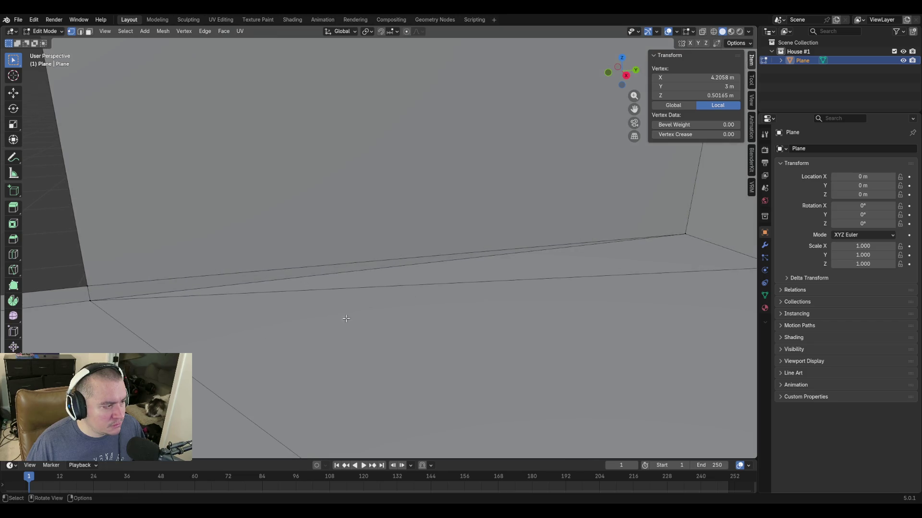
click(89, 297)
click(685, 230)
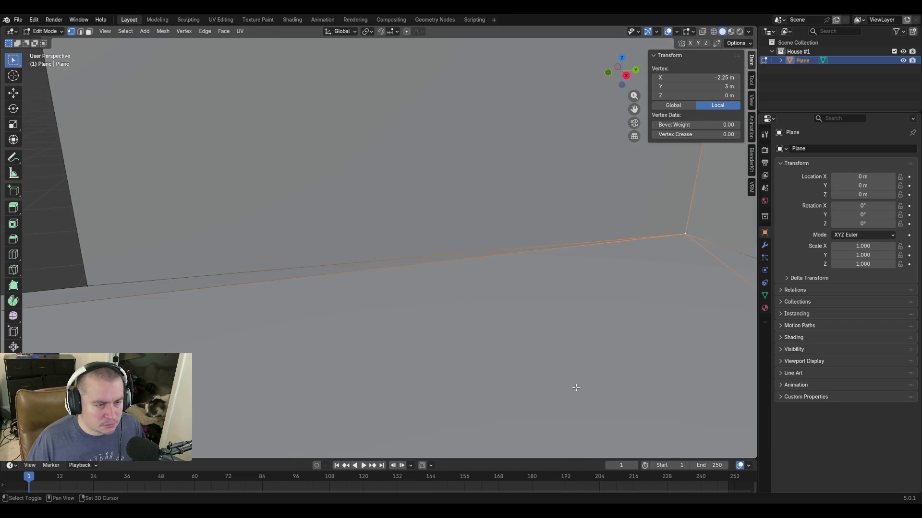
key(shift+grave)
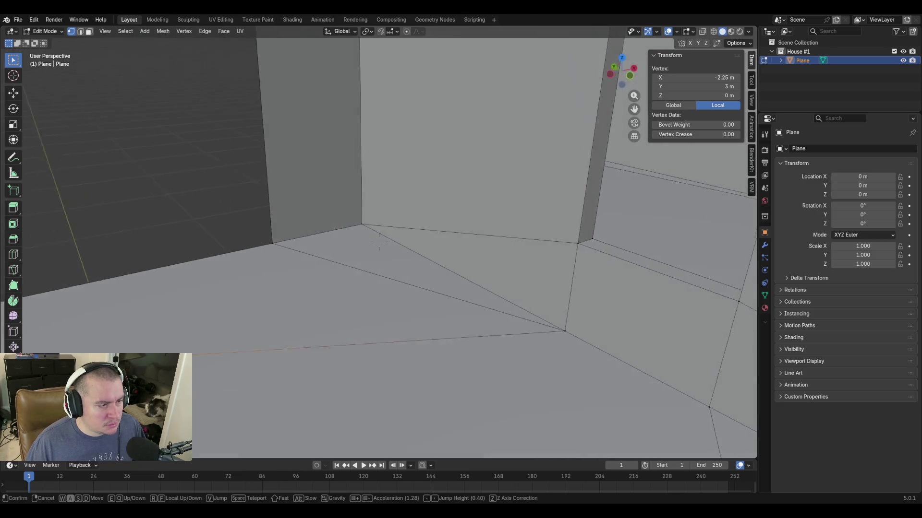
click(578, 391)
click(581, 333)
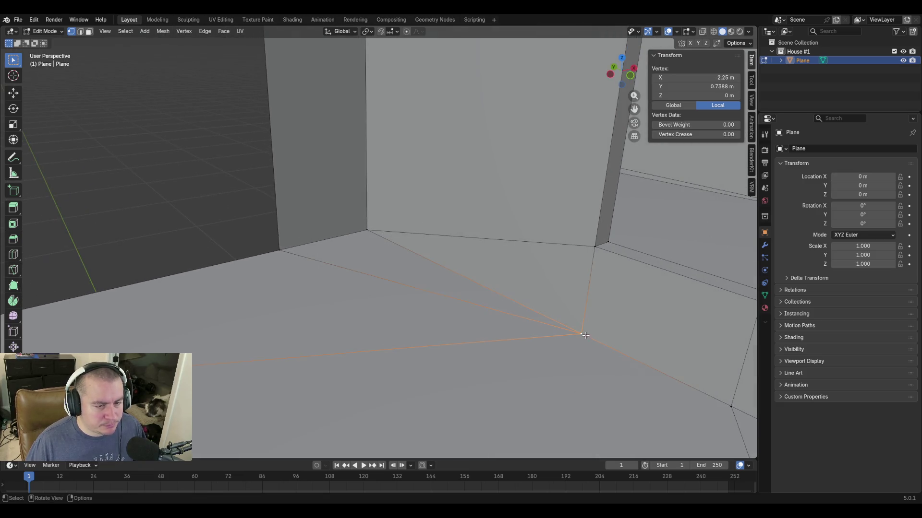
click(367, 228)
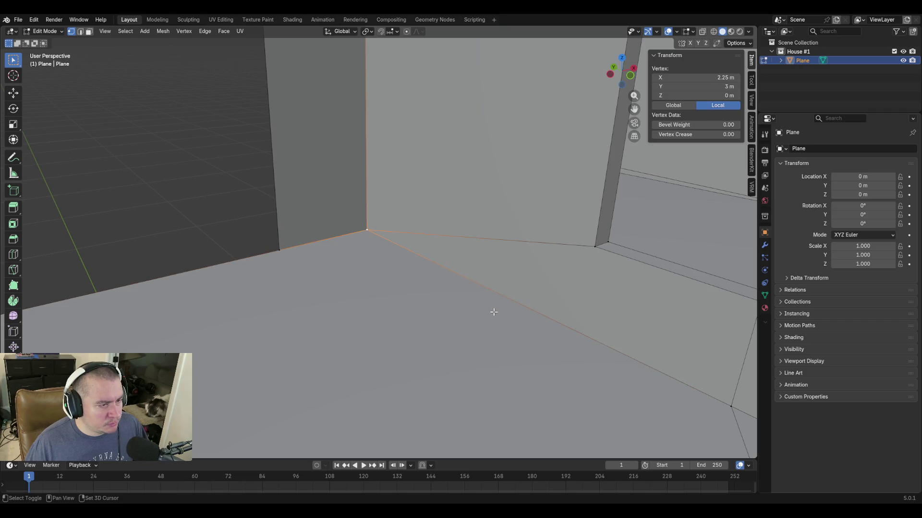
key(shift+grave)
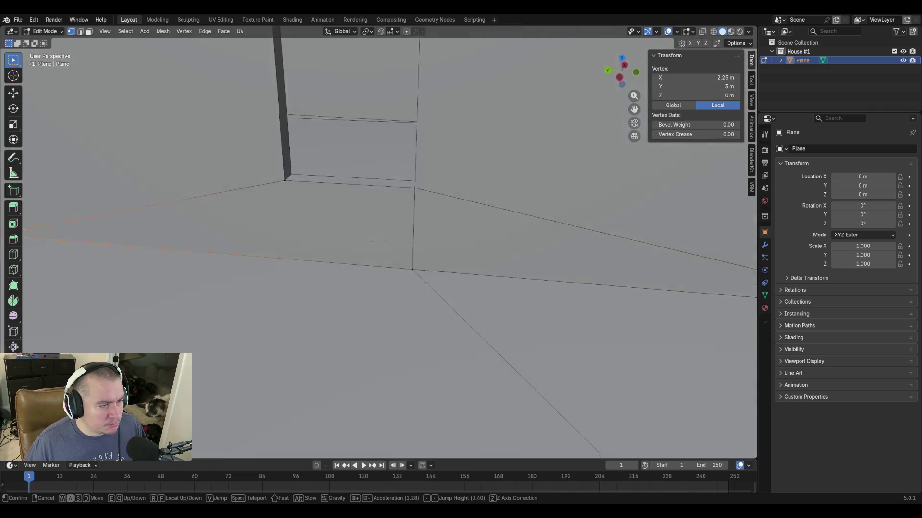
click(379, 241)
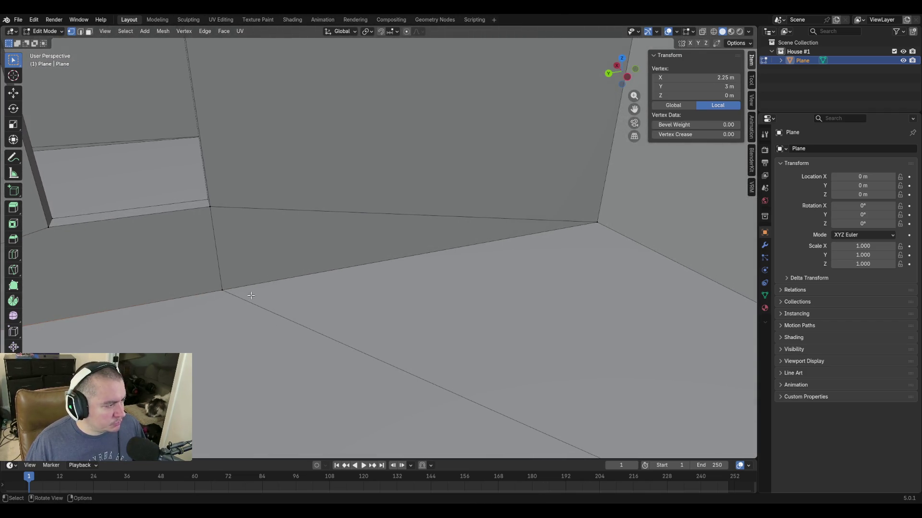
Verify the Y -3 m corner and the door-top and upper wall corner vertices at Z 3 m.
click(223, 287)
click(599, 223)
key(shift+grave)
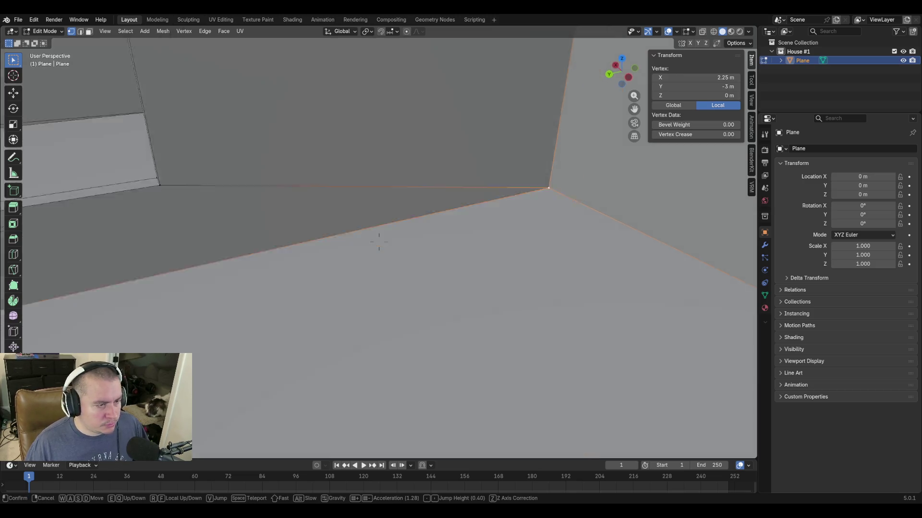
key(w)
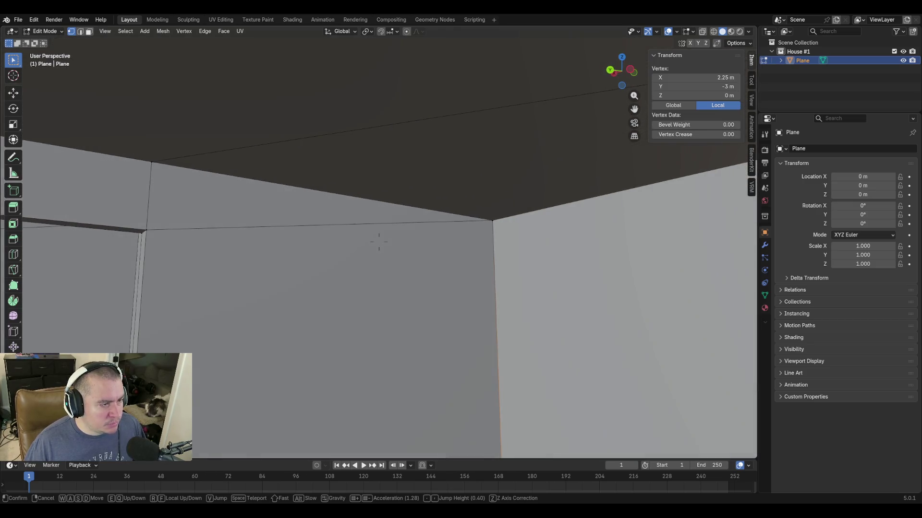
key(Escape)
middle_drag(602, 348, 653, 290)
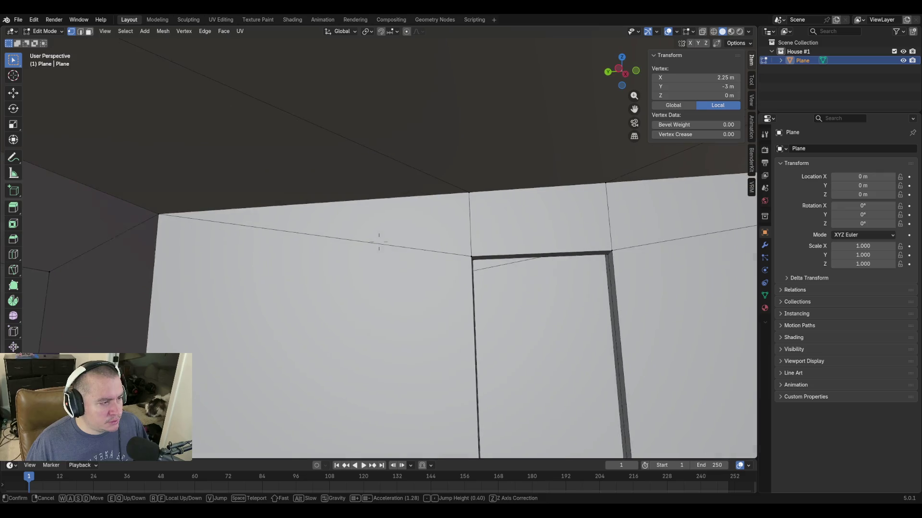
click(469, 193)
click(156, 214)
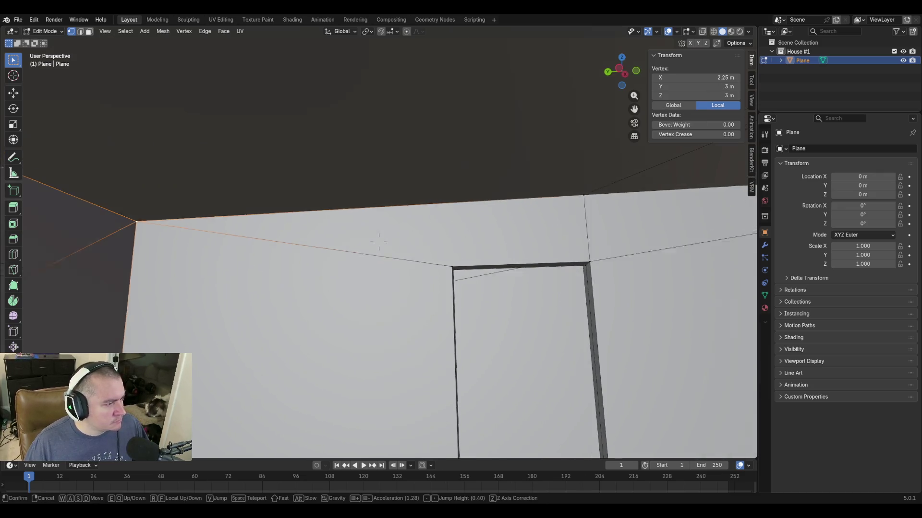
middle_drag(275, 256, 172, 135)
click(510, 192)
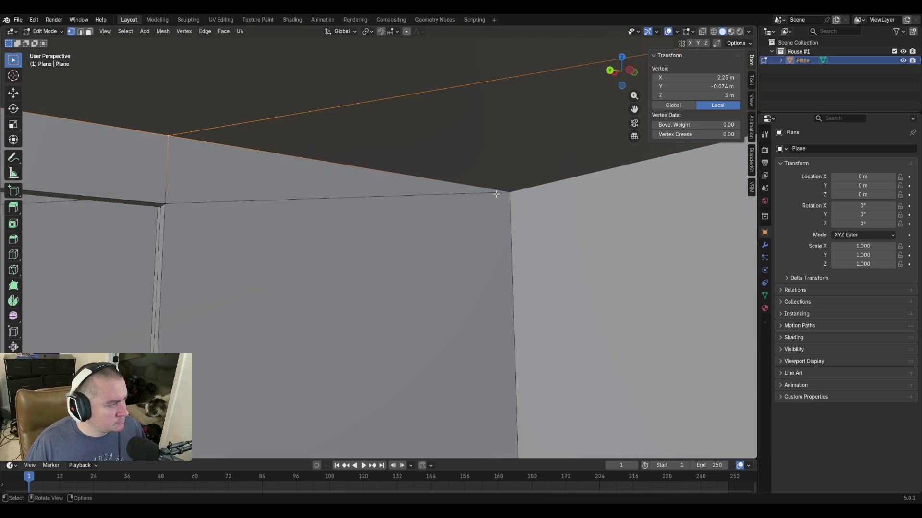
Save blockout.blend and switch the house mesh back to Object Mode.
key(shift+grave)
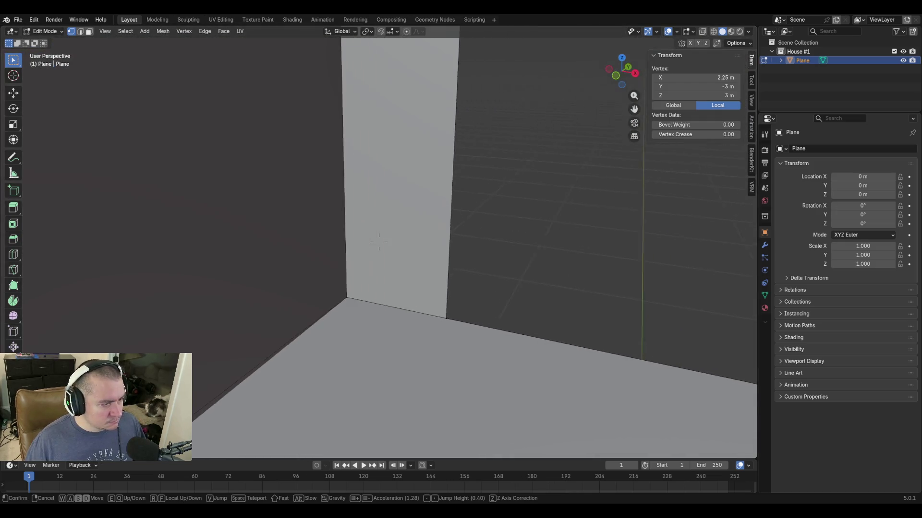
key(s)
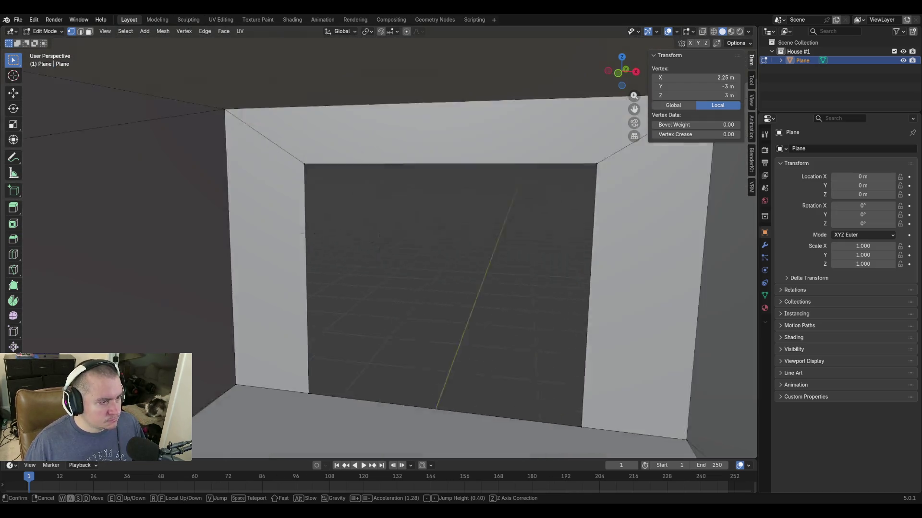
click(379, 245)
key(ctrl+s)
key(shift+grave)
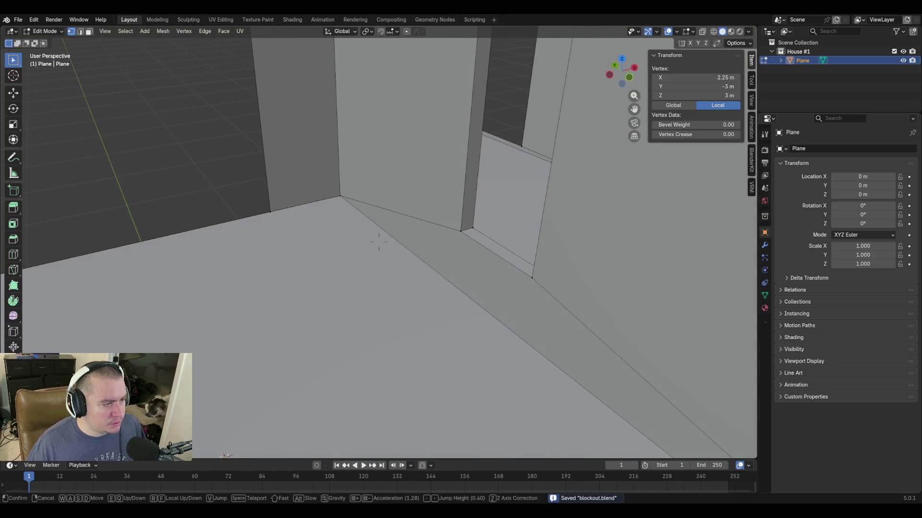
key(s)
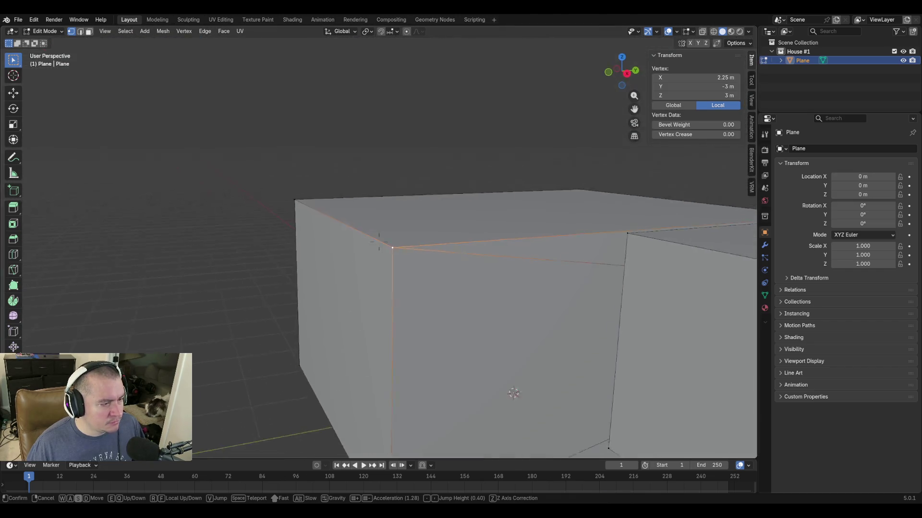
key(s)
key(d)
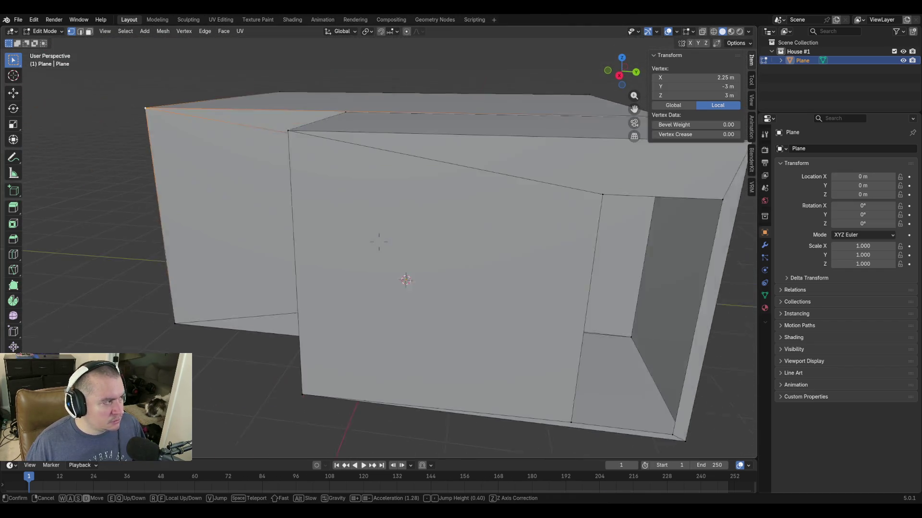
click(597, 298)
key(ctrl+s)
key(Tab)
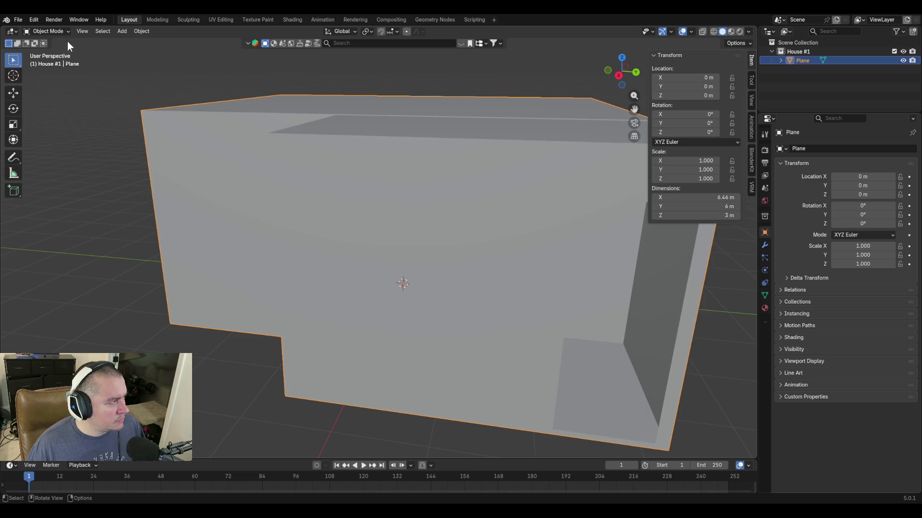
Enable the Statistics viewport overlay and walk into the house to inspect it.
click(693, 31)
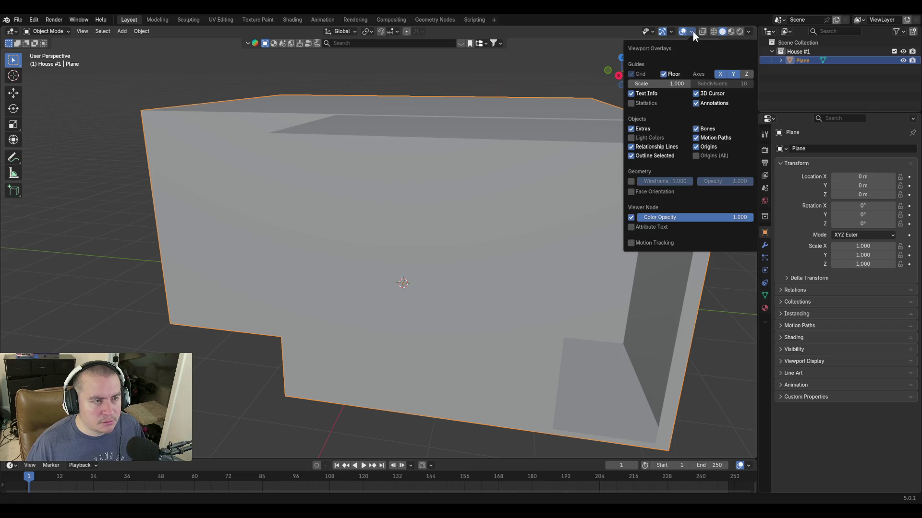
click(632, 103)
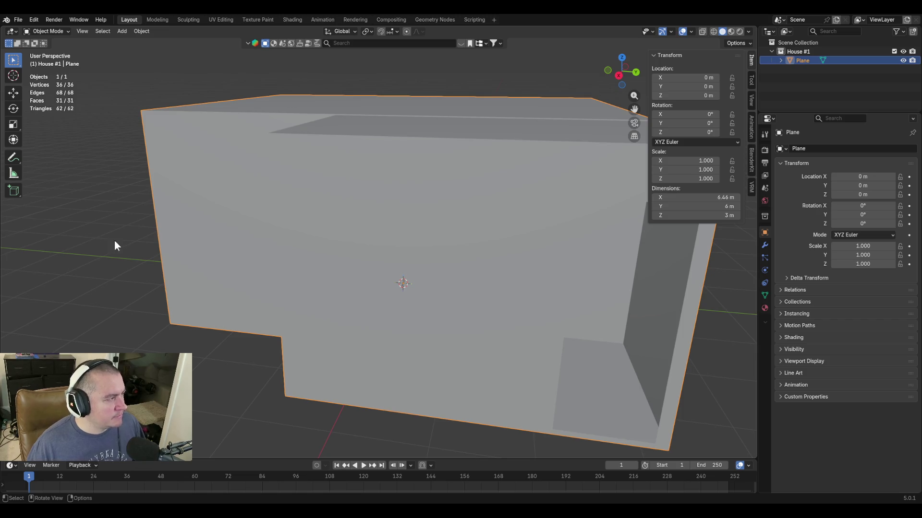
key(shift+grave)
key(w)
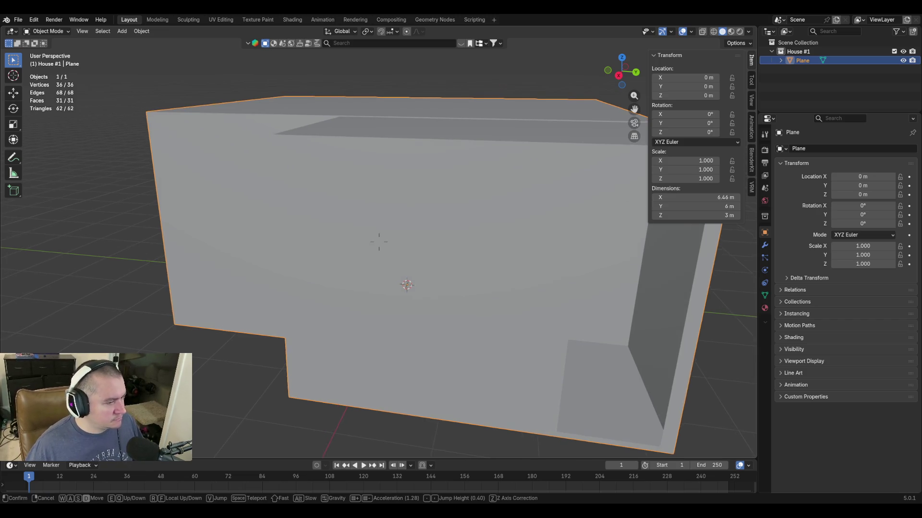
key(w)
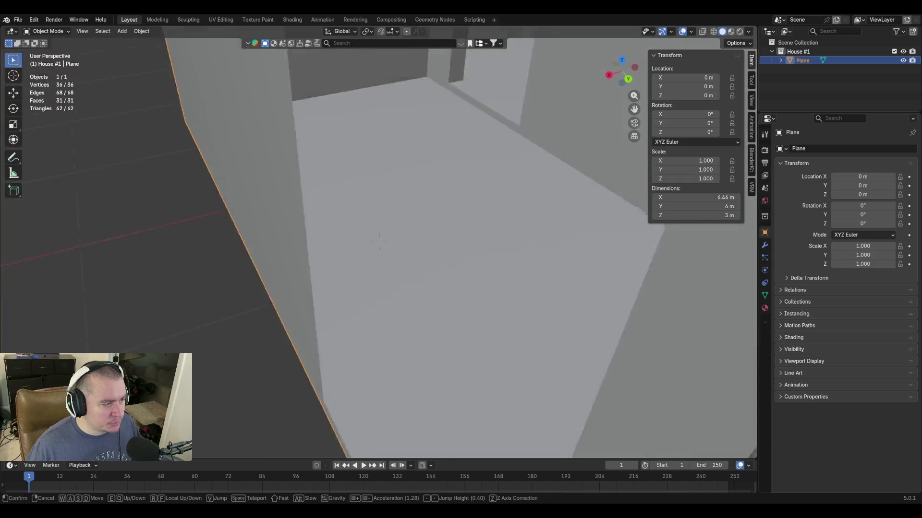
key(s)
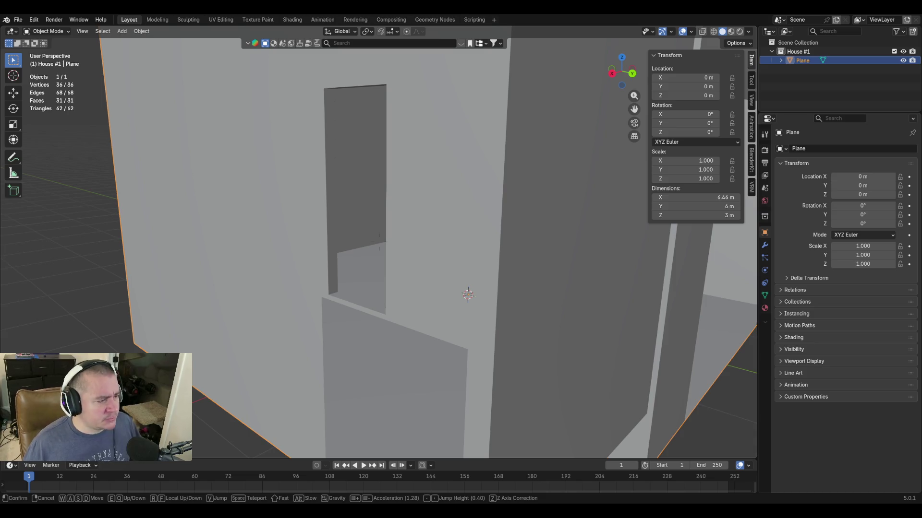
key(s)
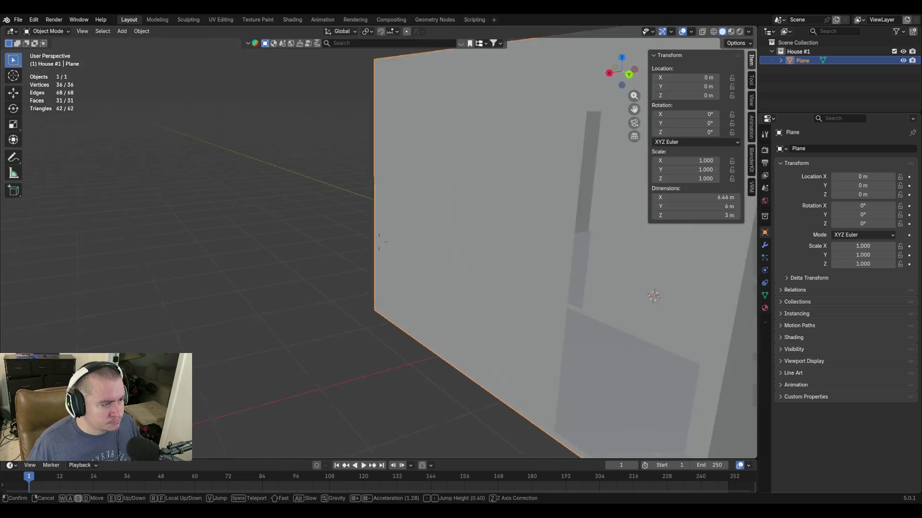
click(166, 255)
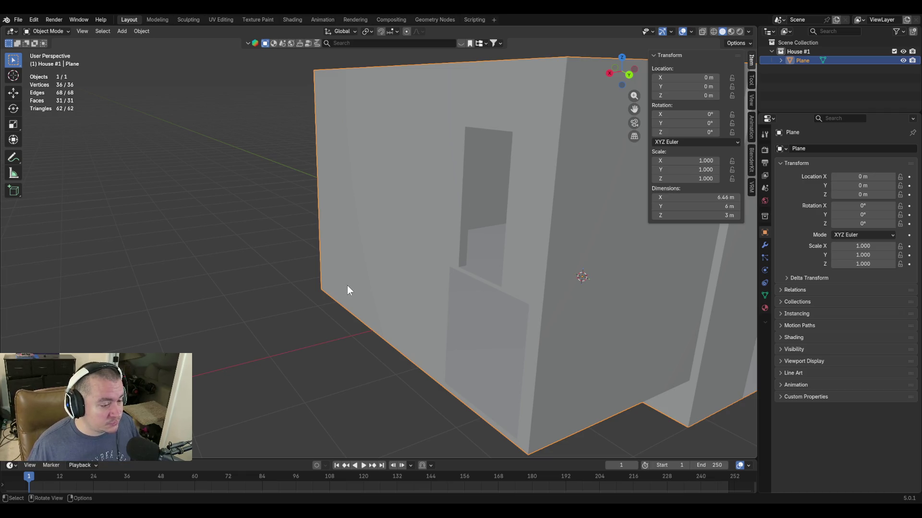
View the house corner and doorway from outside, then return to Edit Mode.
middle_drag(347, 286, 352, 291)
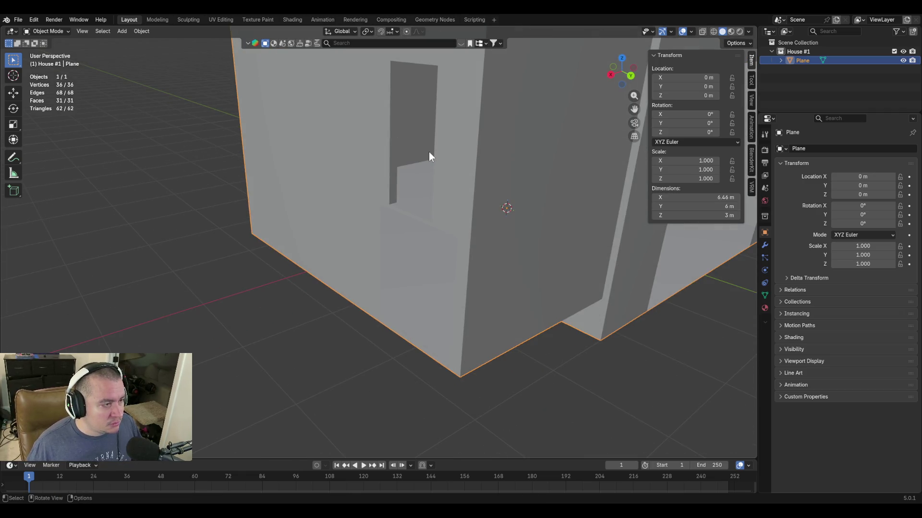
key(shift+grave)
key(s)
key(w)
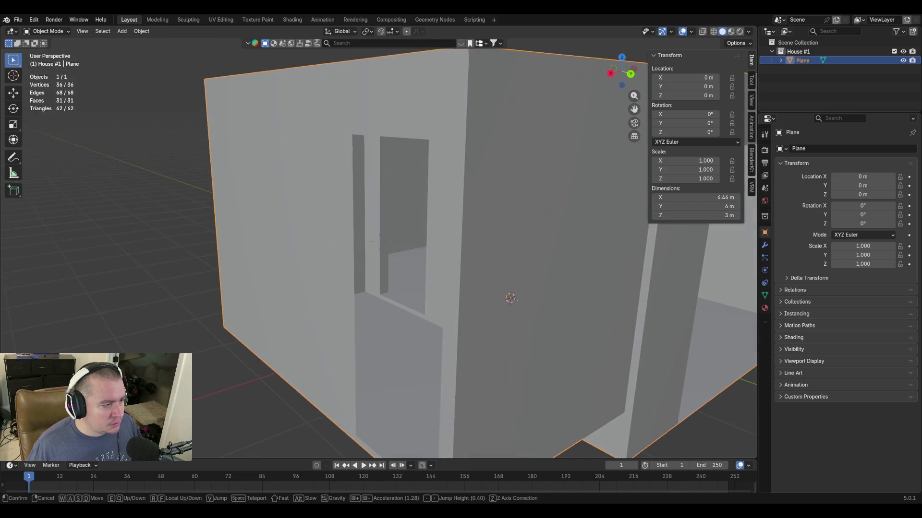
click(416, 211)
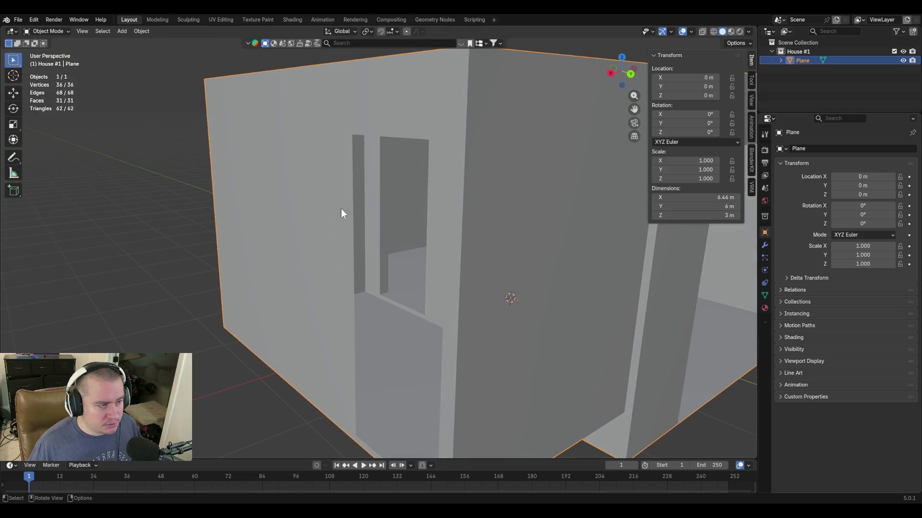
key(Tab)
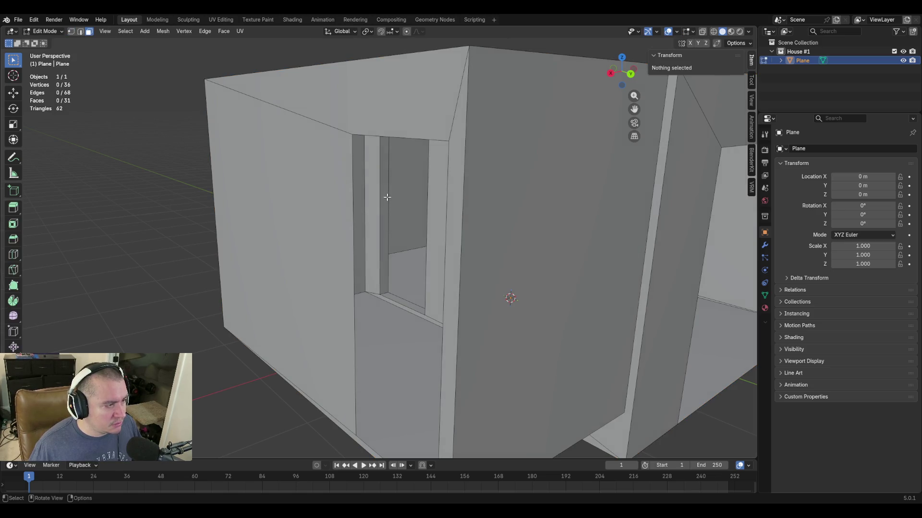
click(384, 196)
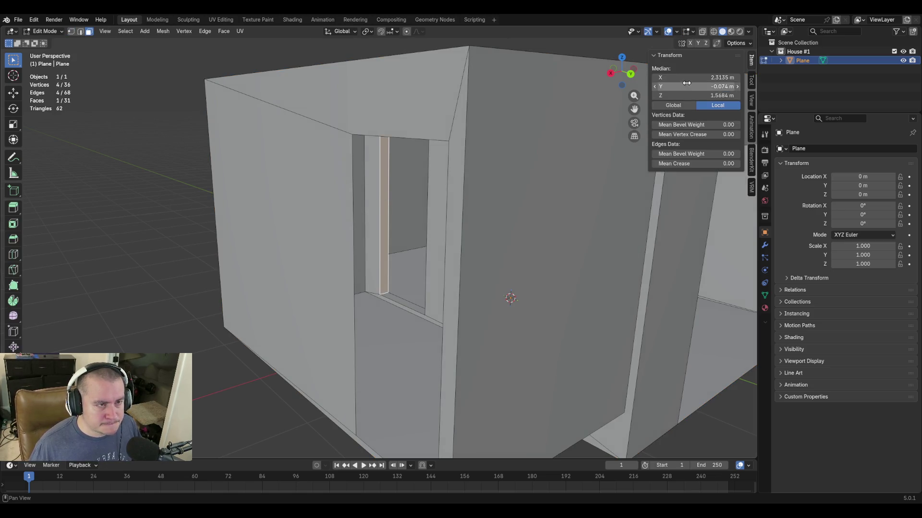
click(692, 108)
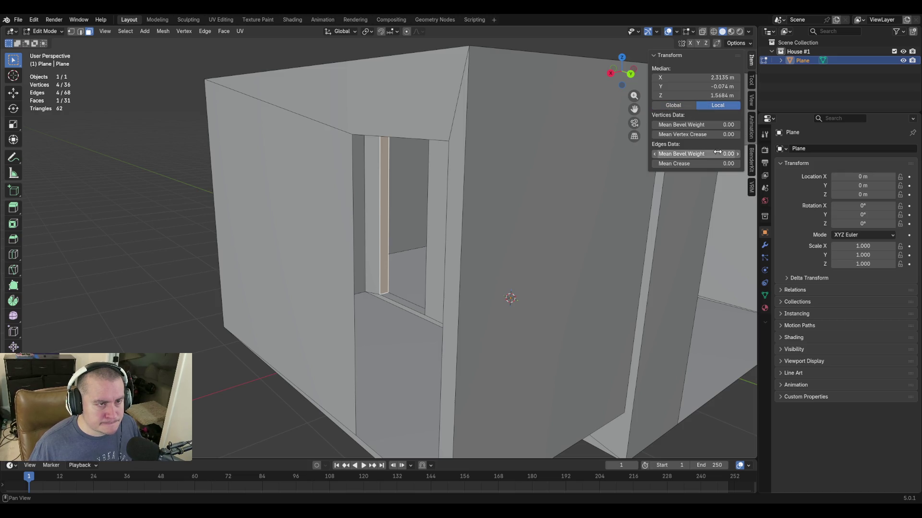
key(2)
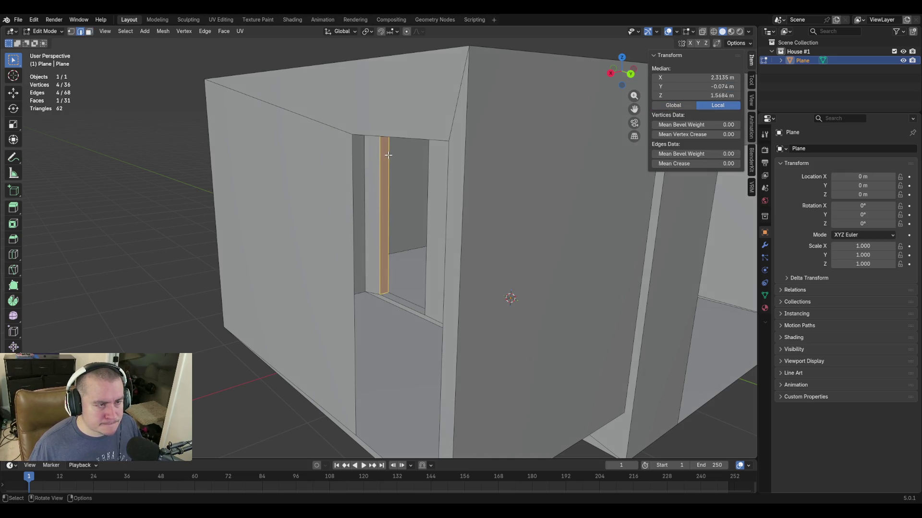
click(378, 233)
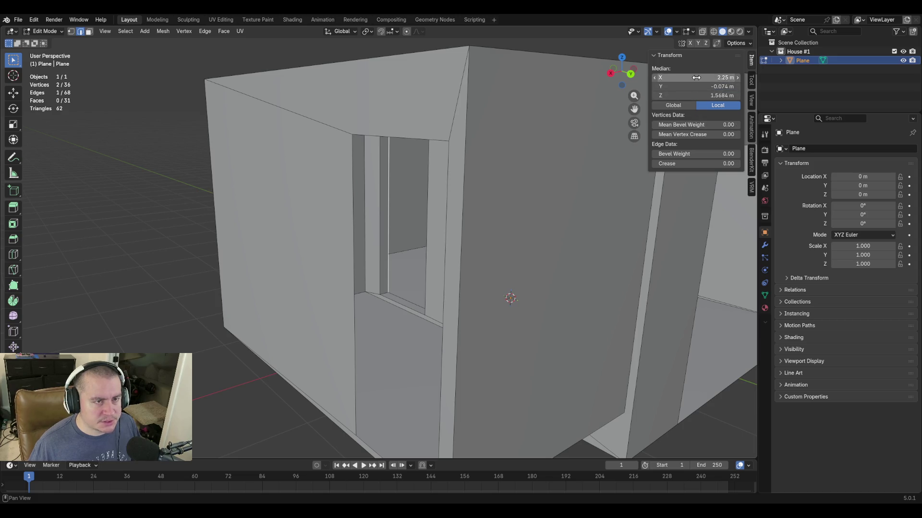
click(696, 77)
text(2.377)
key(Return)
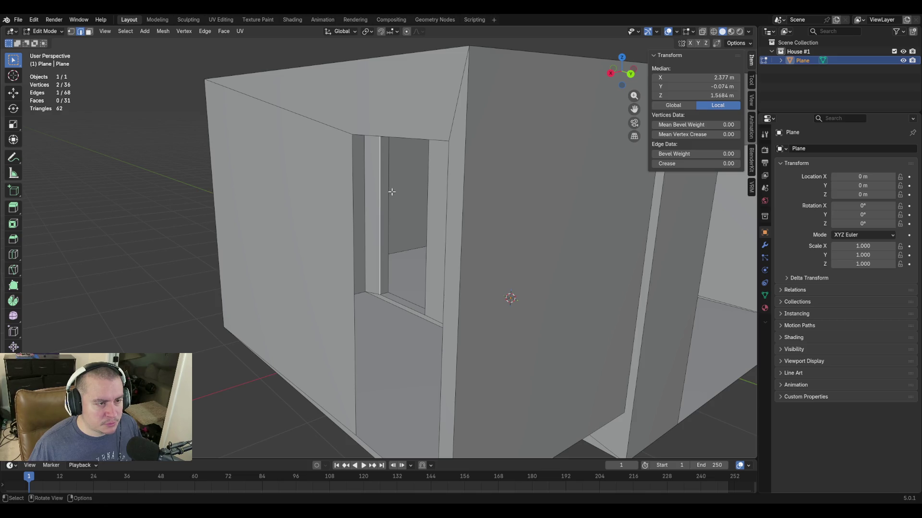
key(ctrl+z)
key(ctrl+shift+z)
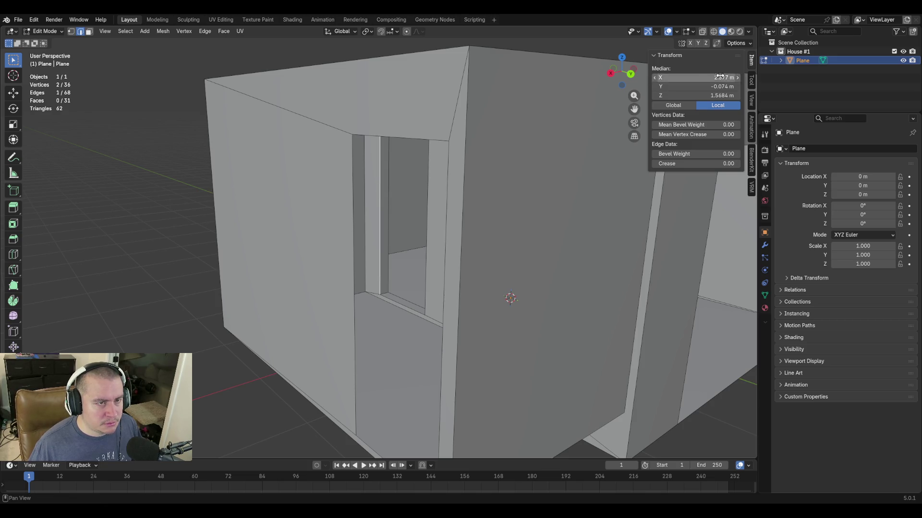
click(696, 78)
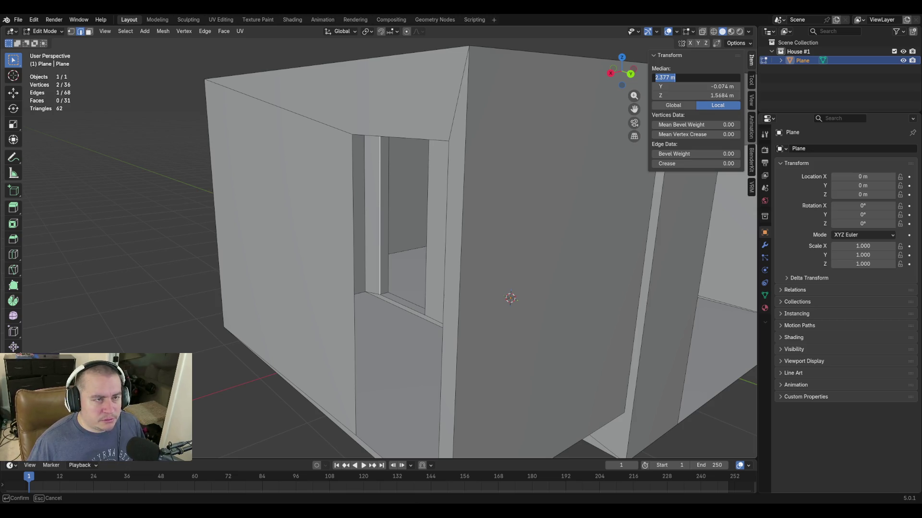
click(668, 78)
double_click(669, 78)
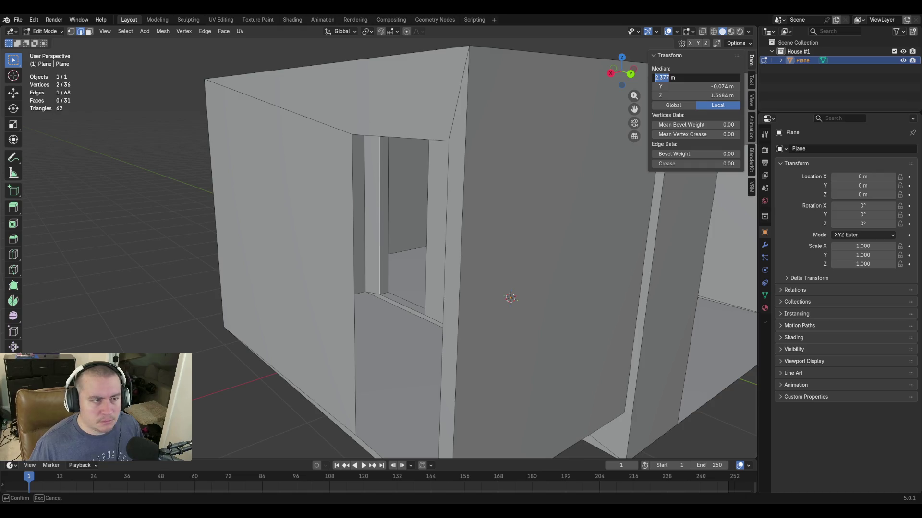
key(Return)
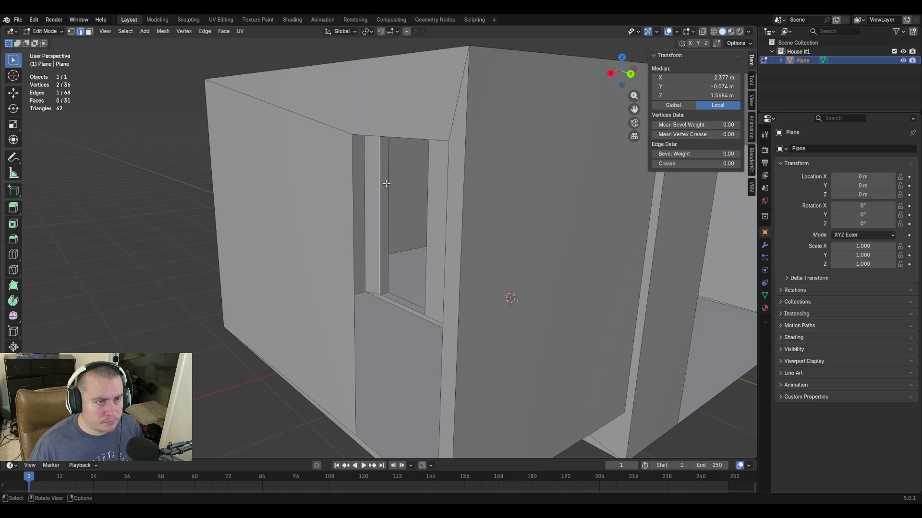
click(664, 77)
text(2.25)
key(Return)
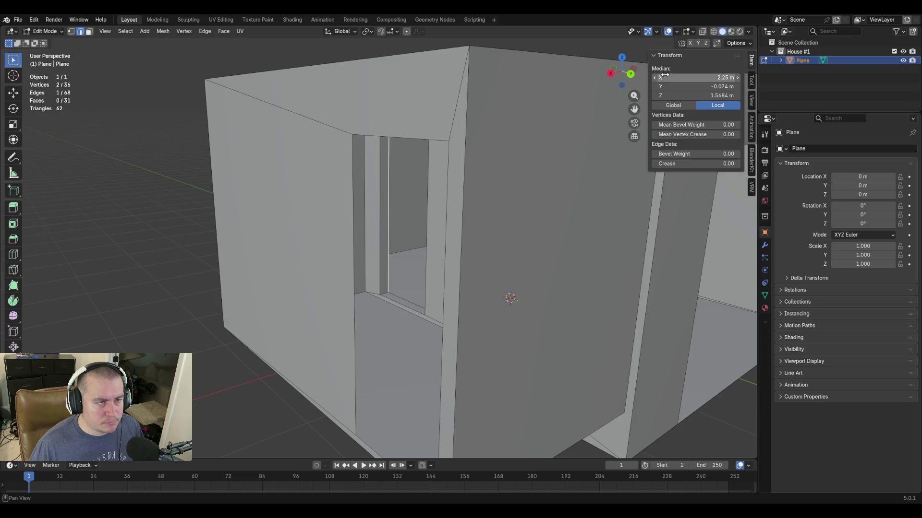
click(664, 77)
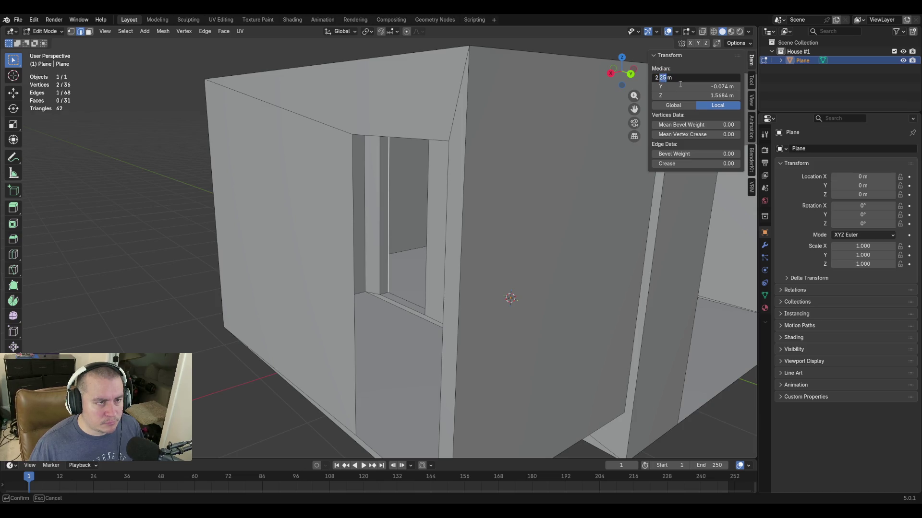
click(666, 76)
key(ctrl+a)
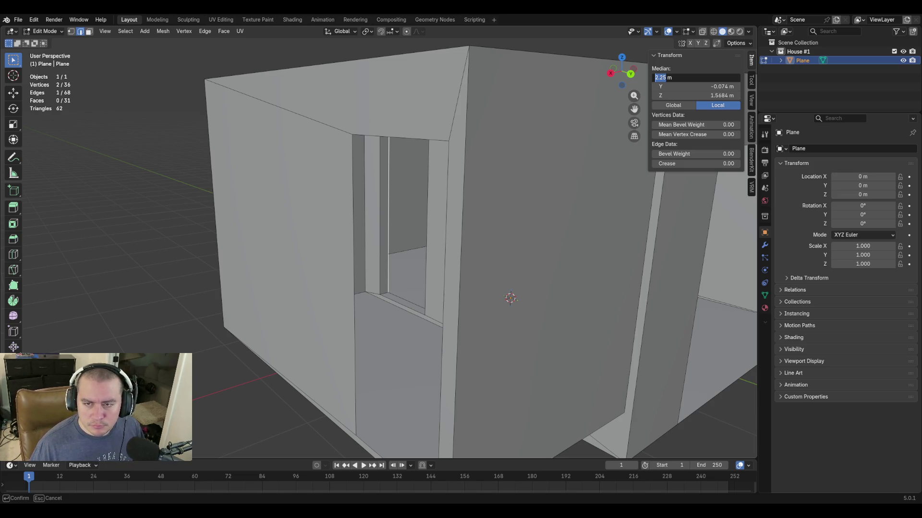
key(Return)
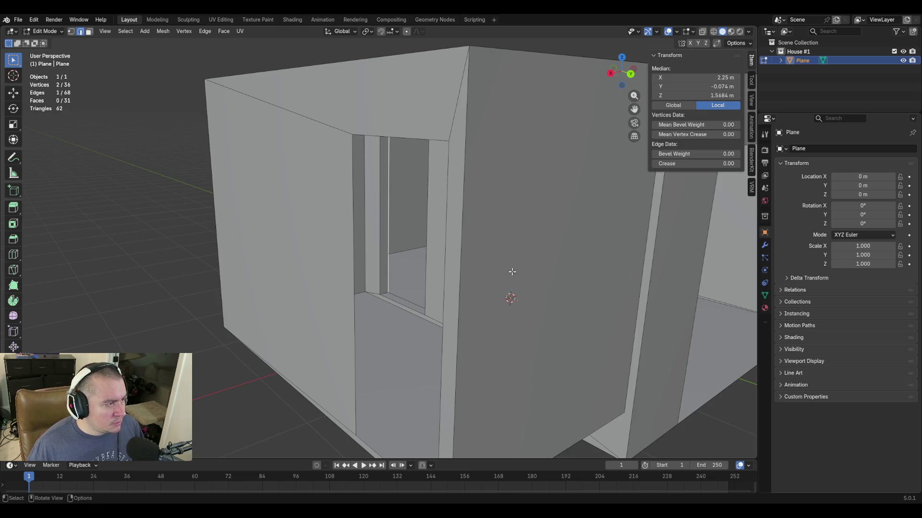
Extrude the doorway's outer edge loop slightly along X to form a protruding frame.
alt+click(352, 138)
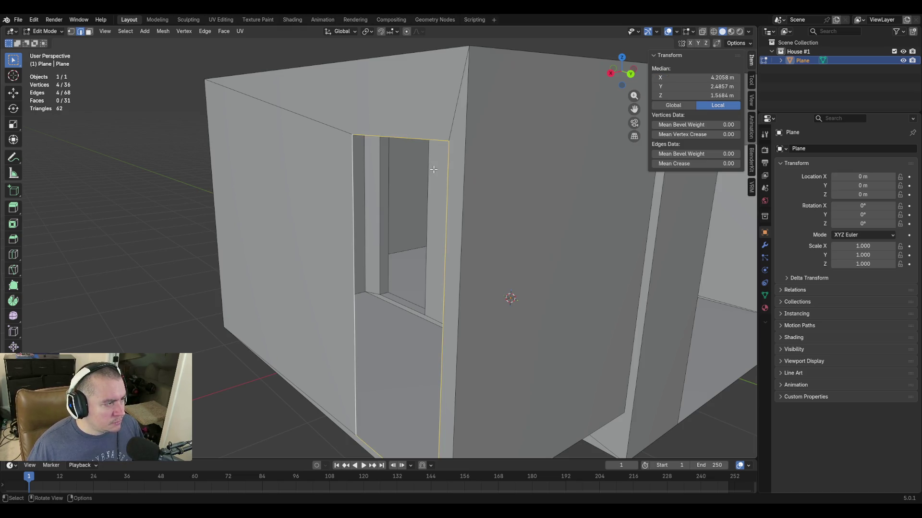
key(e)
key(x)
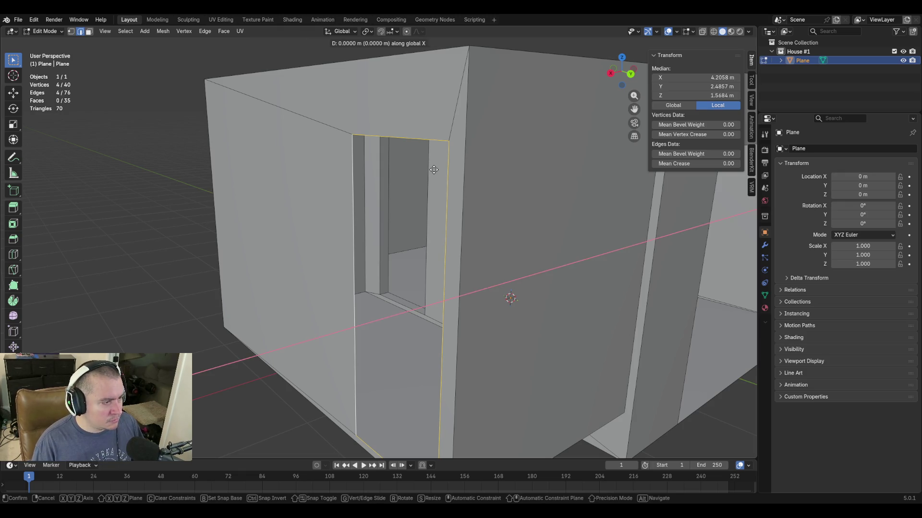
click(433, 169)
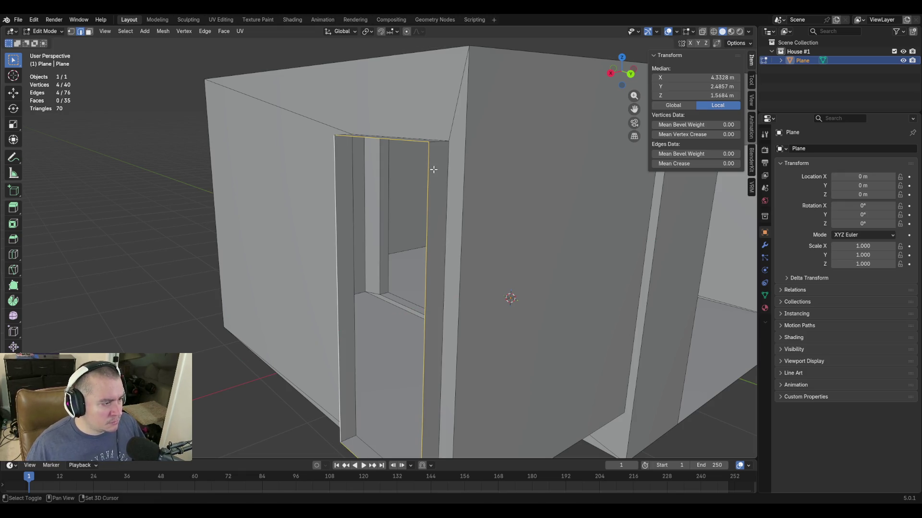
Walk around to inspect the door frame, then select the wall's vertical corner edge.
key(shift+grave)
key(s)
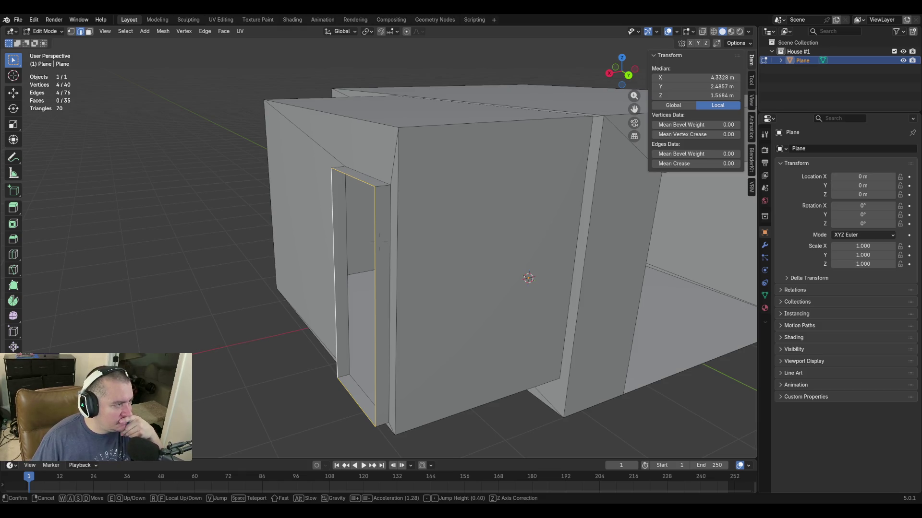
key(a)
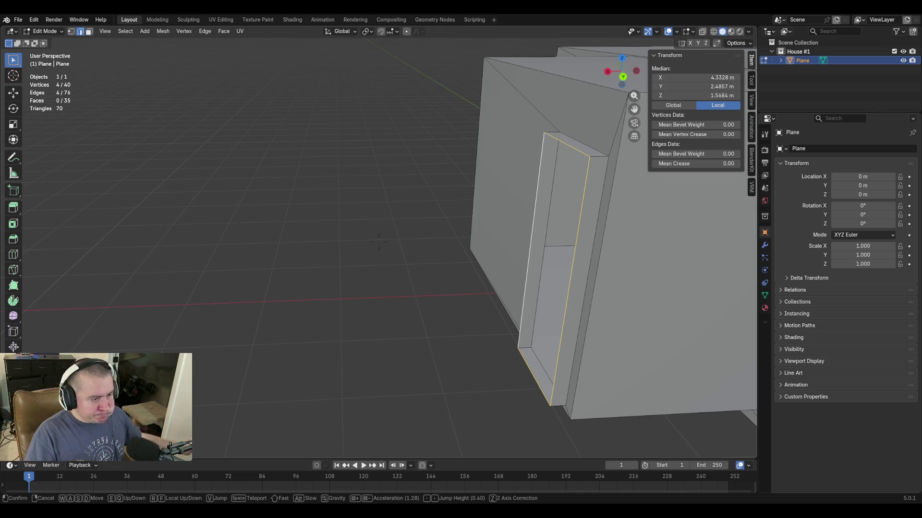
key(s)
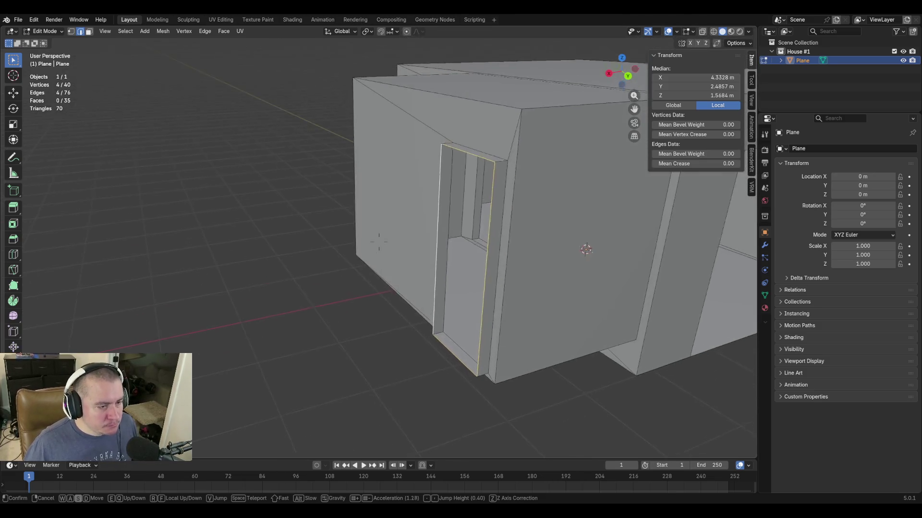
click(525, 147)
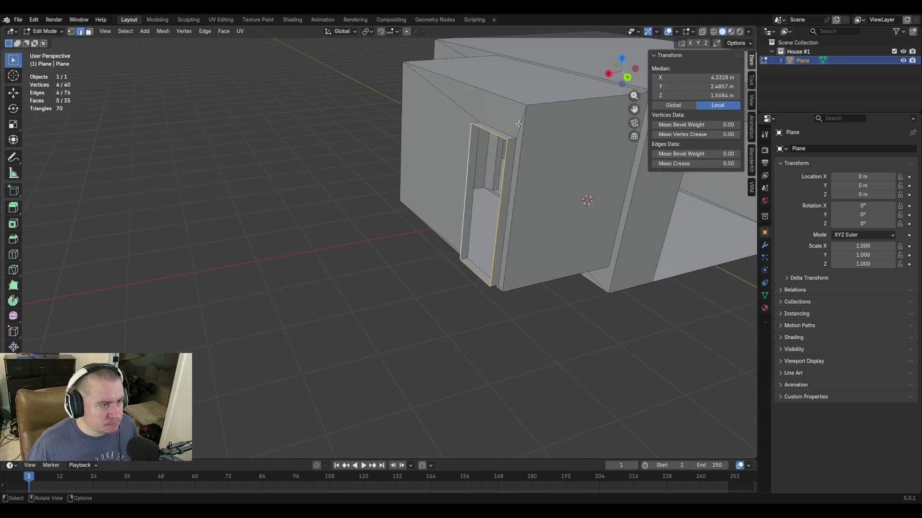
click(524, 155)
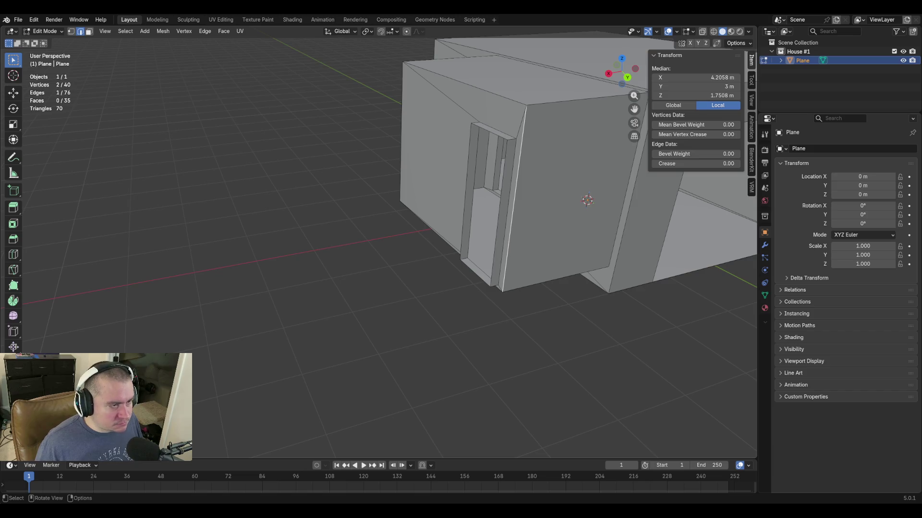
text(e)
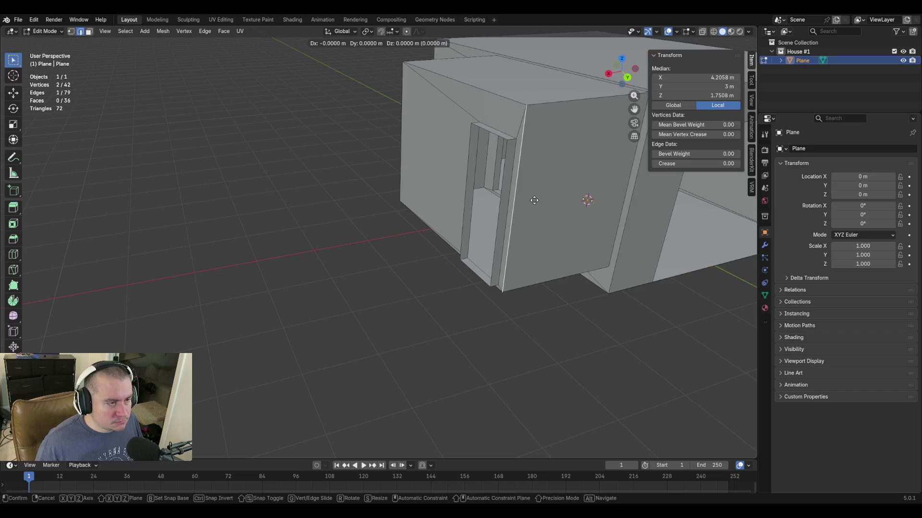
text(x4.572)
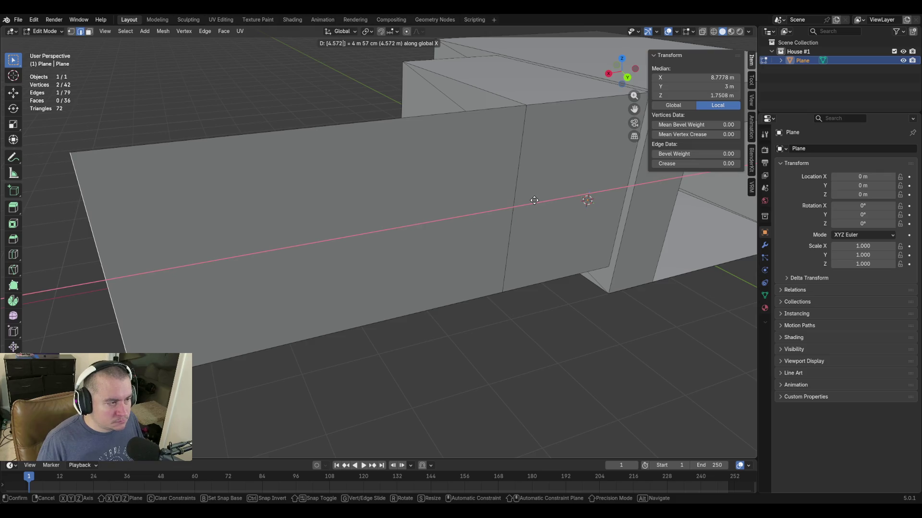
Confirm the 4.572 m wall extrusion along X and walk over to view the new wall.
key(Return)
key(shift+grave)
key(w)
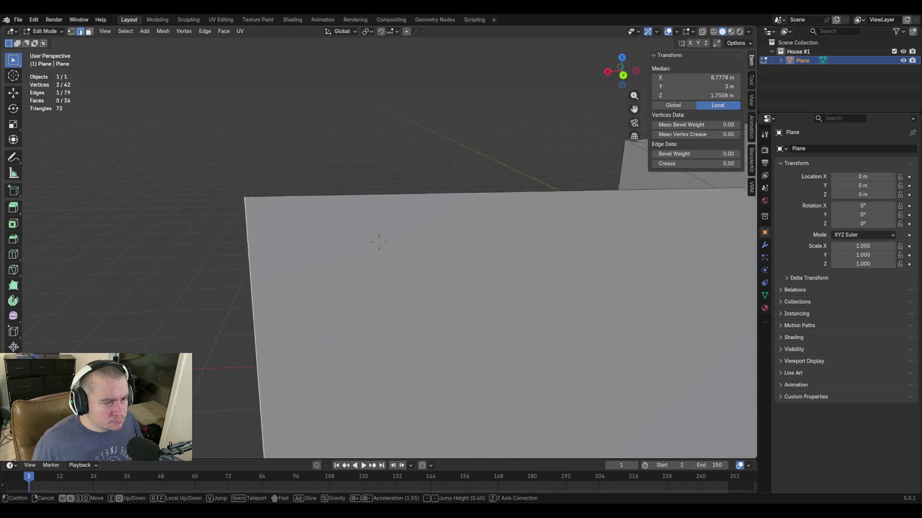
key(s)
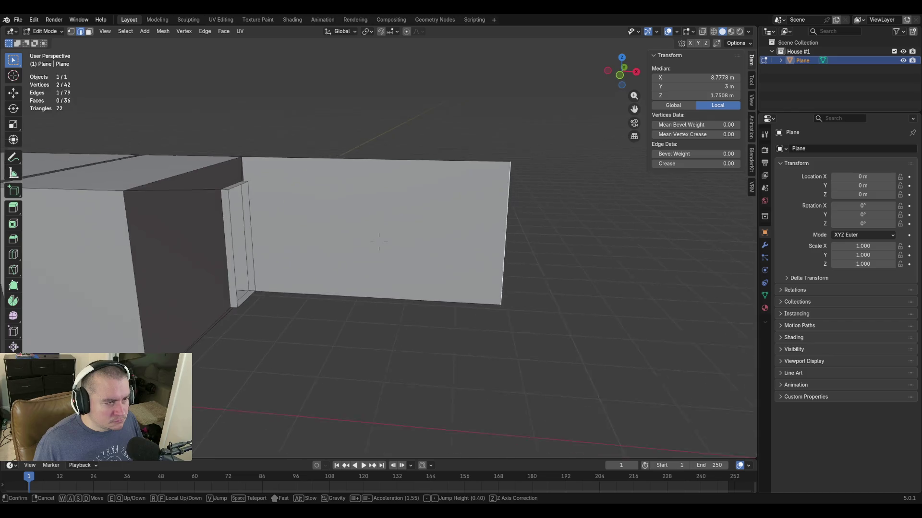
key(Return)
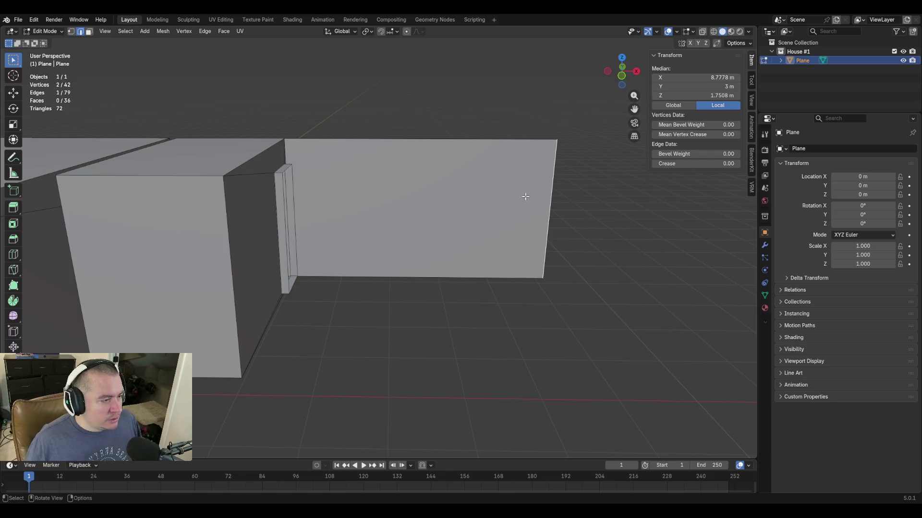
key(shift+grave)
Walk inside the box and merge the first pair of doorway vertices at the last one.
key(s)
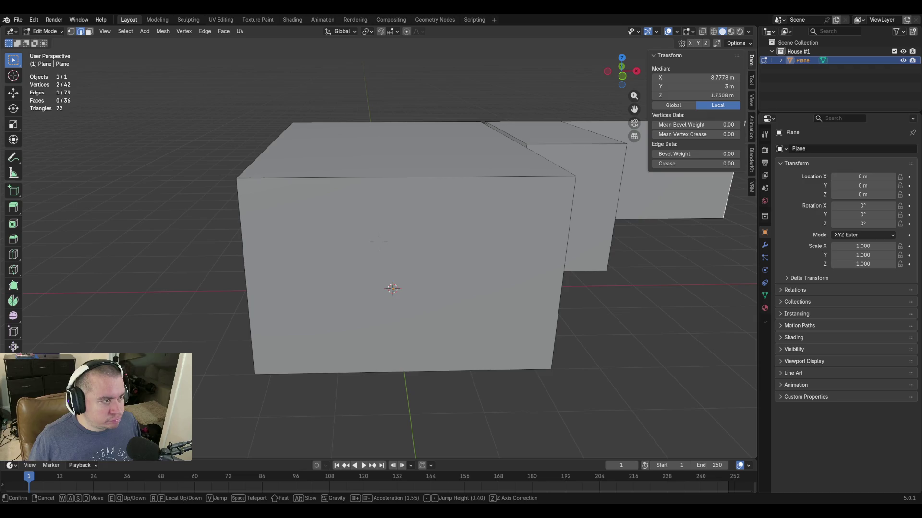
key(w)
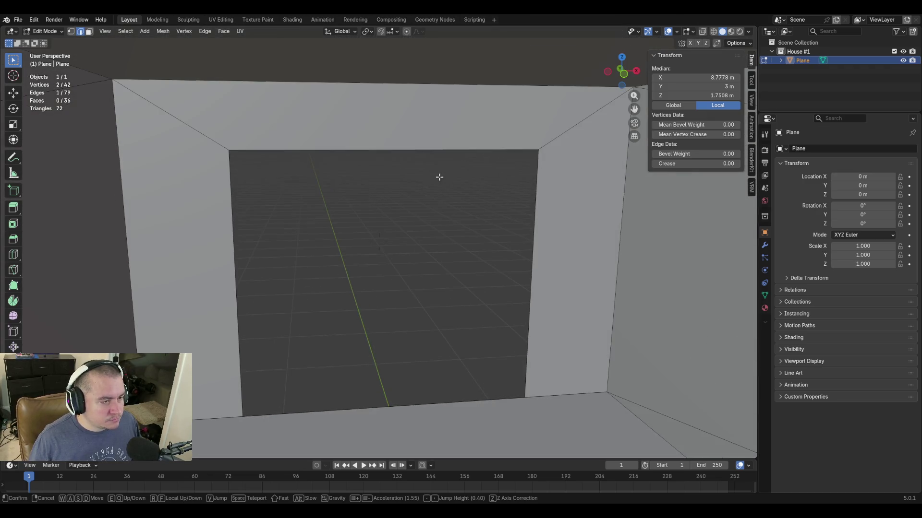
click(439, 176)
key(1)
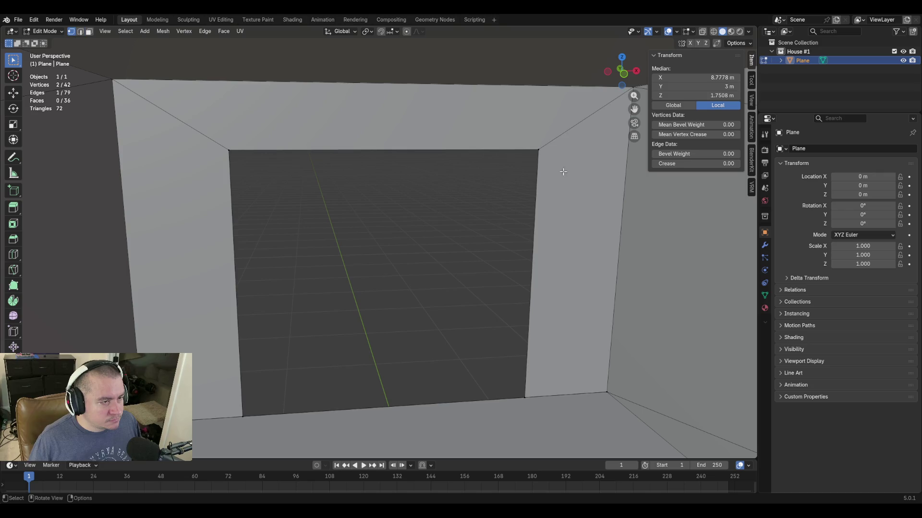
click(536, 147)
shift+click(528, 398)
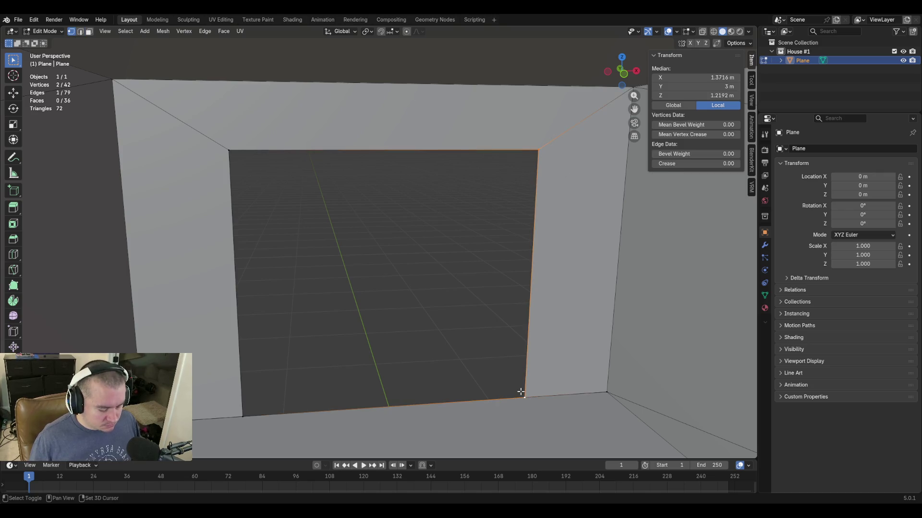
key(m)
click(478, 392)
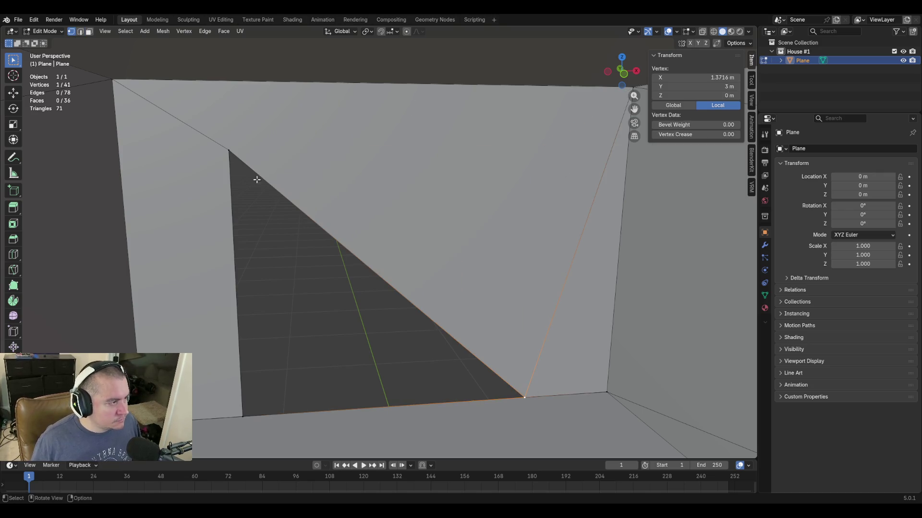
Merge the remaining stray doorway vertices into the wall corners.
click(230, 151)
shift+click(243, 412)
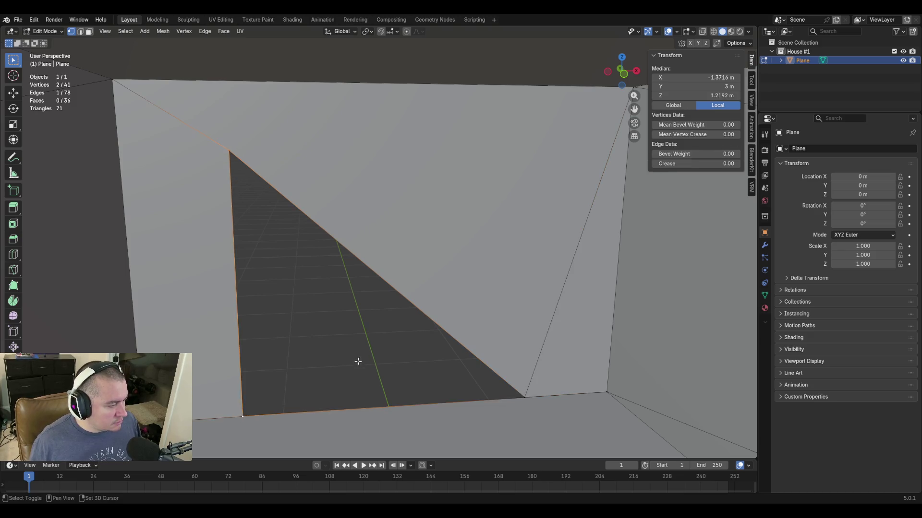
key(m)
click(358, 363)
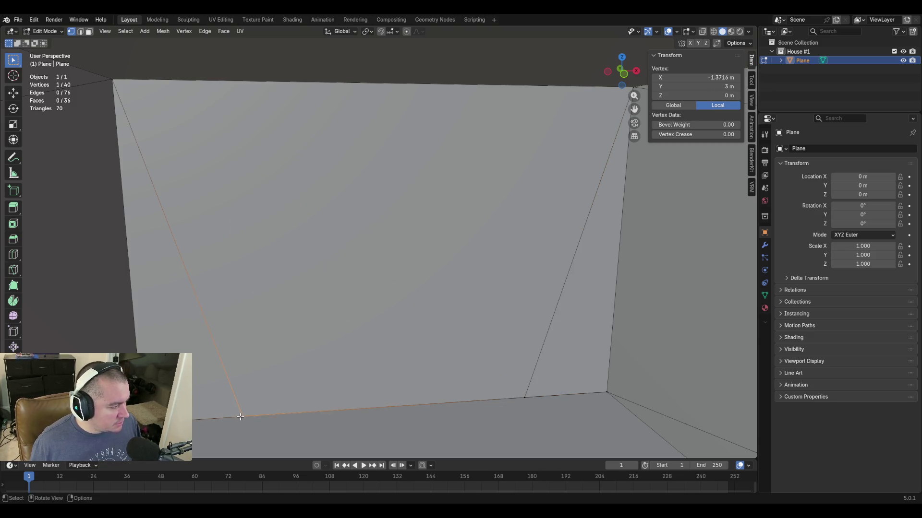
shift+click(136, 423)
key(m)
click(611, 399)
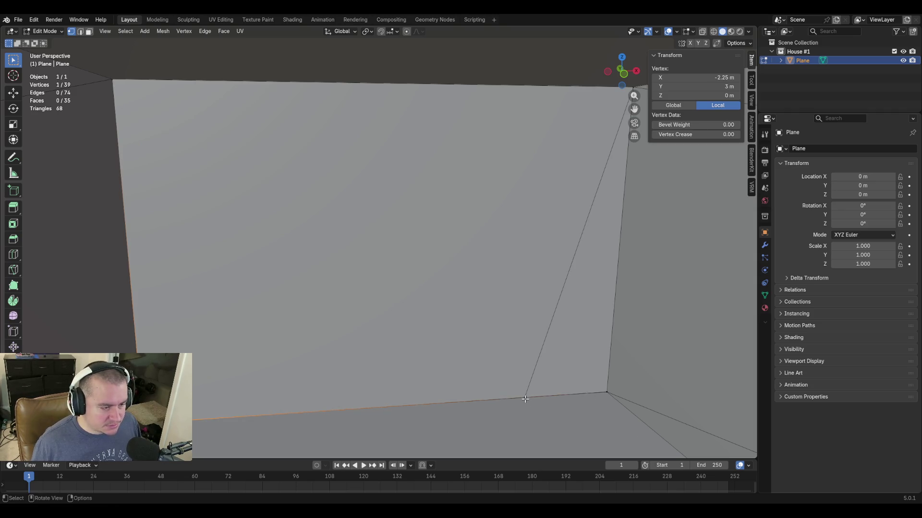
shift+click(525, 399)
key(m)
click(525, 400)
Walk back to face the front wall and begin a vertical loop cut on it.
key(shift+grave)
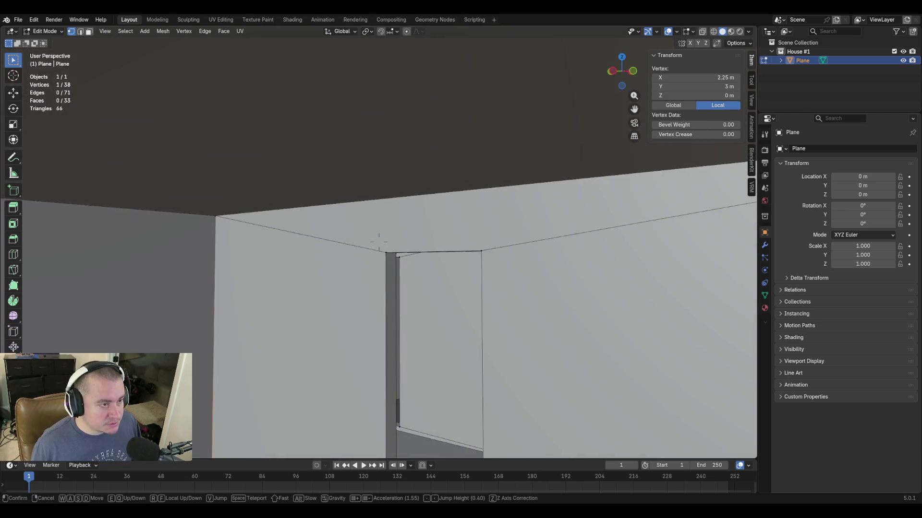
key(w)
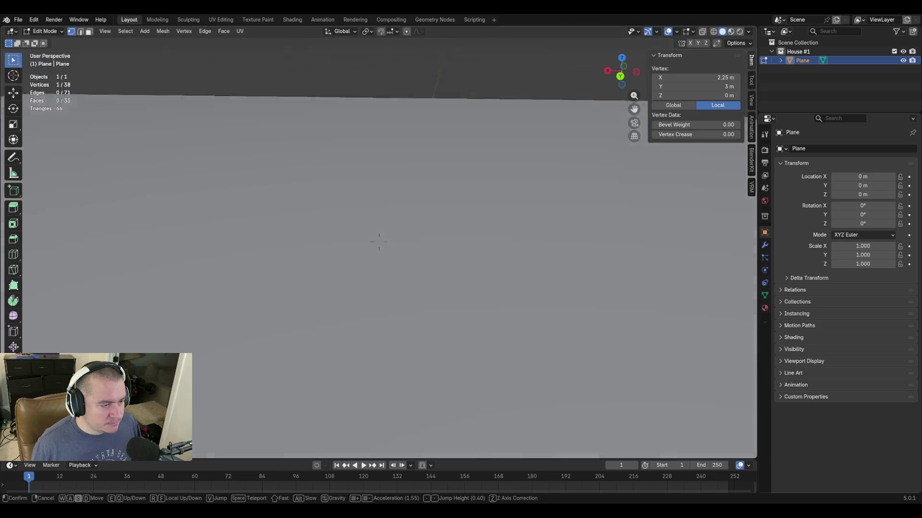
key(s)
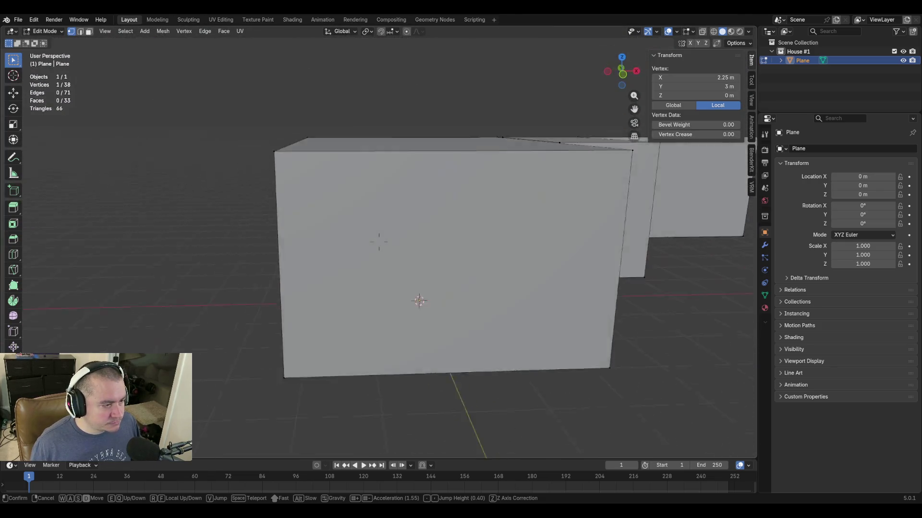
click(507, 341)
key(ctrl+r)
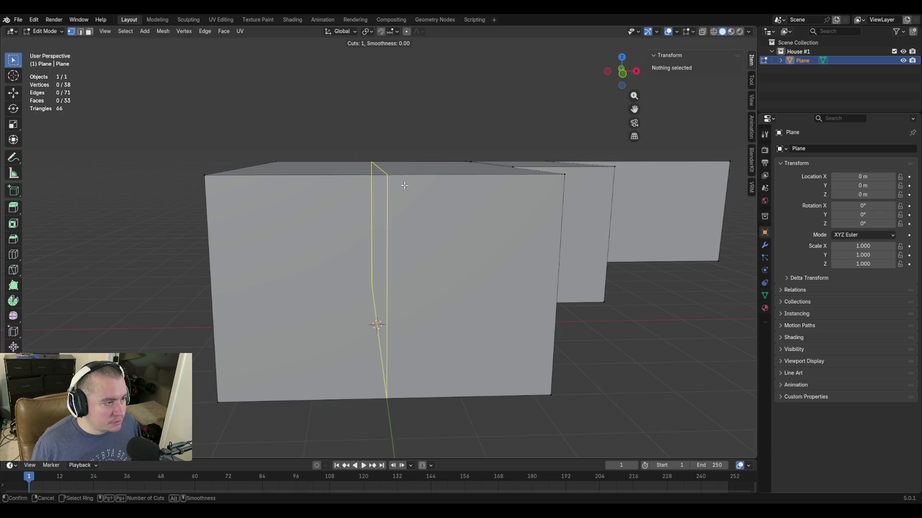
Place a centred vertical loop on the front wall and move it 1.3716 m along X.
click(401, 186)
right_click(401, 185)
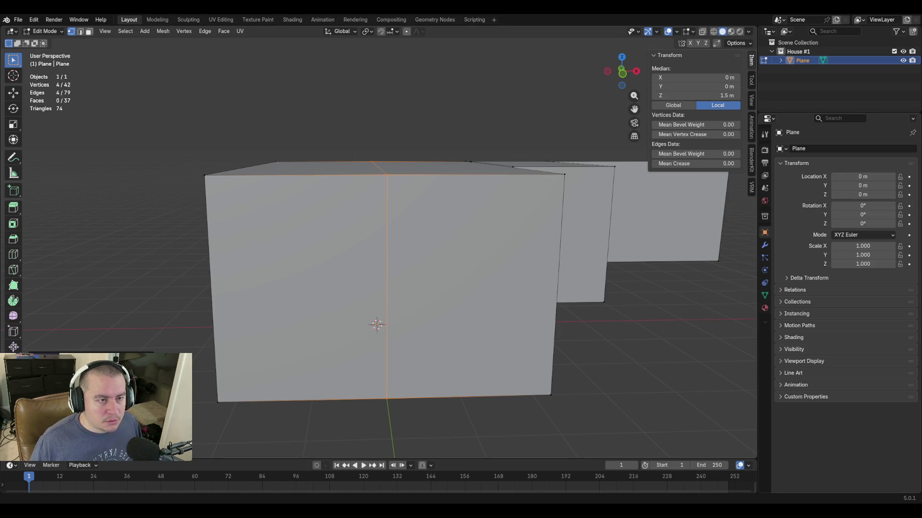
text(g)
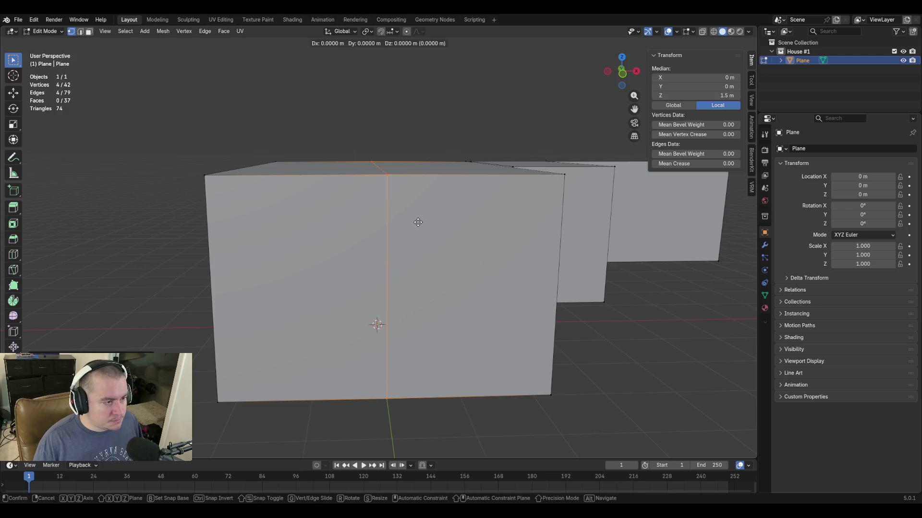
text(x1.3716)
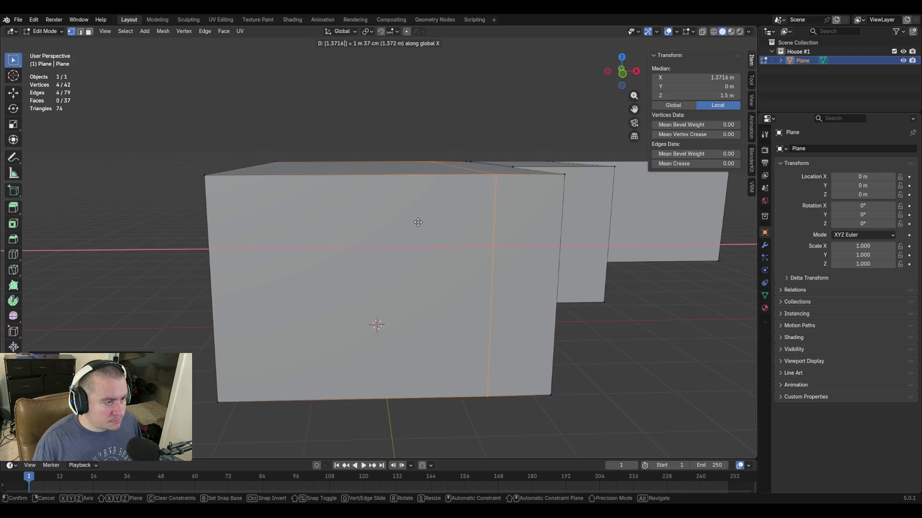
key(Return)
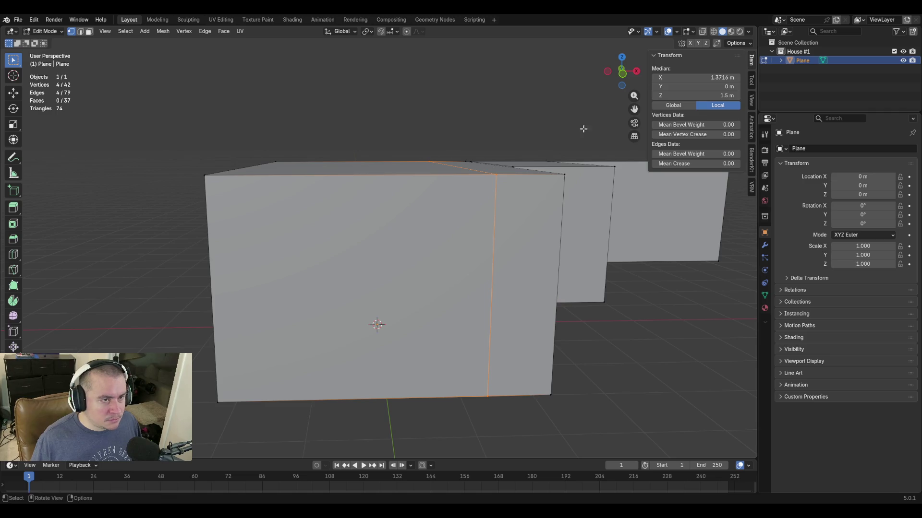
click(709, 78)
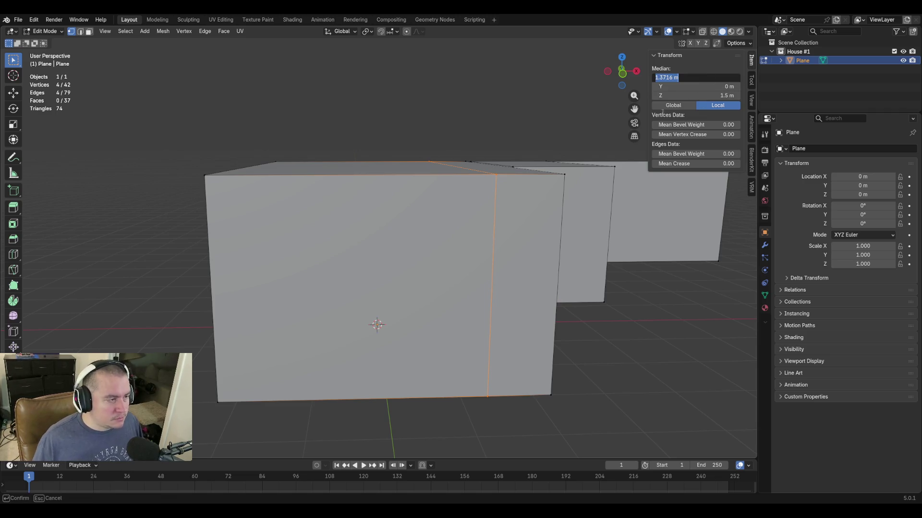
key(Return)
Add a second centre loop, set its Median X to -4.5ft, and deselect.
key(ctrl+r)
click(390, 177)
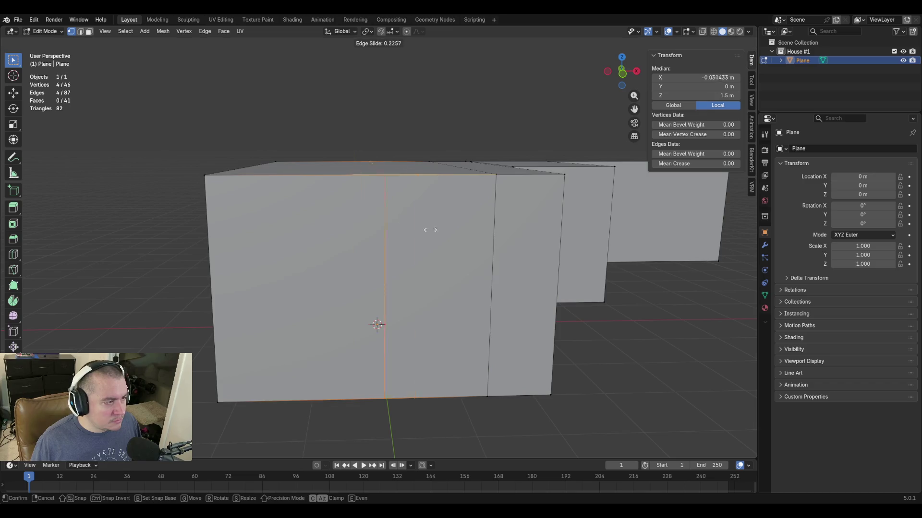
key(Escape)
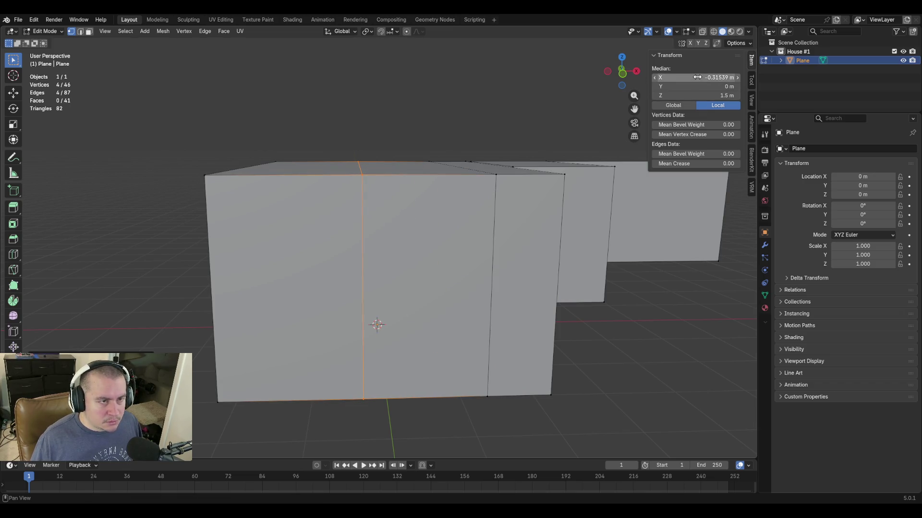
click(697, 77)
text(-4.5ft)
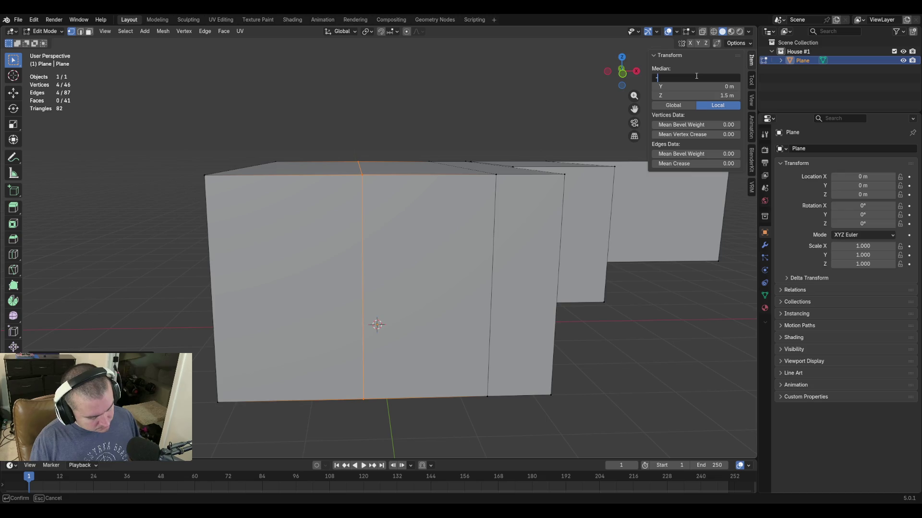
key(Return)
click(597, 395)
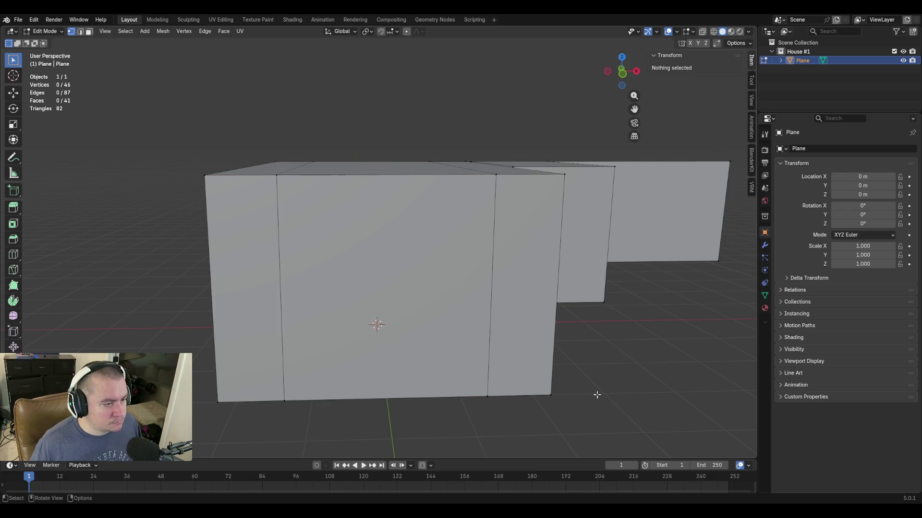
Knife-cut a new edge across the doorway from its left edge to its right edge.
key(ctrl+r)
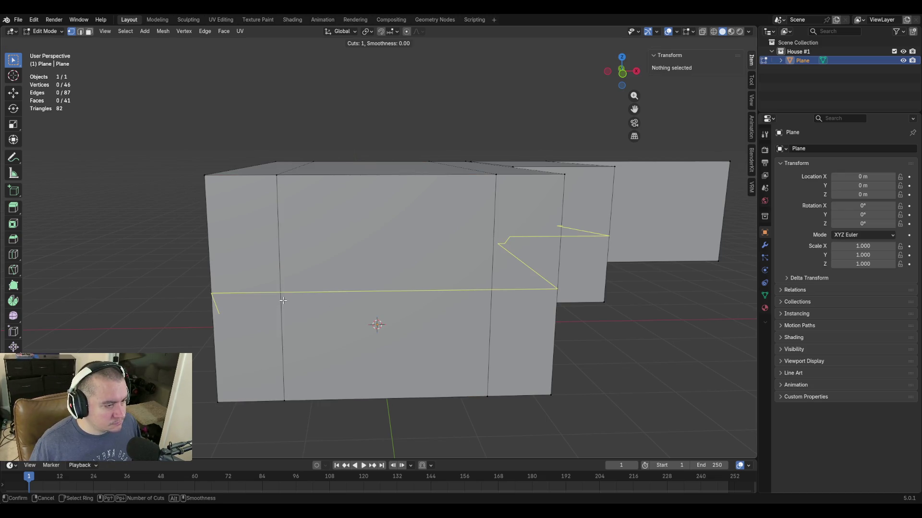
key(Escape)
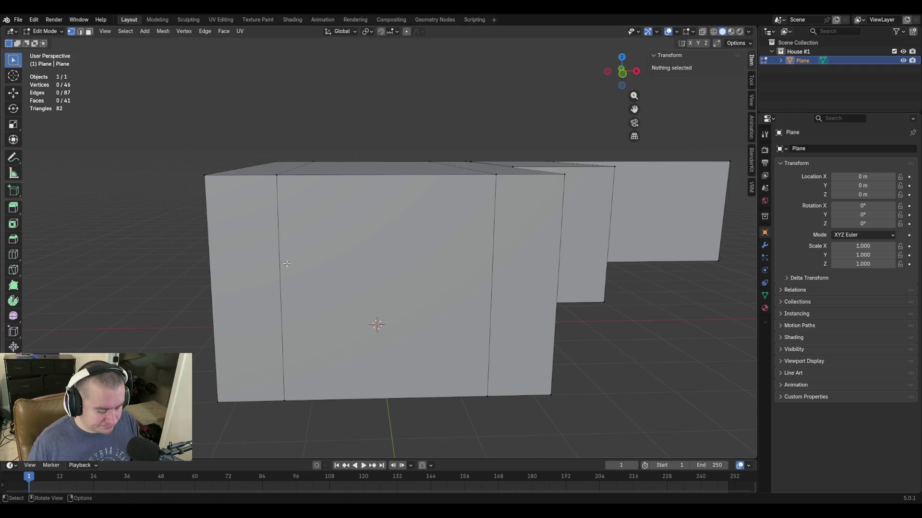
key(k)
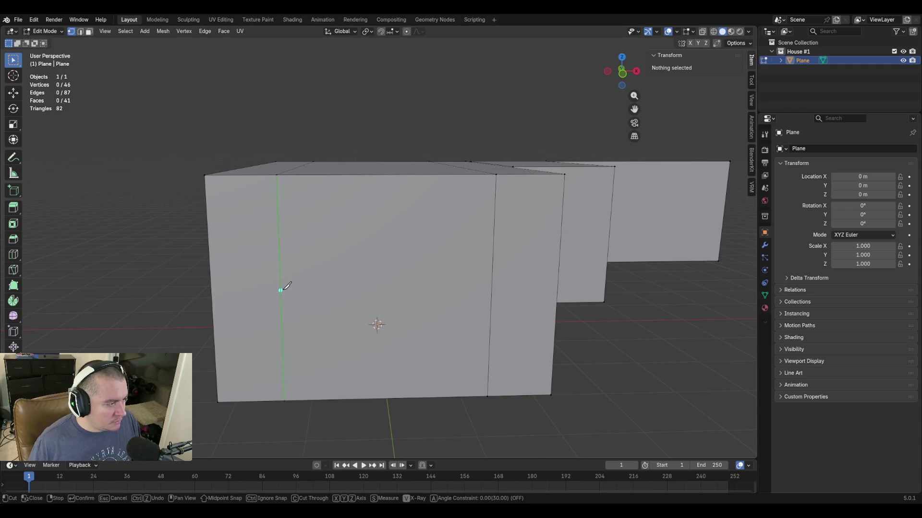
click(281, 286)
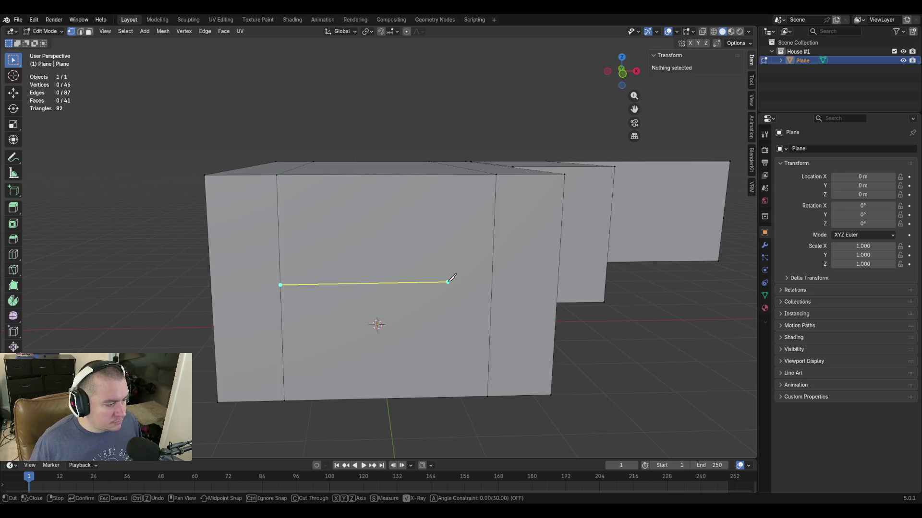
click(493, 283)
key(Return)
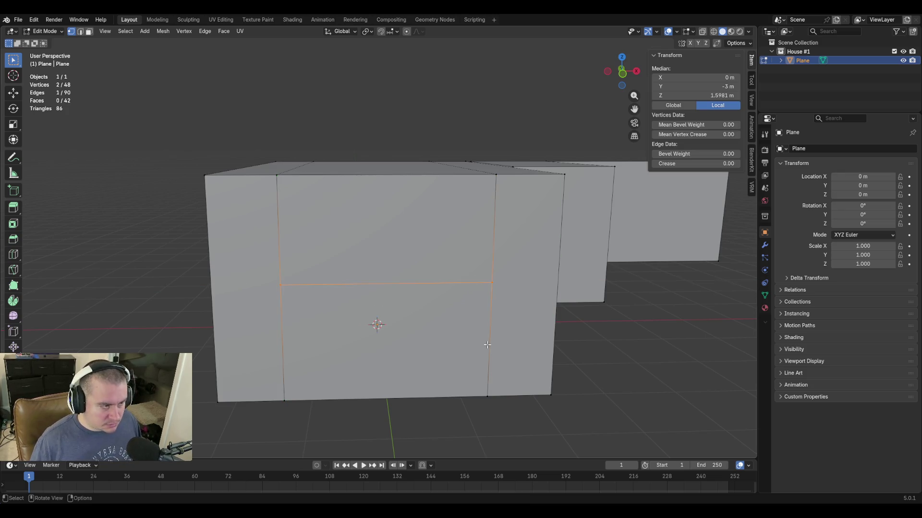
Raise and slide the new doorway edge, setting its height to 2.4384 m.
key(g)
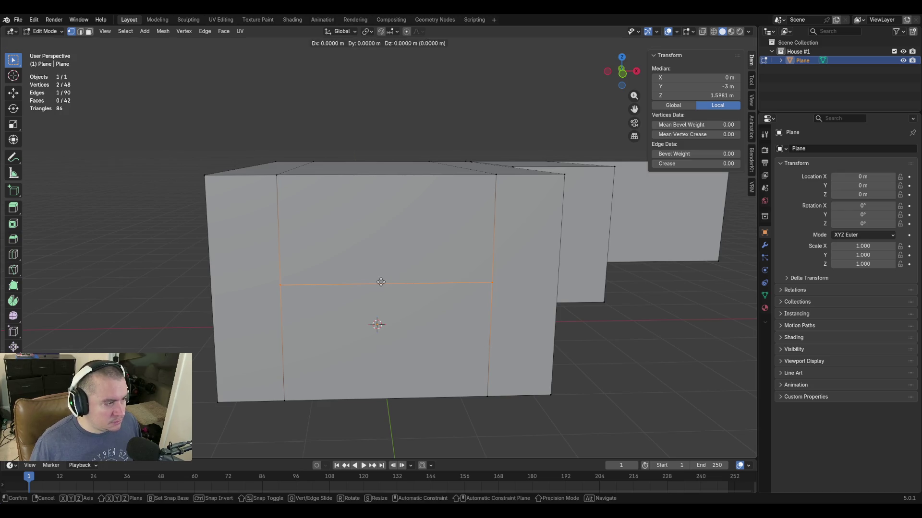
key(z)
click(384, 222)
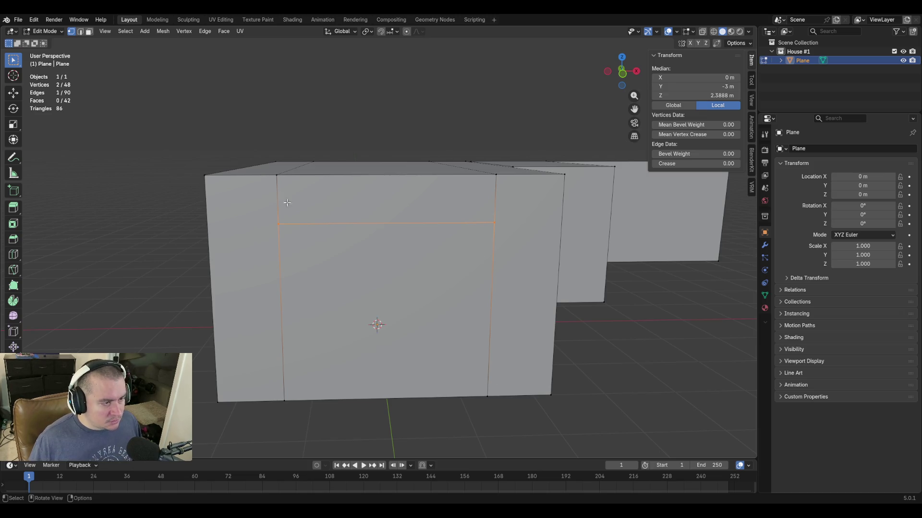
key(g)
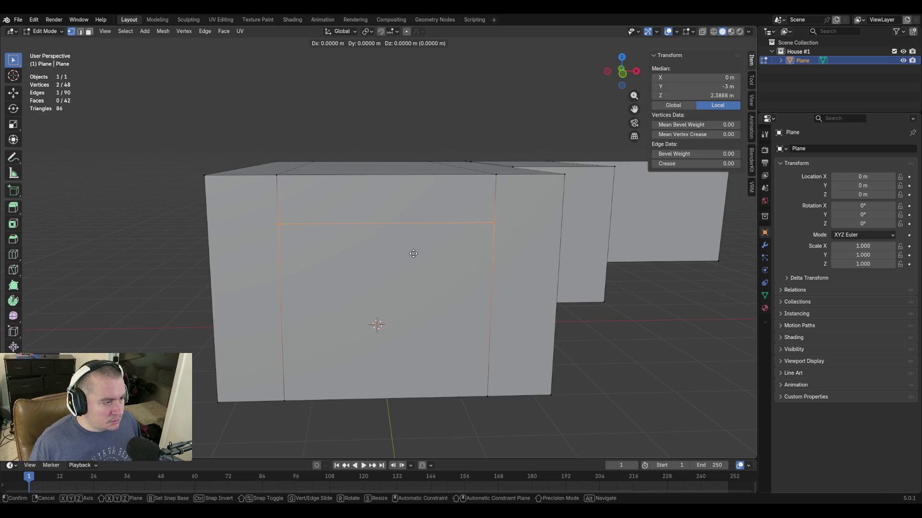
key(g)
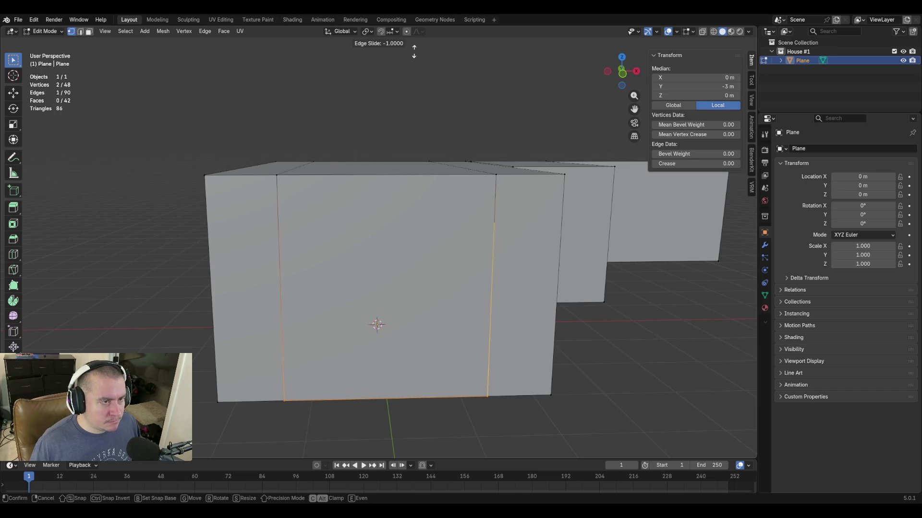
click(410, 235)
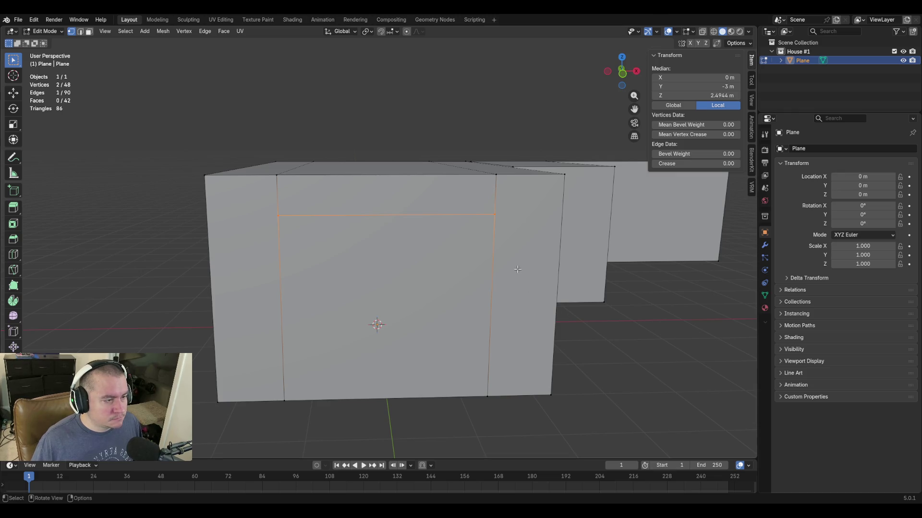
click(700, 95)
text(2.4384)
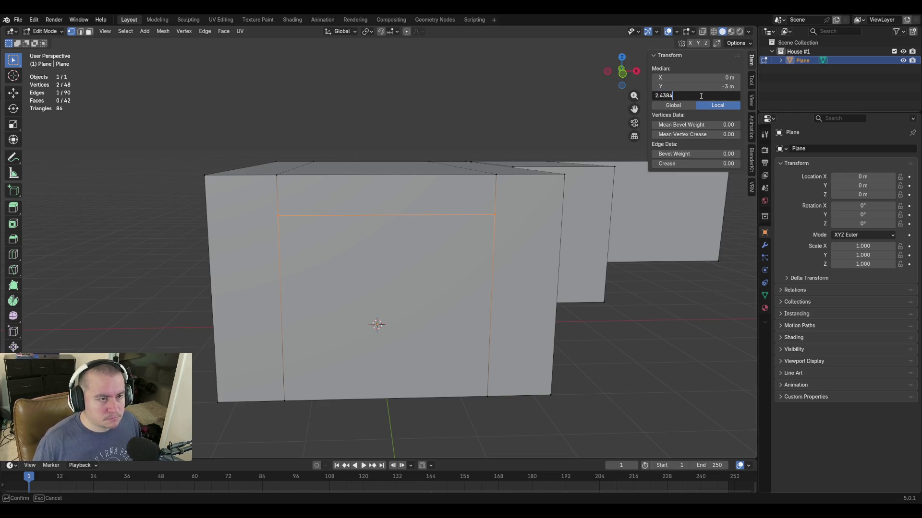
key(Return)
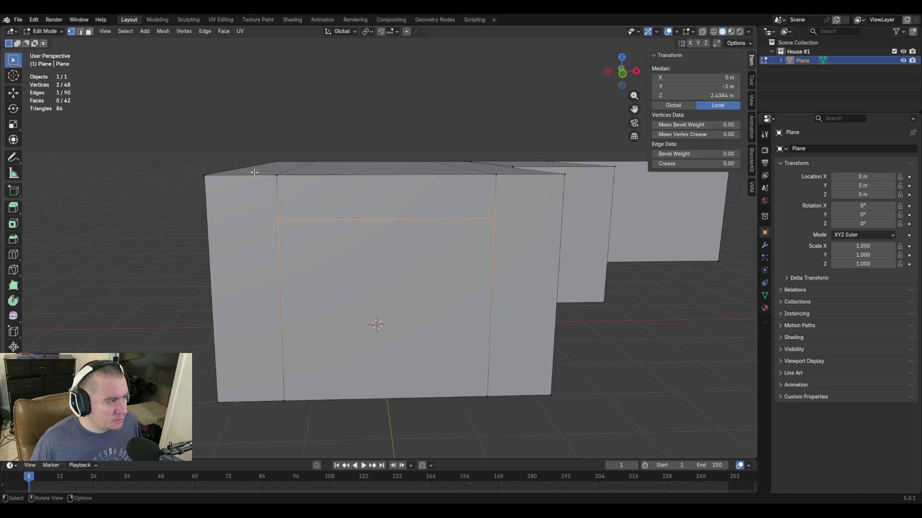
Merge the left and right top corner vertex pairs of the front box At Last.
click(277, 173)
shift+click(207, 175)
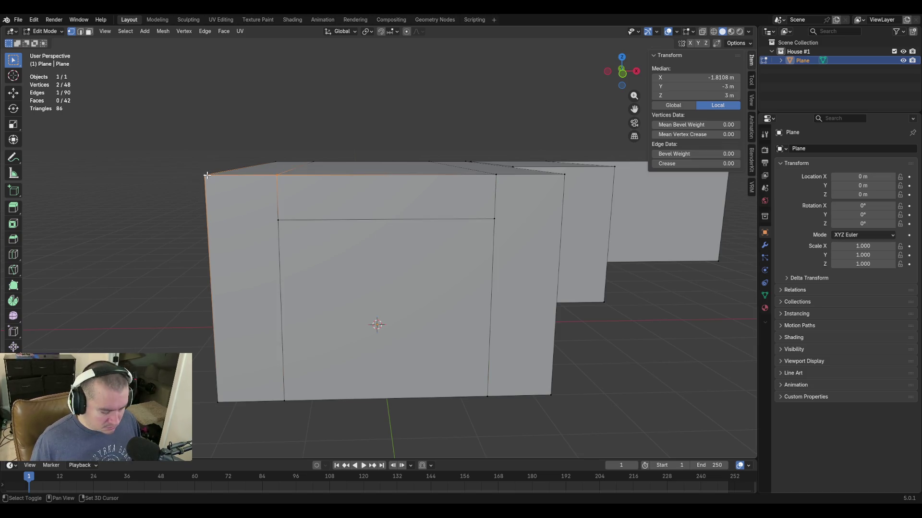
key(m)
click(202, 177)
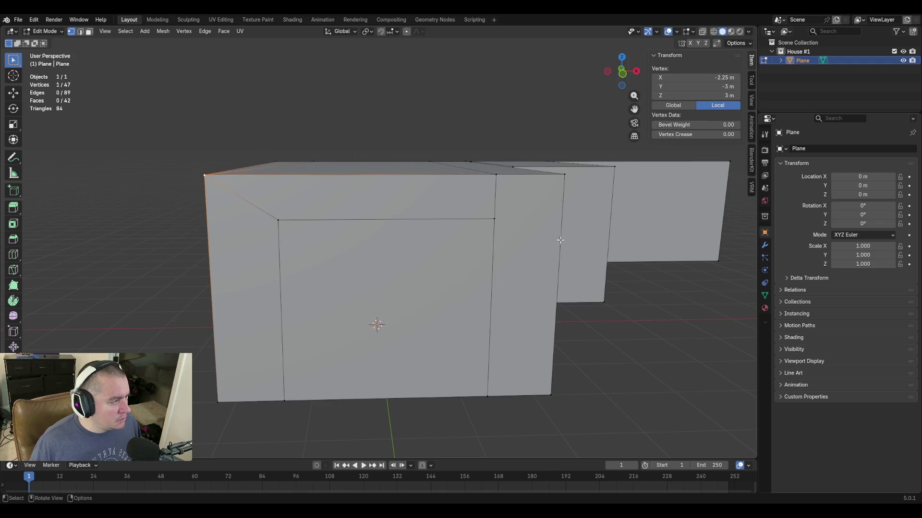
click(492, 173)
shift+click(564, 174)
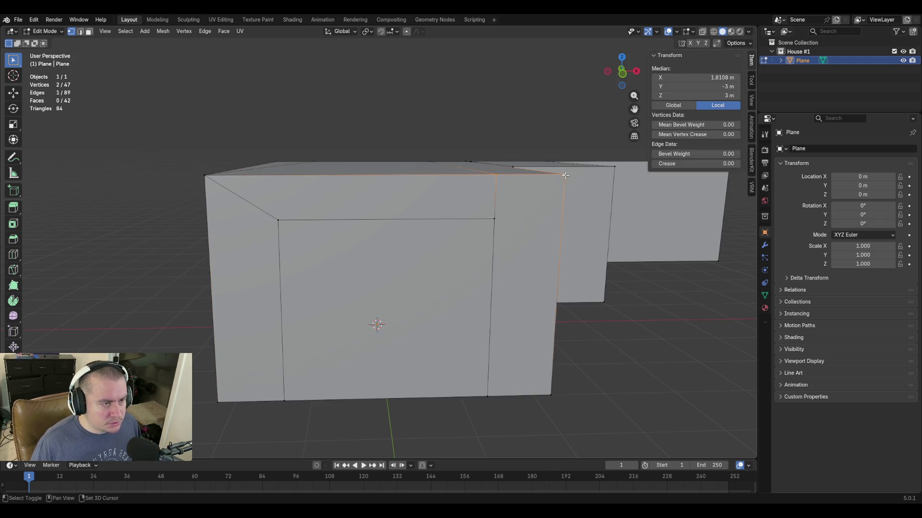
key(m)
click(617, 274)
key(shift+grave)
click(378, 242)
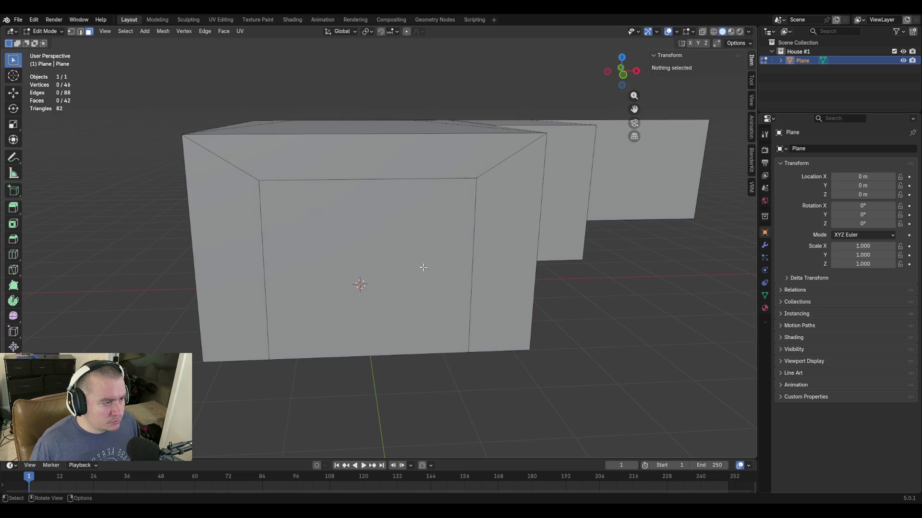
Select the box's front face in face mode and bring up the delete options.
key(3)
click(396, 263)
key(x)
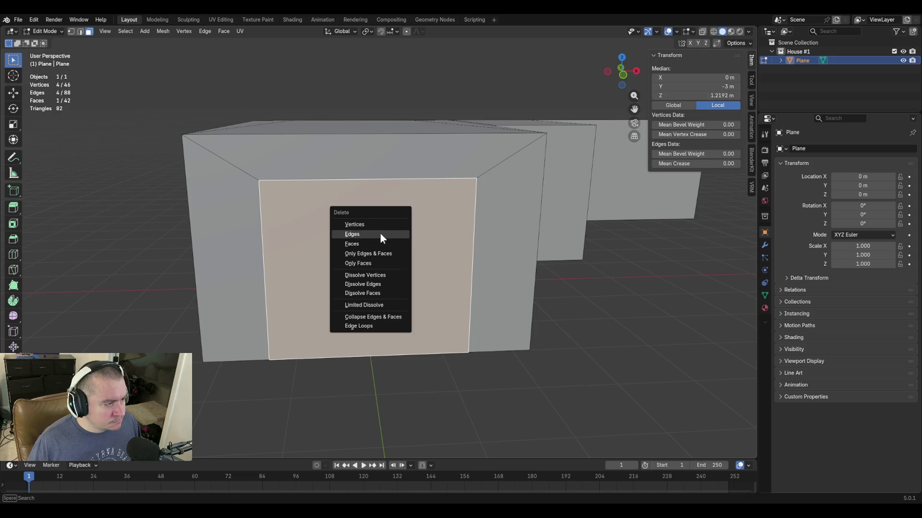
Delete only the front face to open the room, then walk inside in vertex mode.
click(386, 264)
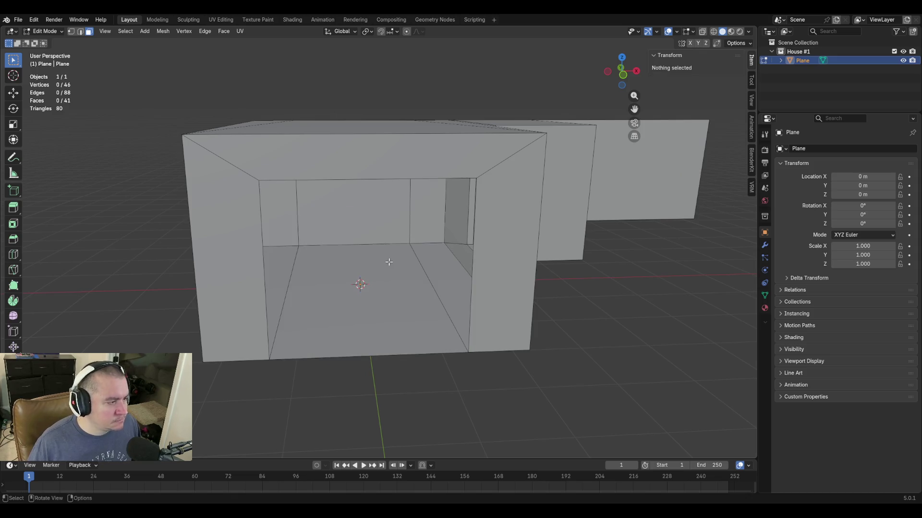
key(shift+grave)
key(w)
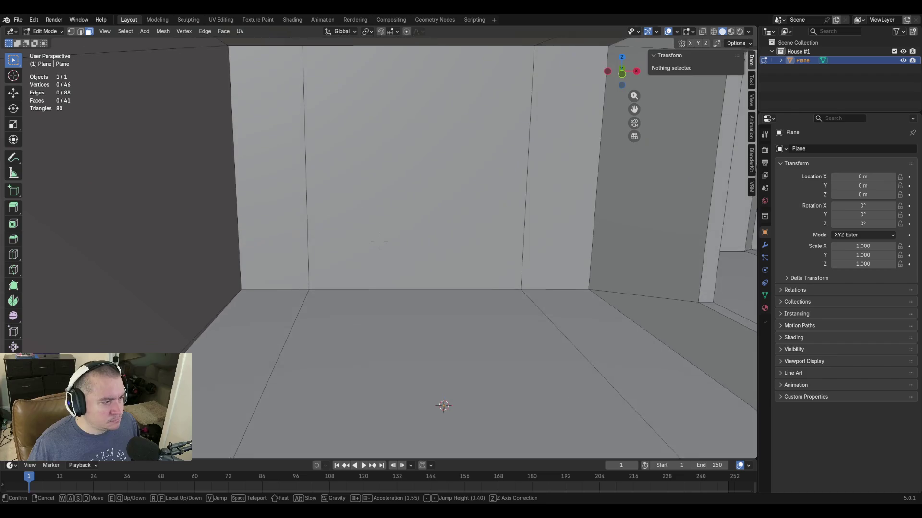
click(307, 310)
key(1)
Merge the four overlapping inner wall corner vertex pairs At Last.
click(309, 280)
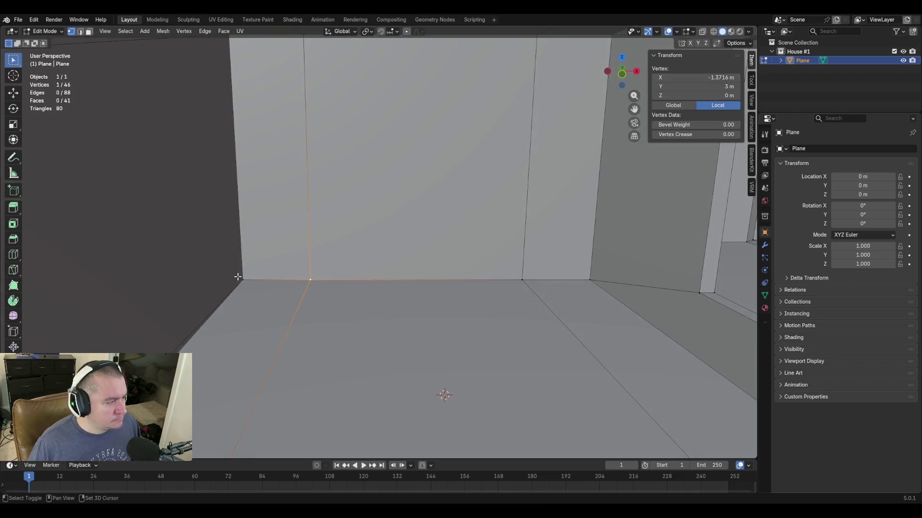
shift+click(242, 279)
key(m)
click(242, 279)
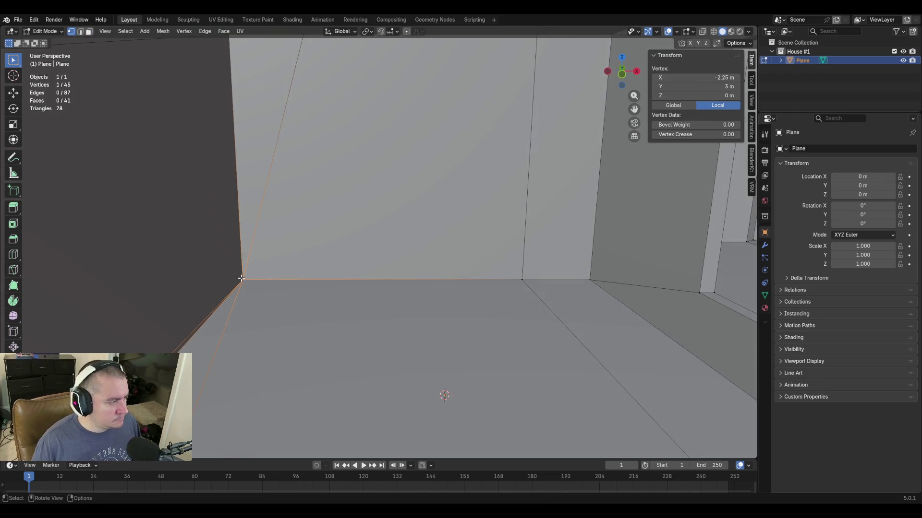
shift+click(590, 279)
key(m)
click(631, 349)
scroll(630, 349, down, 4)
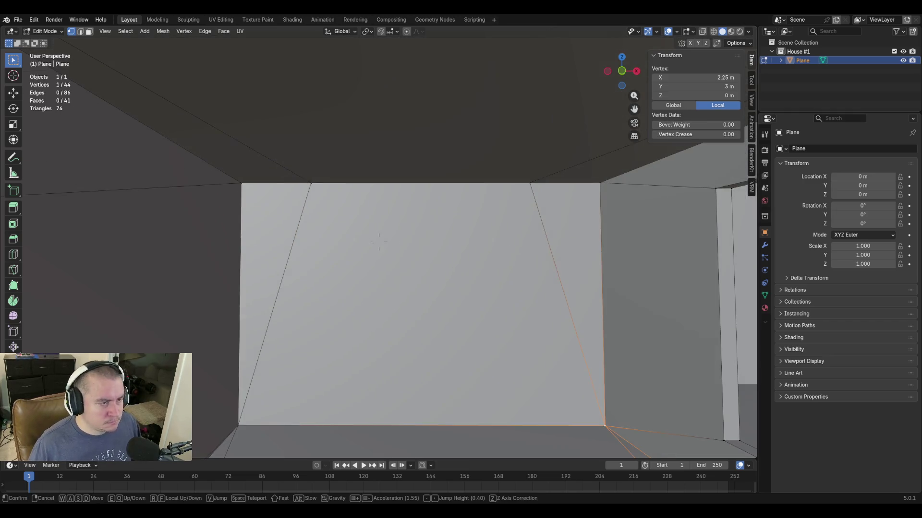
shift+click(598, 195)
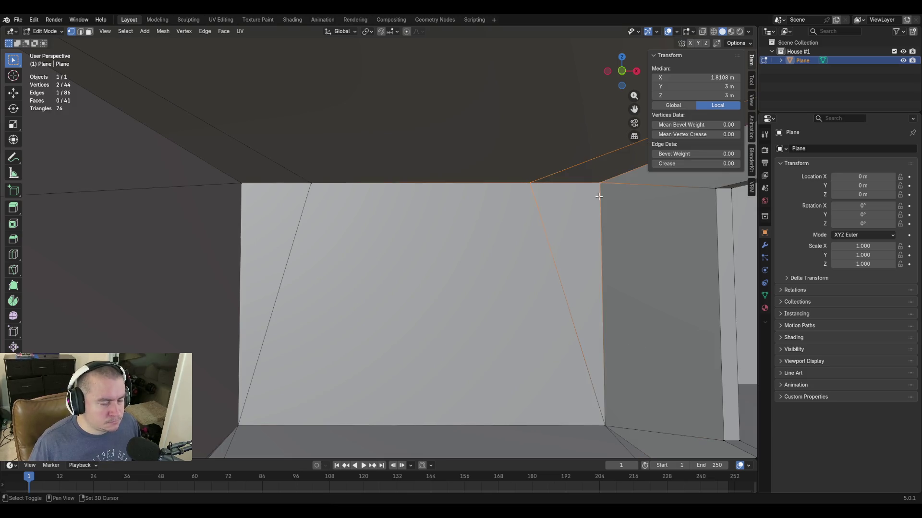
key(m)
click(575, 311)
click(308, 183)
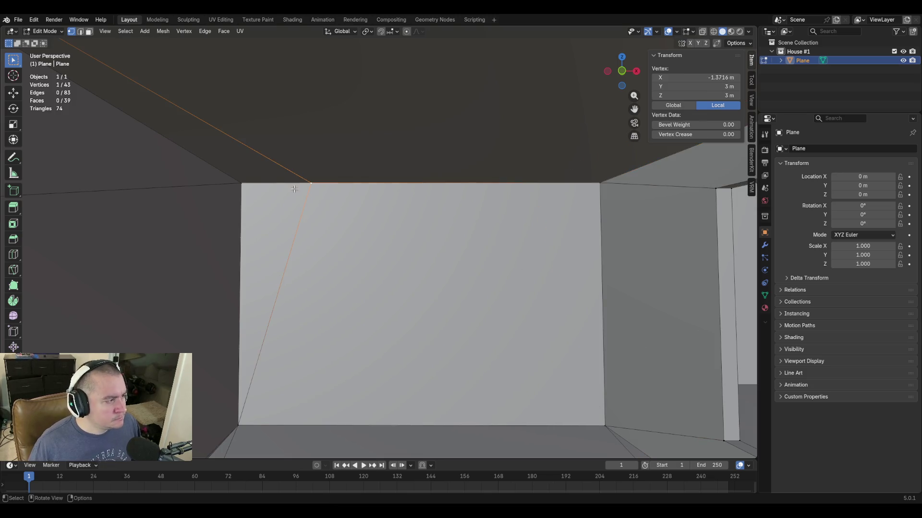
shift+click(245, 183)
key(m)
Walk back out of the room to view the opening from outside.
key(shift+grave)
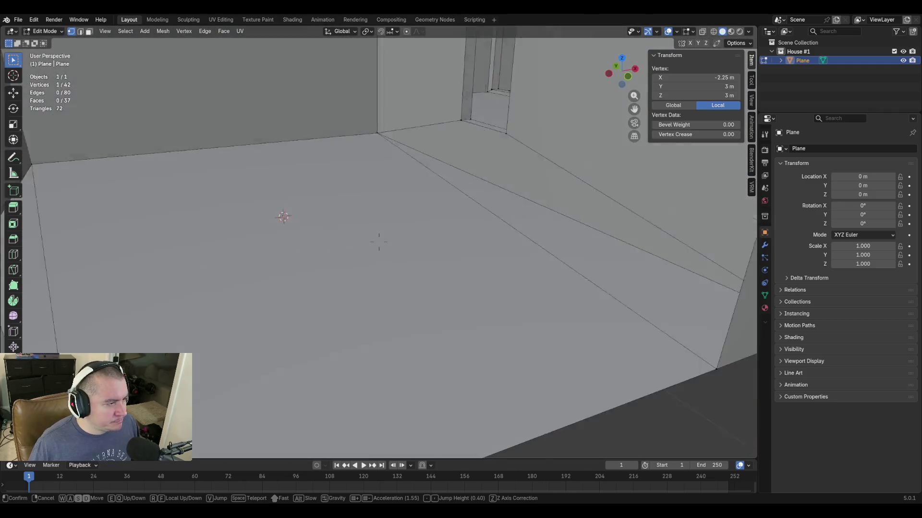
key(s)
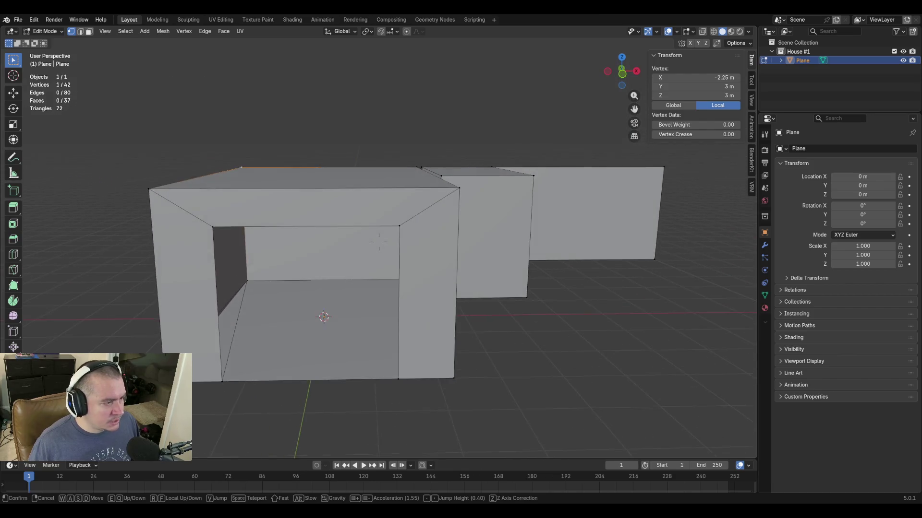
click(436, 229)
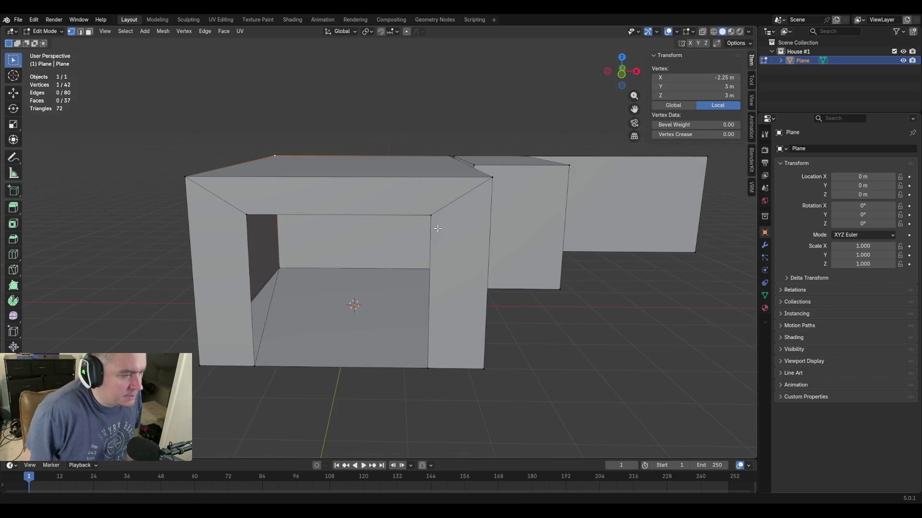
key(shift+grave)
key(w)
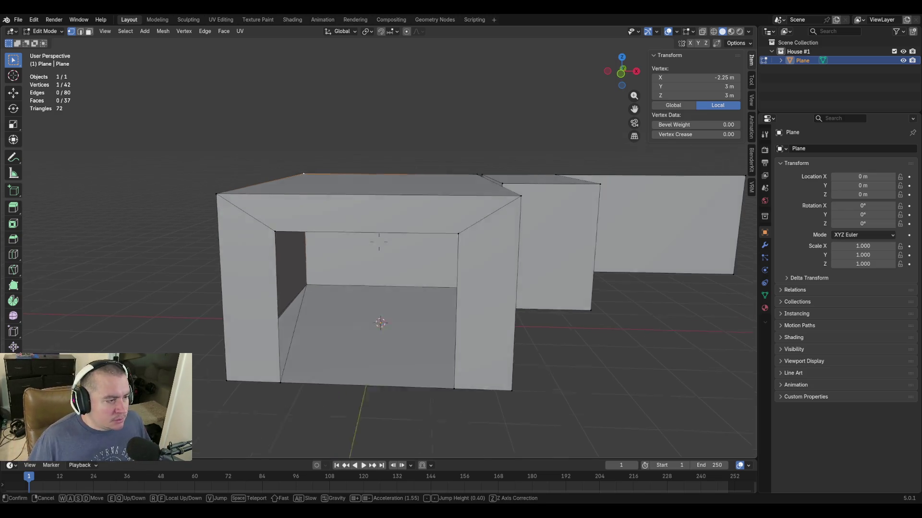
key(w)
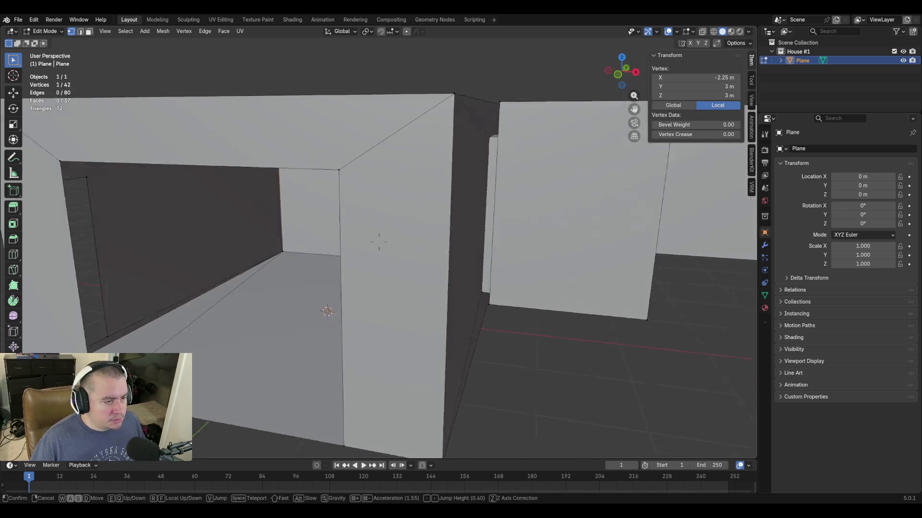
key(s)
click(379, 243)
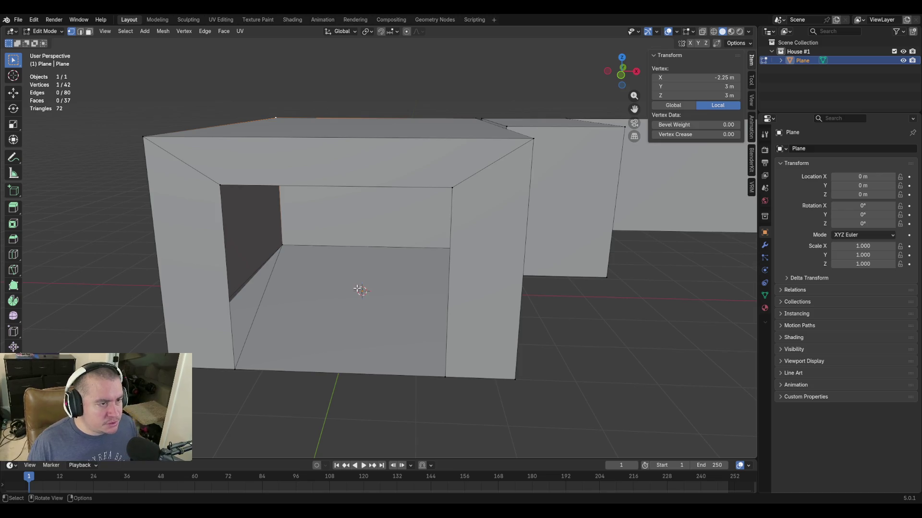
key(shift+grave)
key(w)
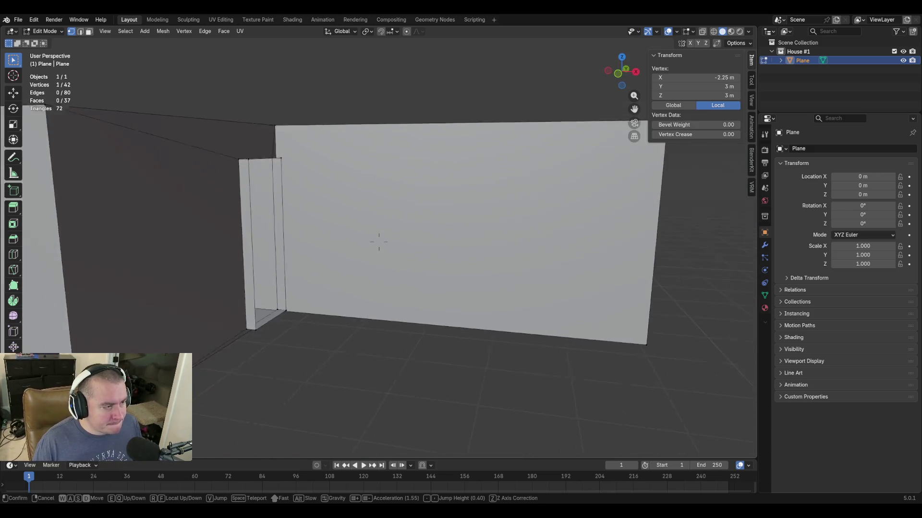
key(s)
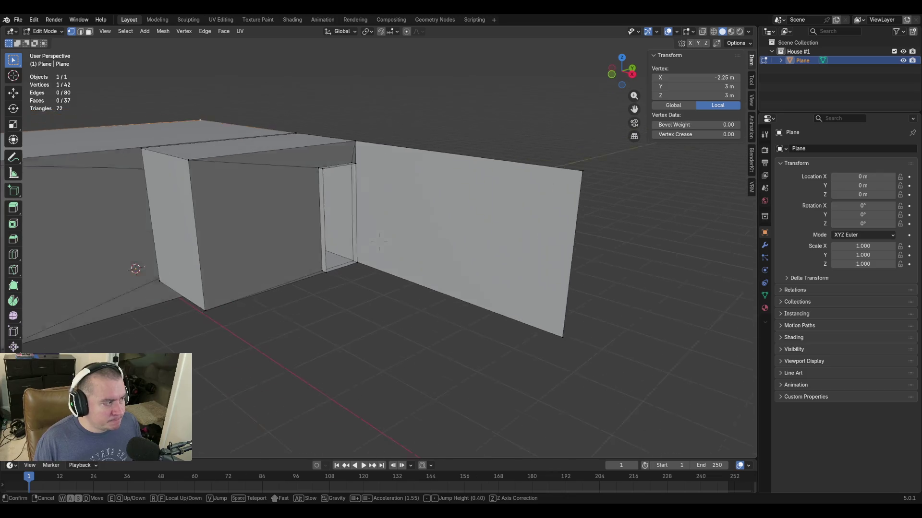
click(363, 390)
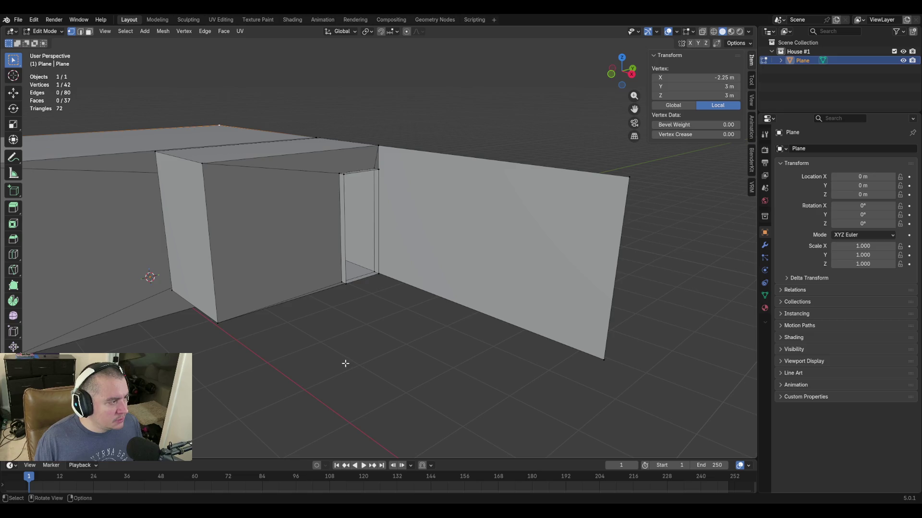
click(627, 210)
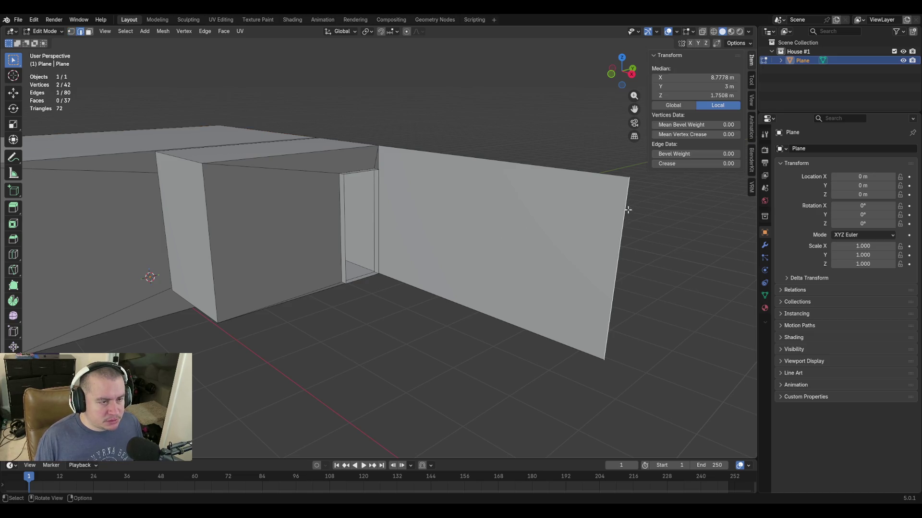
Extrude the box's outer vertical edge into a new wall aligned to the right wall's X position.
click(688, 79)
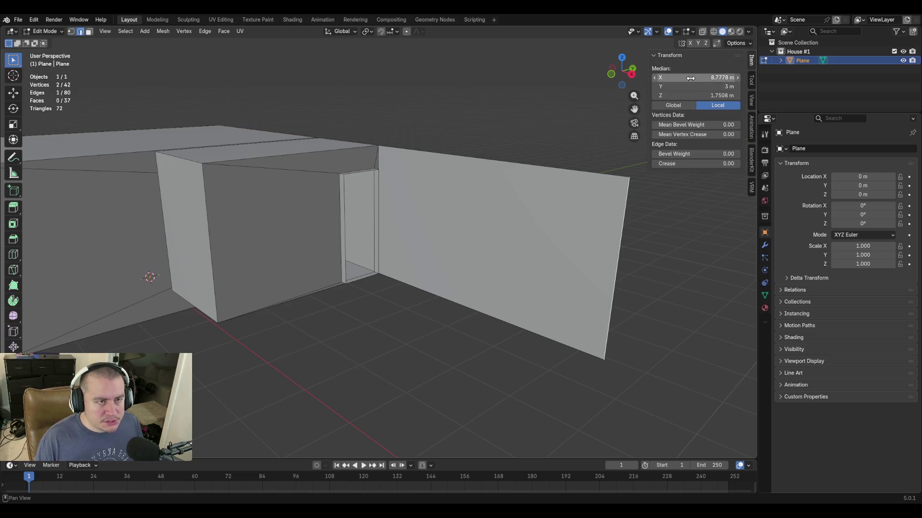
key(Return)
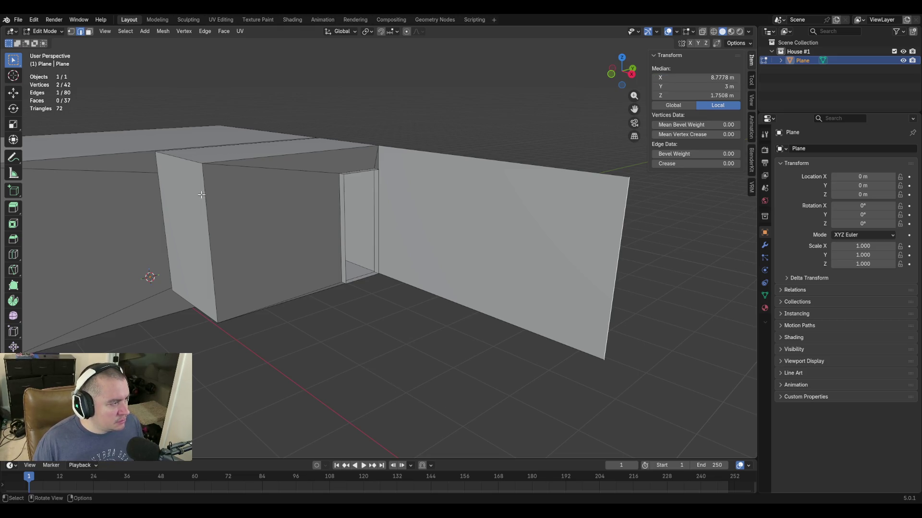
click(201, 194)
key(e)
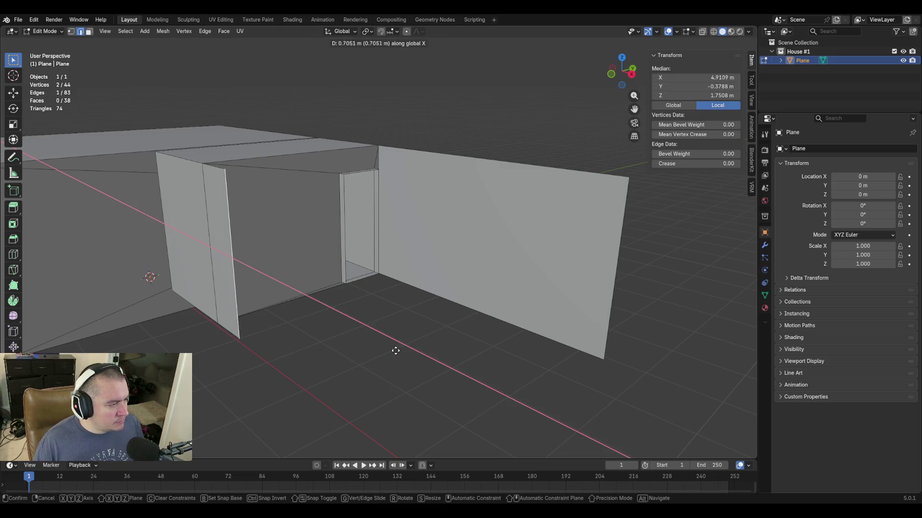
click(457, 382)
click(709, 78)
text(8.7778 m)
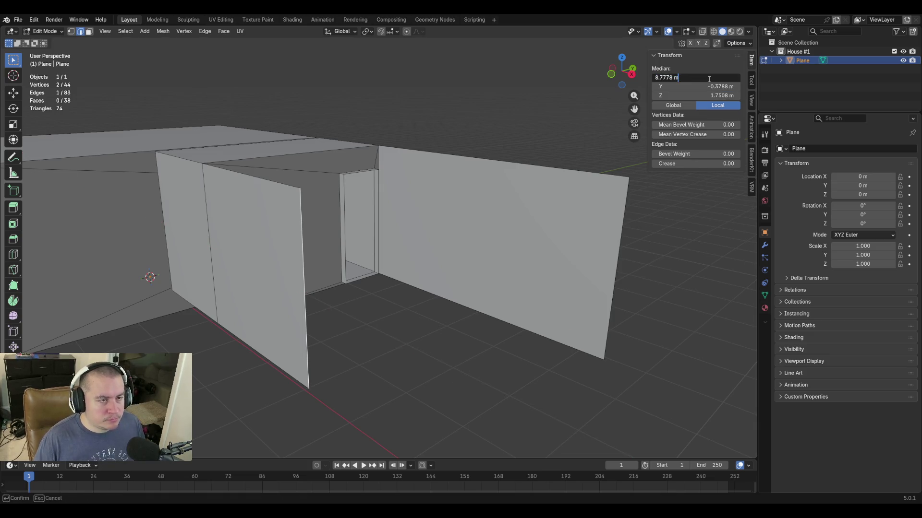
key(Return)
Fill roof and floor faces between the new wall's and right wall's top and bottom edges.
key(shift+grave)
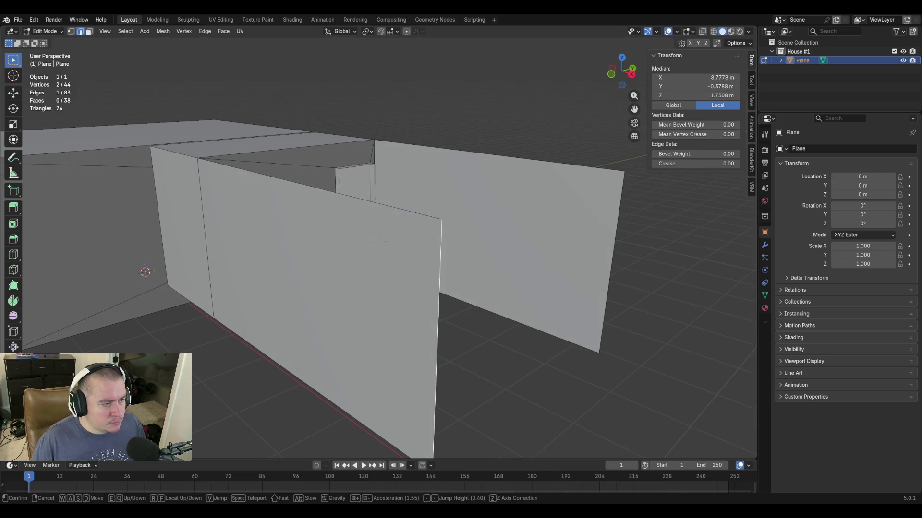
key(d)
click(380, 213)
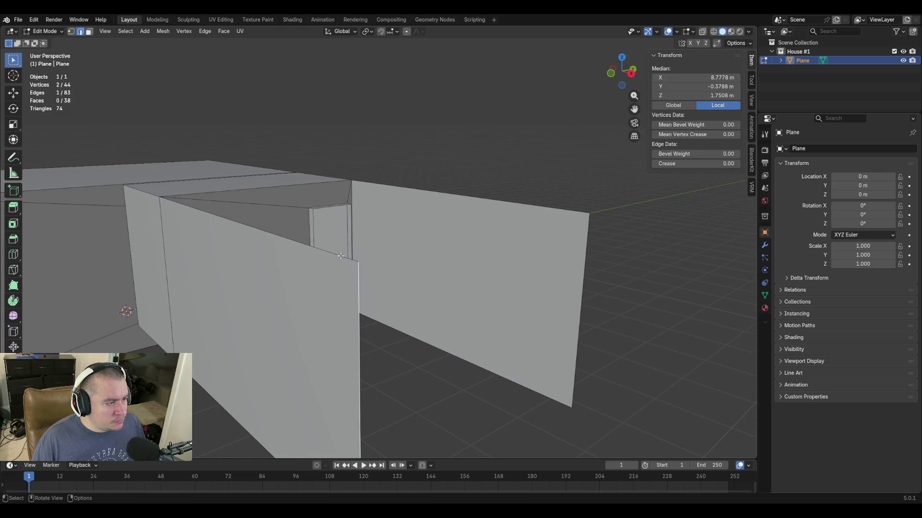
click(341, 256)
shift+click(483, 201)
key(f)
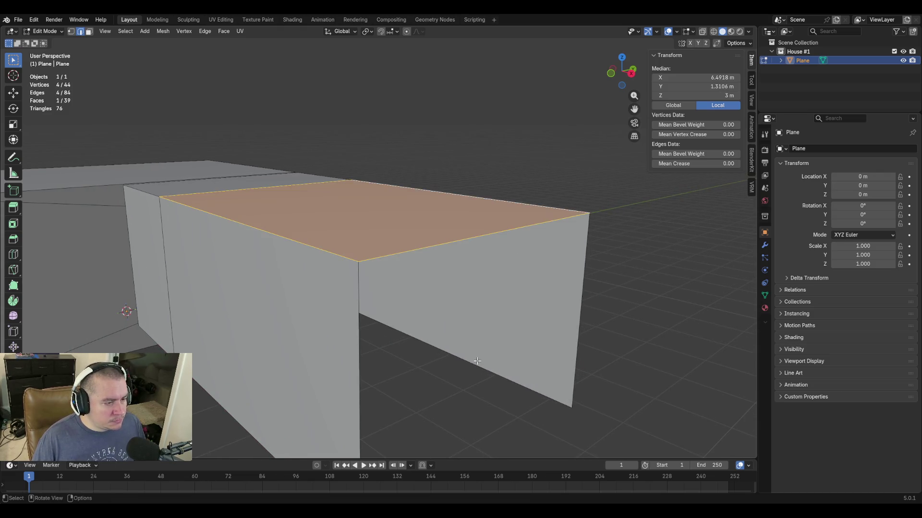
click(476, 365)
shift+click(252, 438)
key(f)
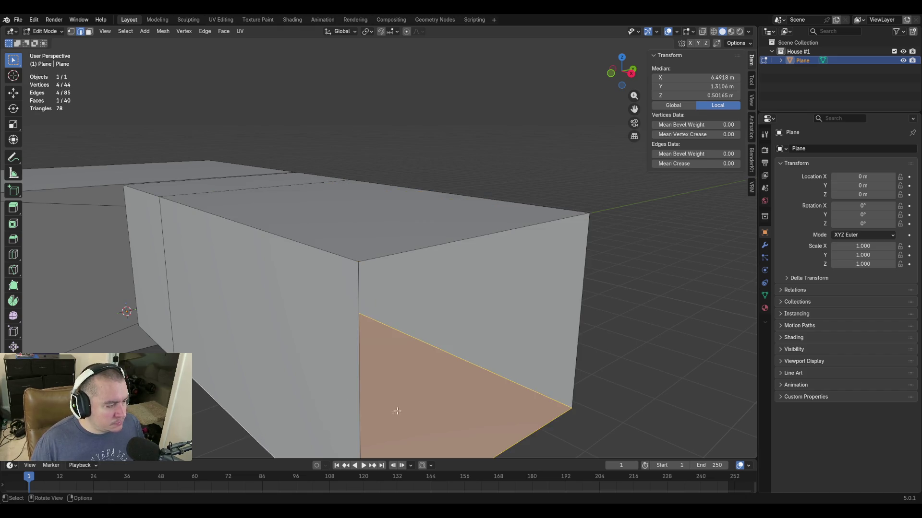
Fill the end wall face between the two open vertical edges and walk around to inspect it.
click(359, 289)
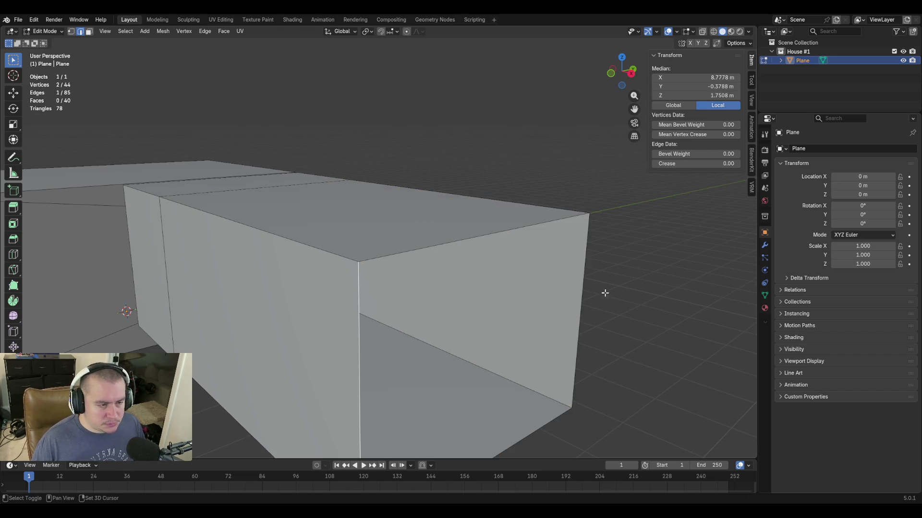
shift+click(577, 282)
key(f)
key(shift+grave)
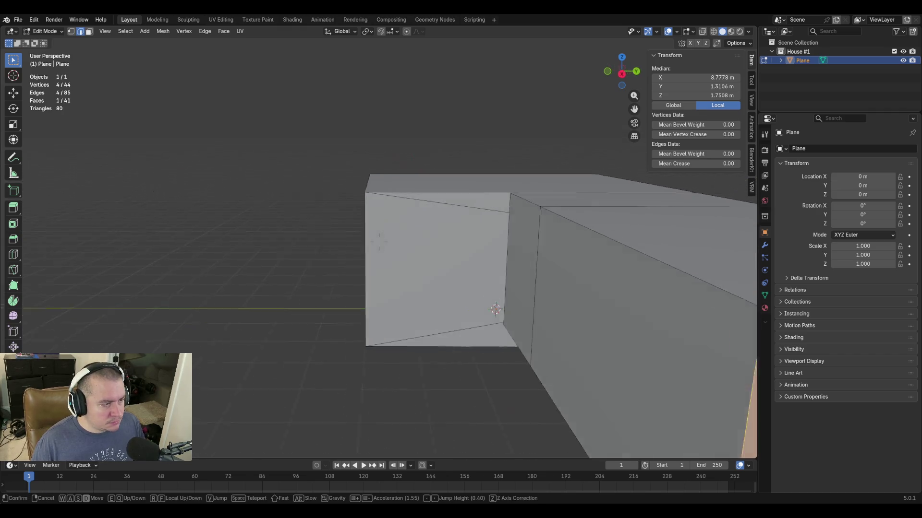
key(w)
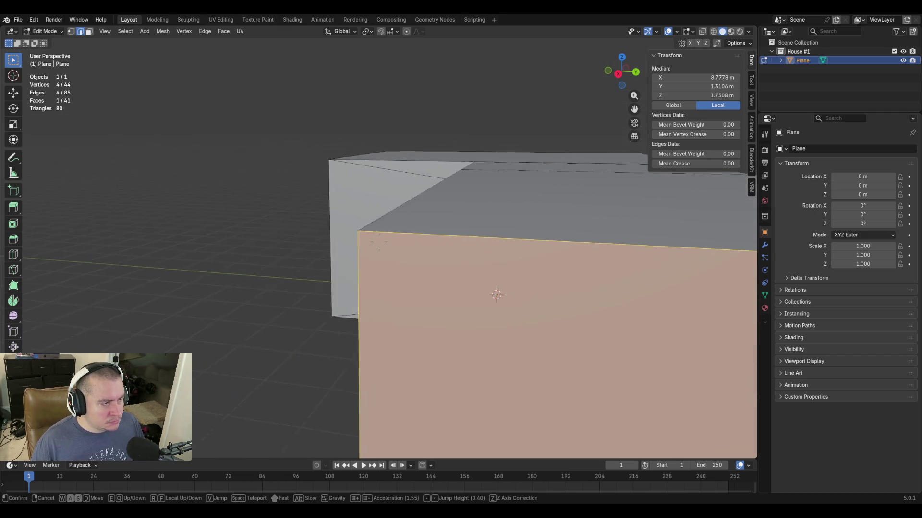
key(s)
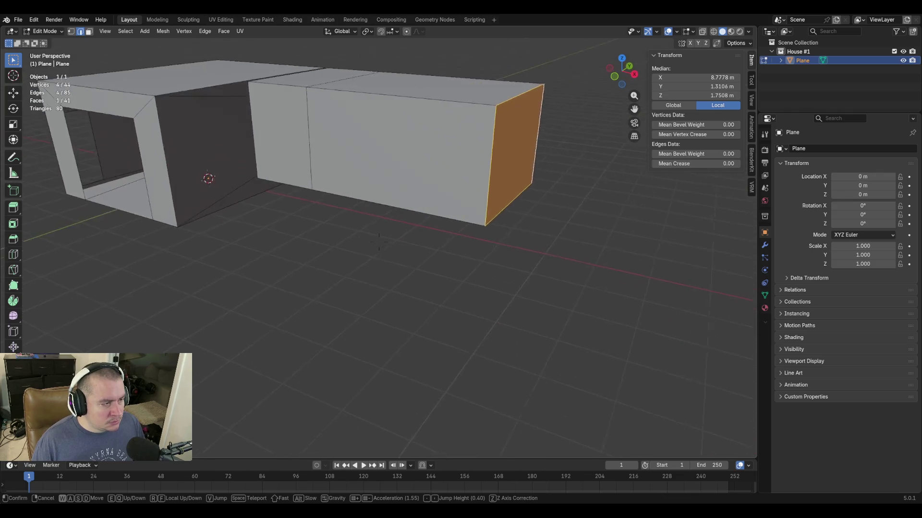
key(w)
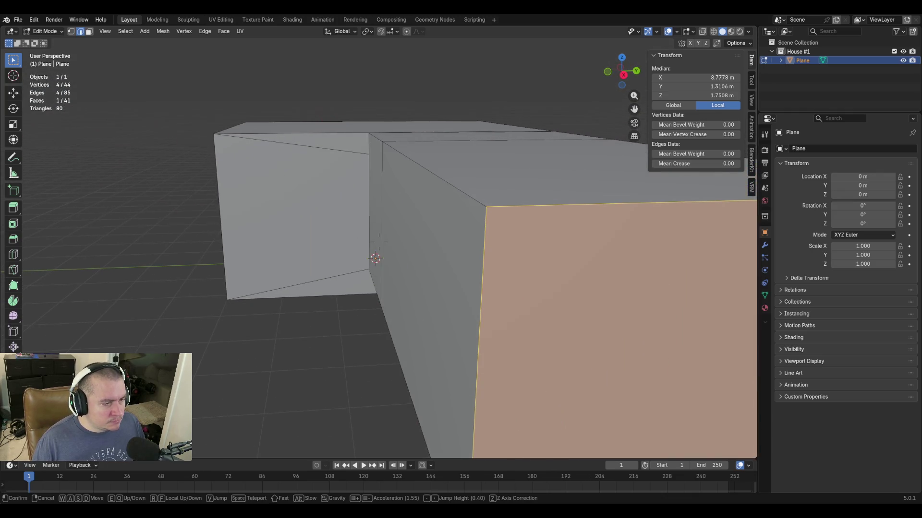
click(577, 391)
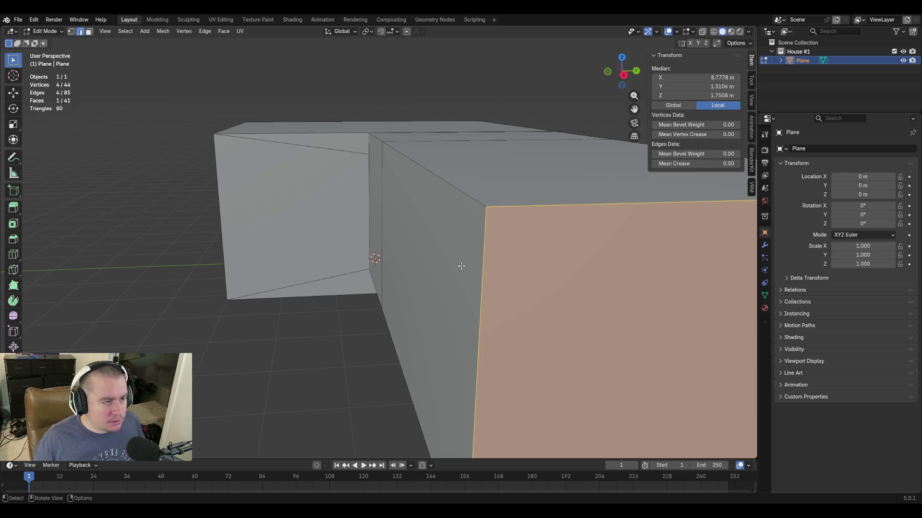
scroll(483, 270, down, 2)
scroll(519, 276, down, 3)
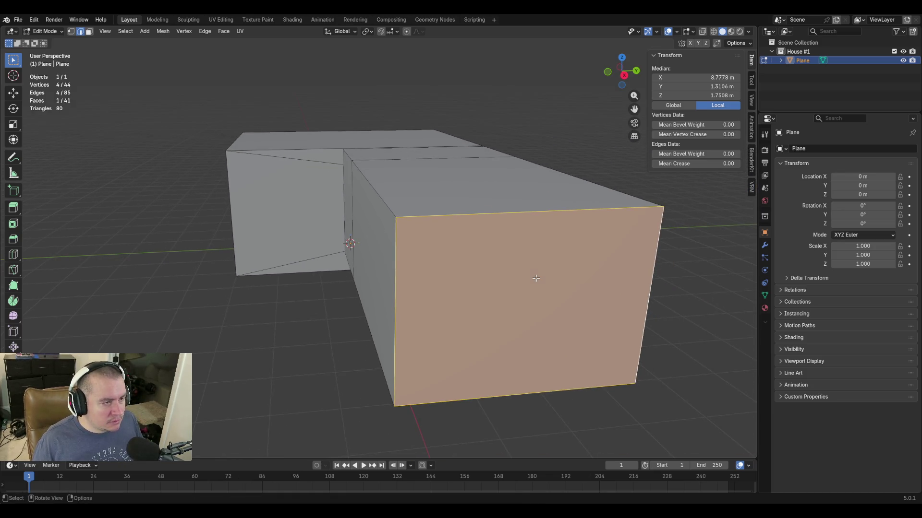
key(shift+grave)
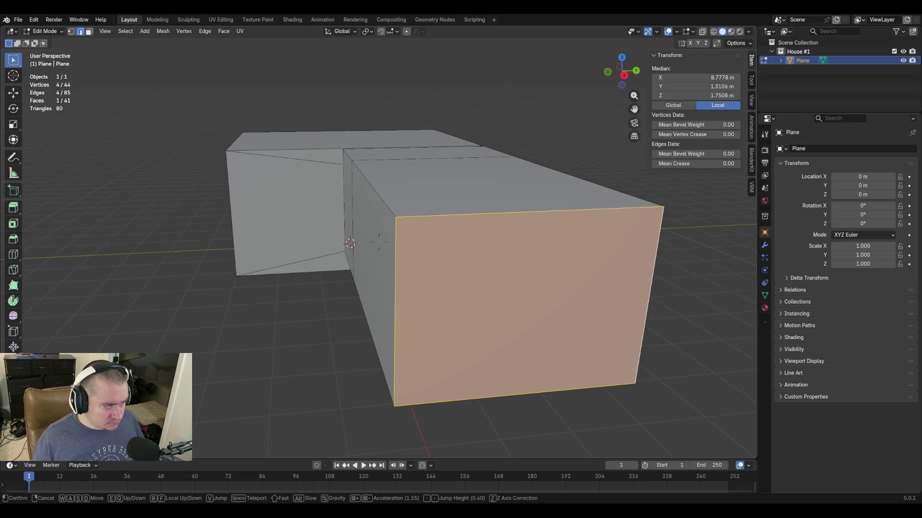
key(w)
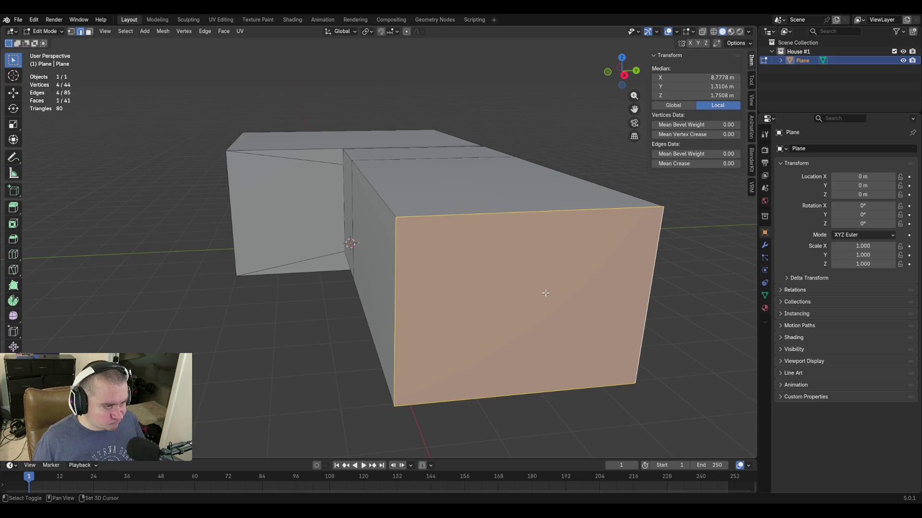
key(w)
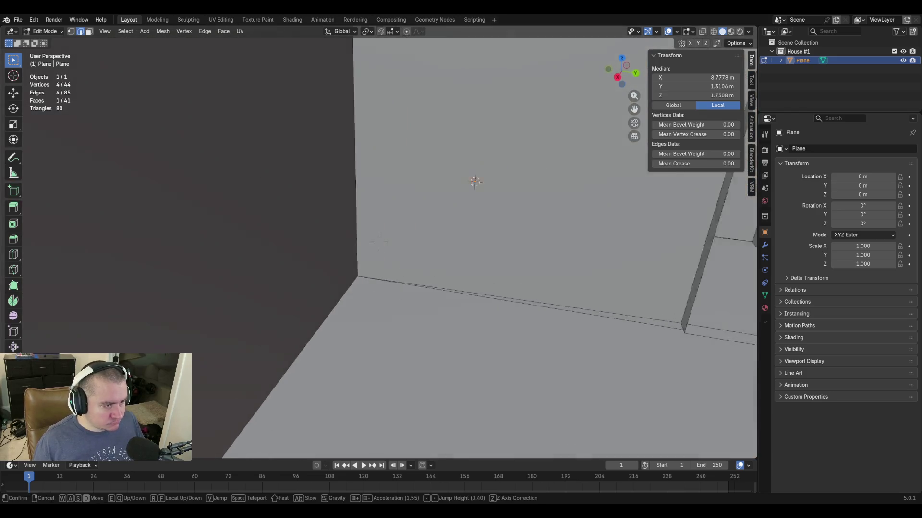
key(w)
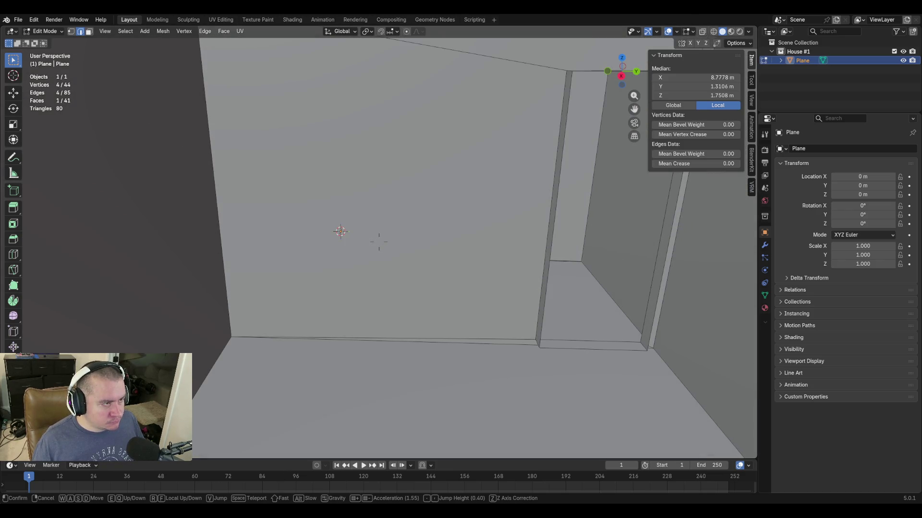
key(s)
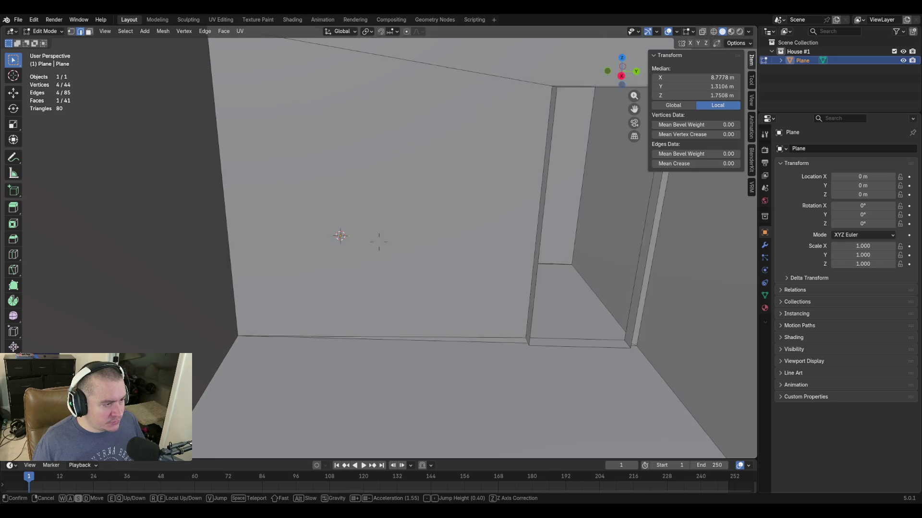
click(379, 243)
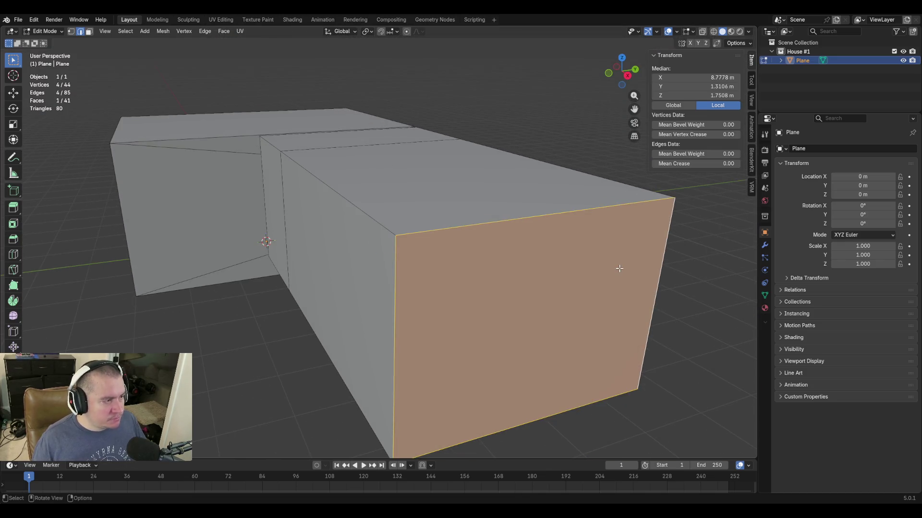
key(alt+a)
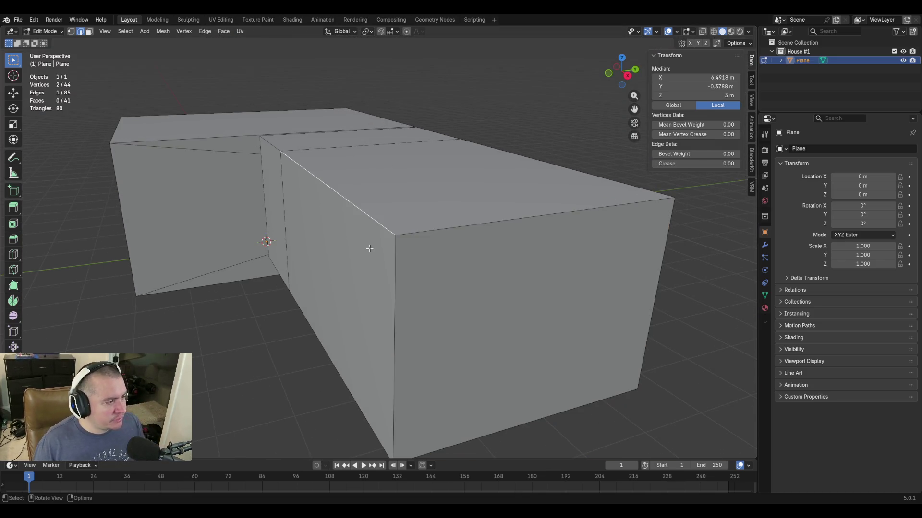
click(329, 262)
key(shift+grave)
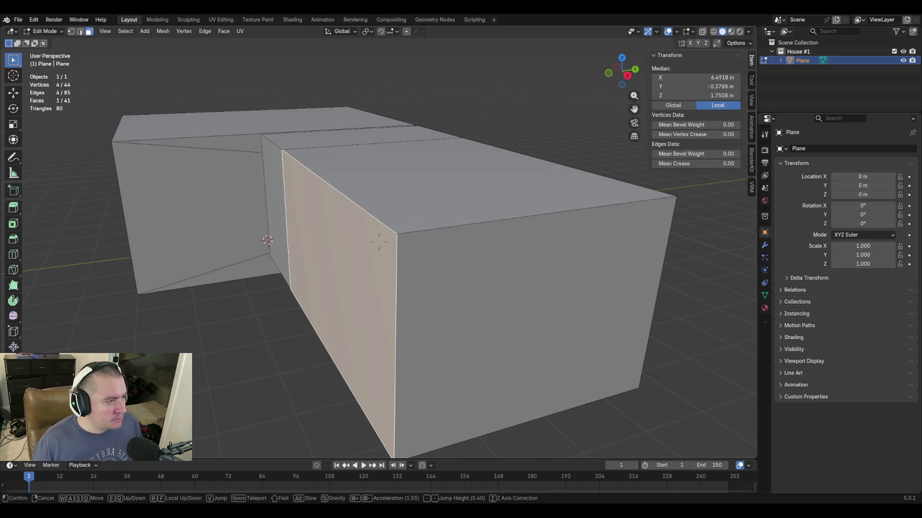
click(379, 243)
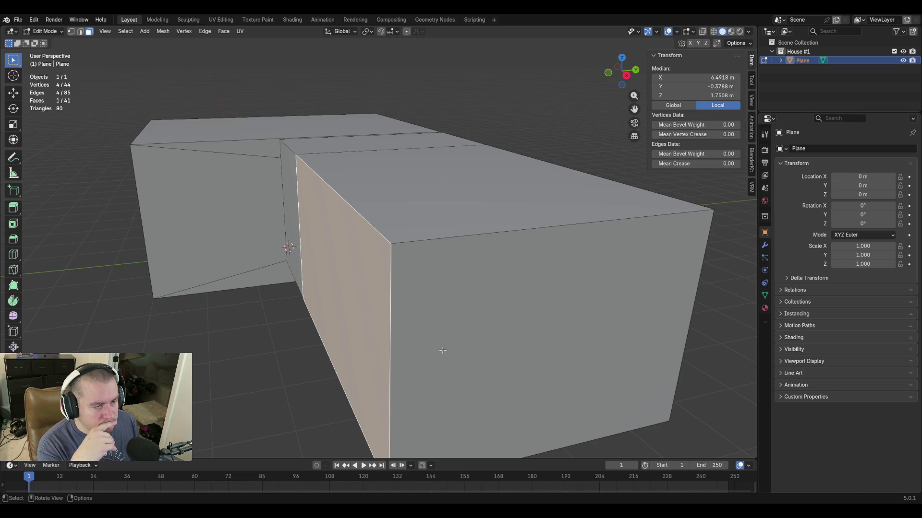
key(1)
click(391, 244)
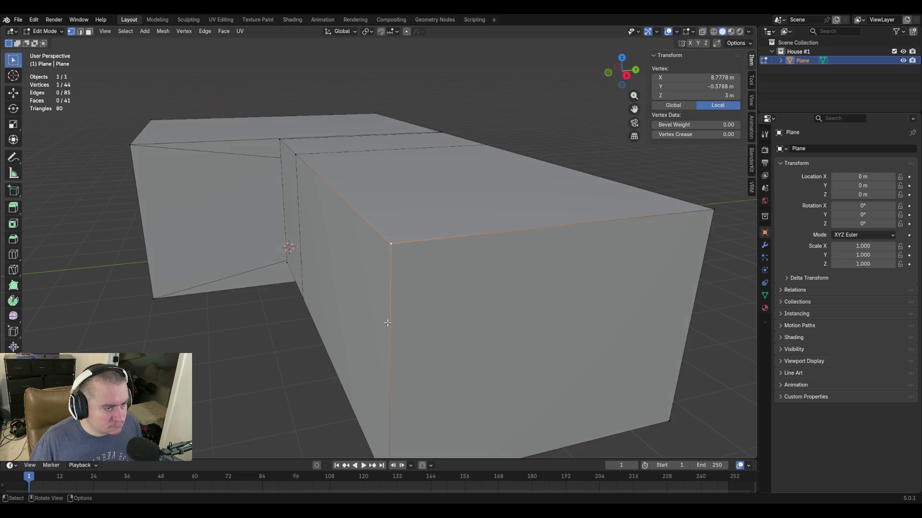
scroll(388, 323, down, 4)
Delete the two front corner vertices, removing the corner edge, and walk in to inspect.
shift+click(383, 335)
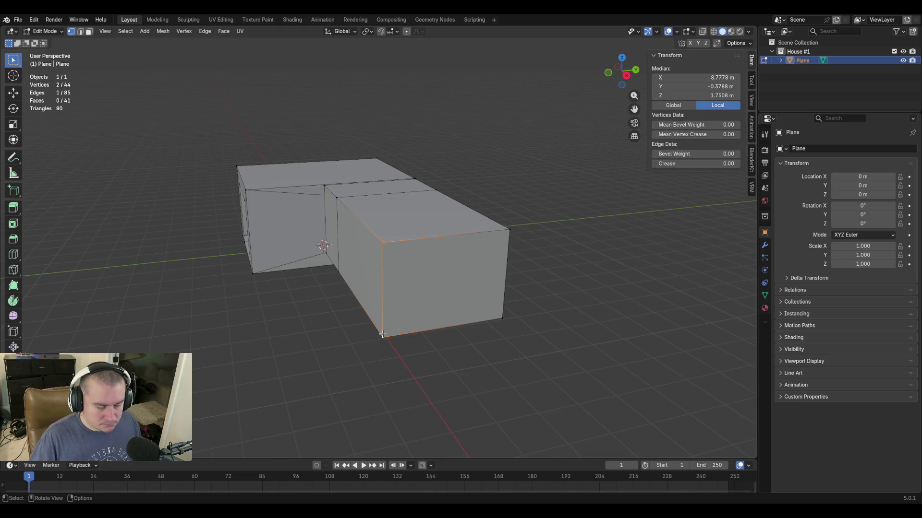
key(x)
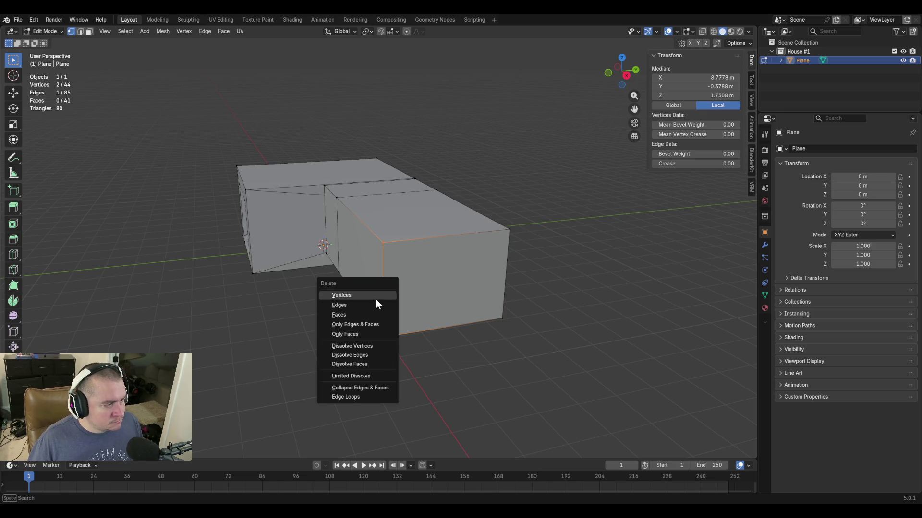
click(375, 299)
key(shift+grave)
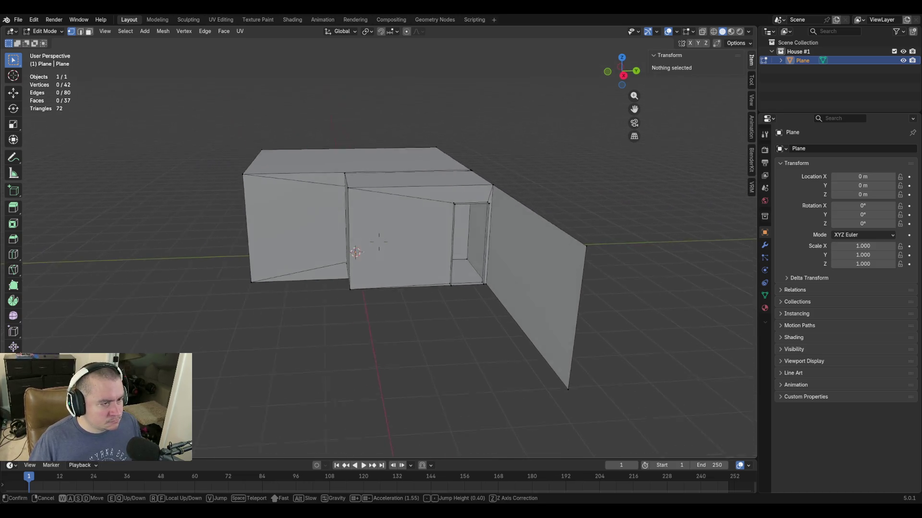
key(w)
click(452, 261)
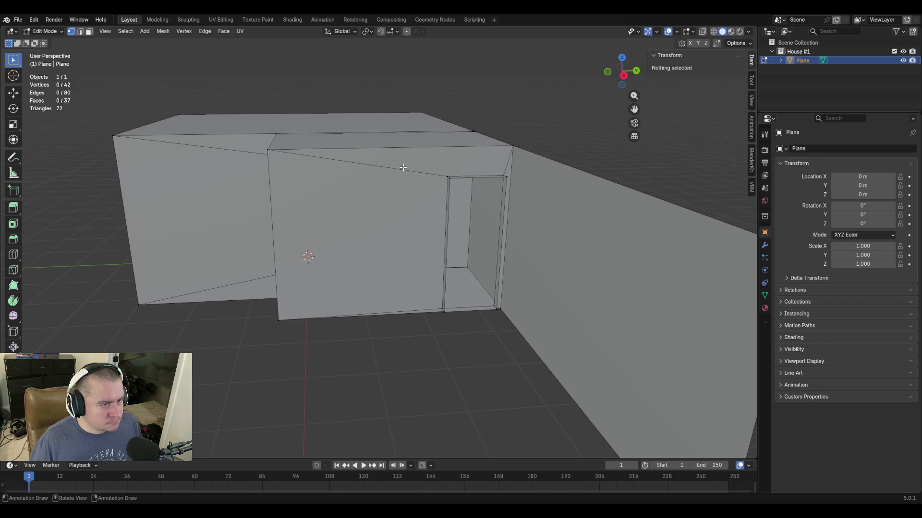
Extrude the doorway's vertical edge along Y into a new wall strip.
key(2)
click(448, 182)
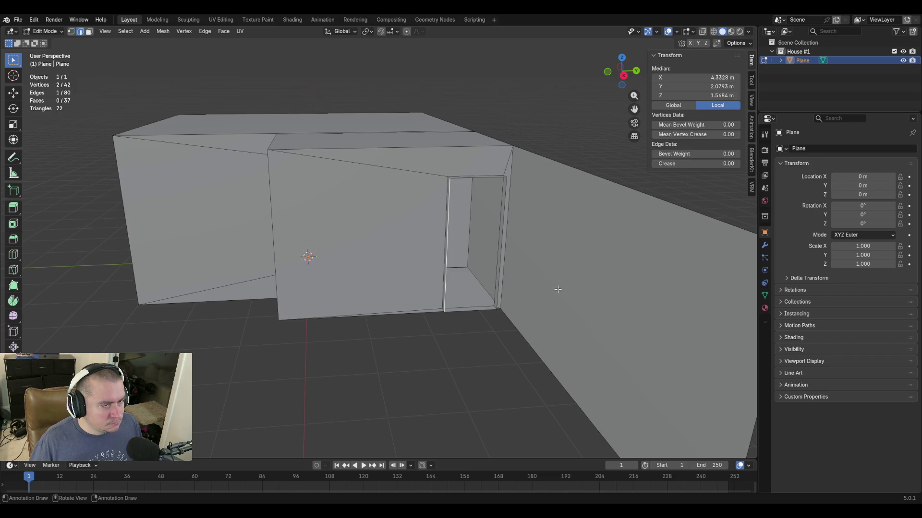
key(e)
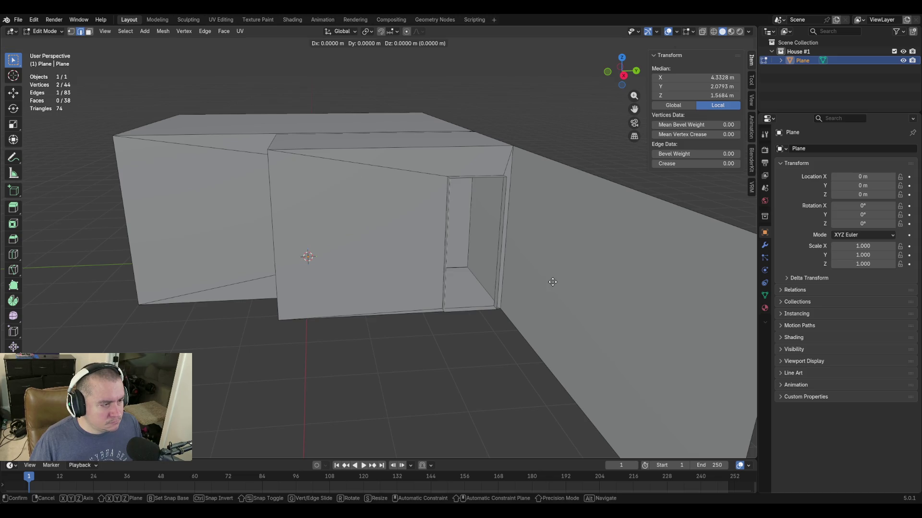
key(y)
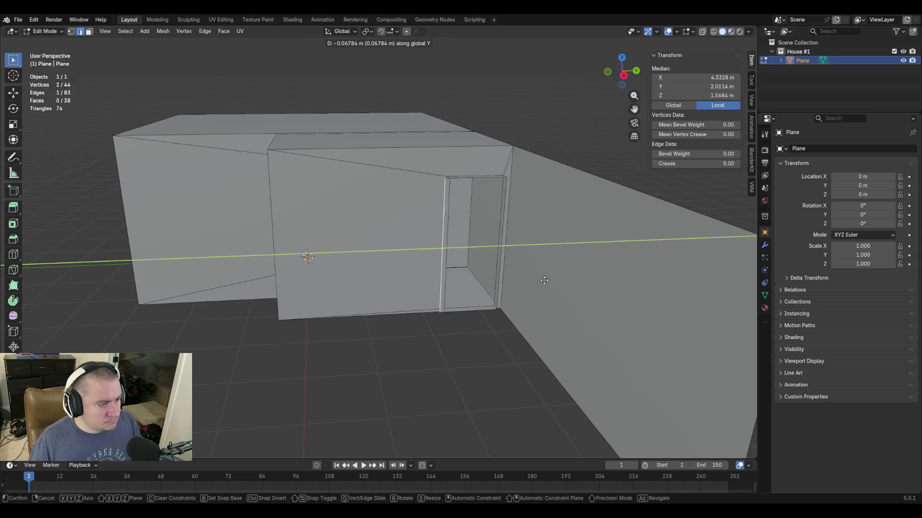
click(479, 278)
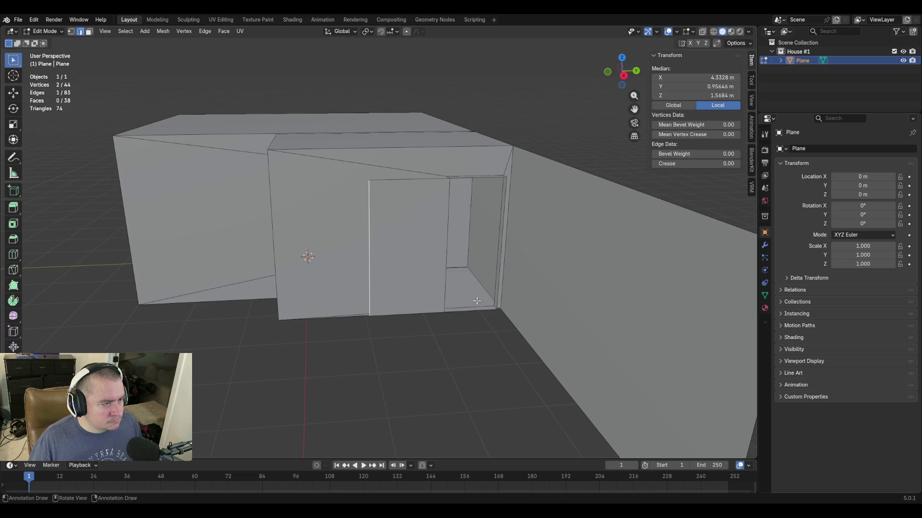
key(shift+grave)
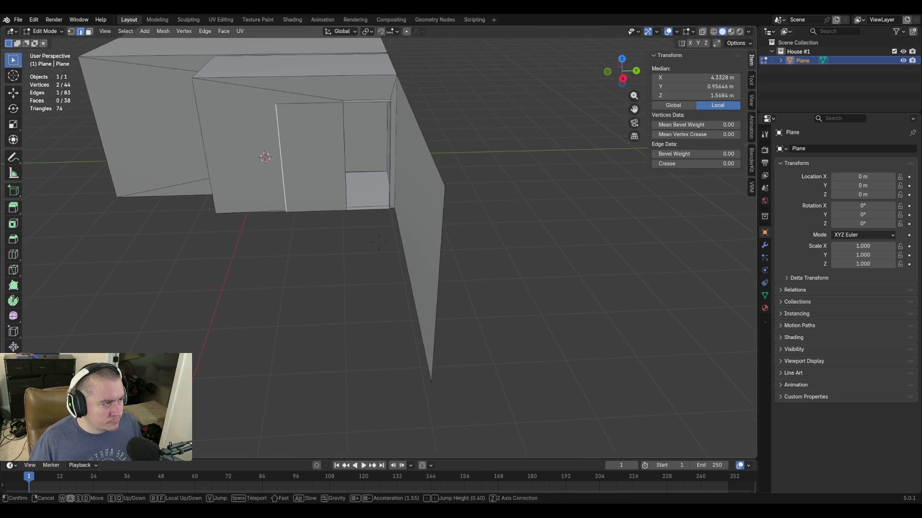
click(380, 243)
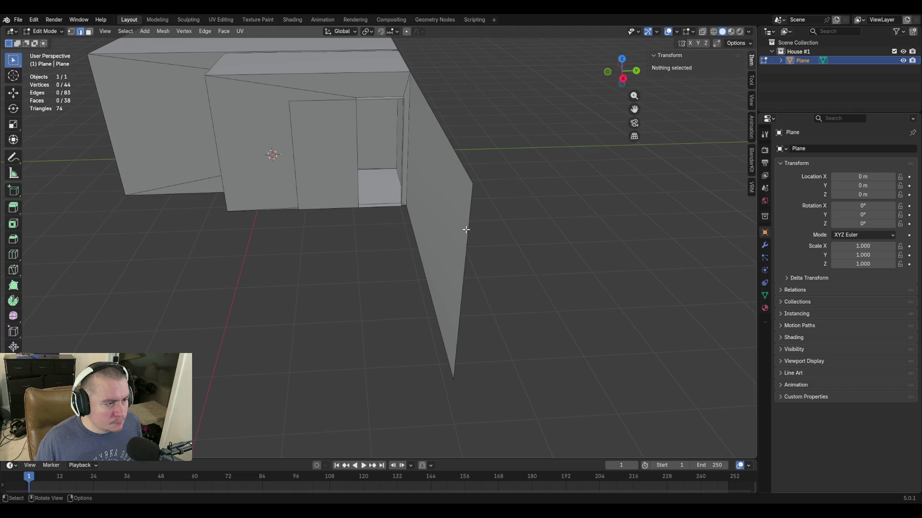
Extrude the side wall edge along Y and move the new wall back toward the house.
key(e)
text(y)
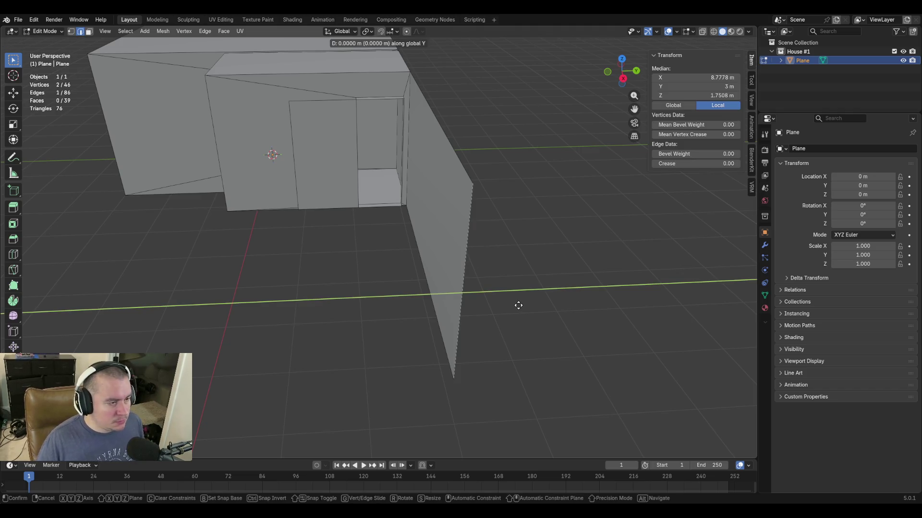
text(2.1336)
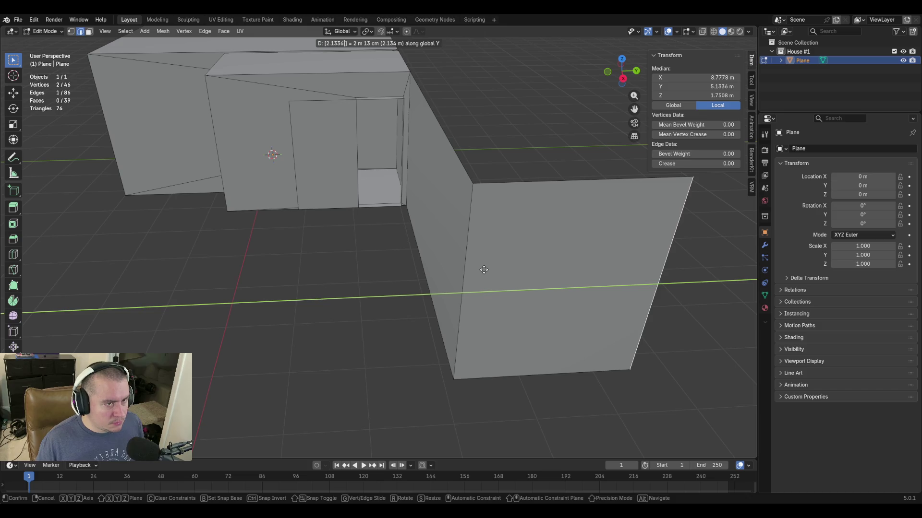
key(Return)
key(g)
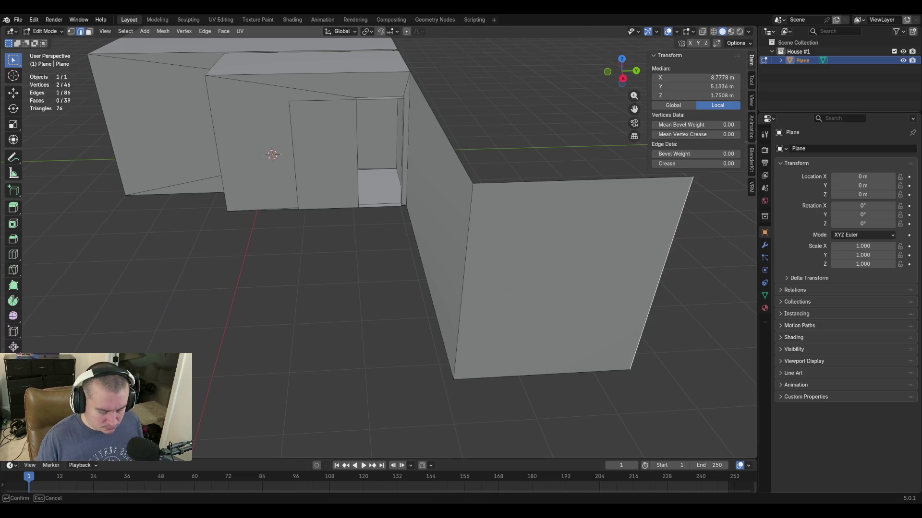
text(y-4.2672)
key(Return)
scroll(506, 312, down, 4)
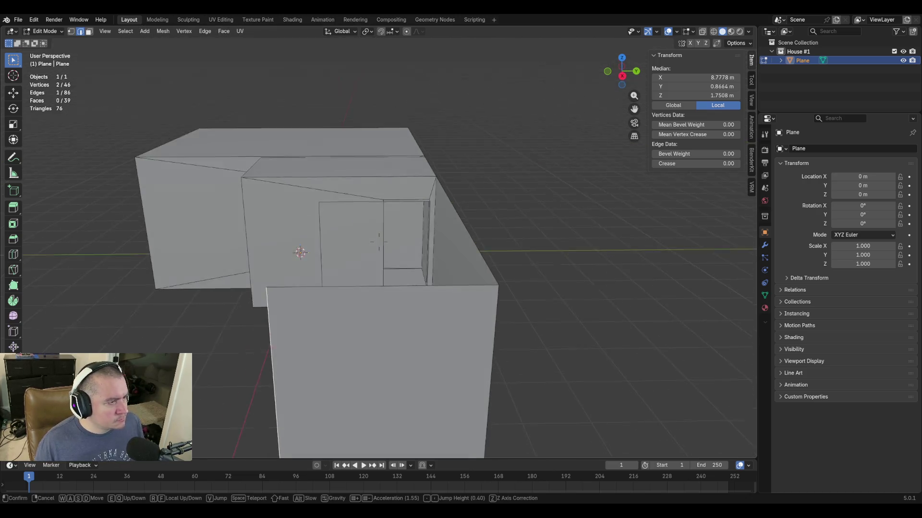
middle_drag(506, 312, 591, 274)
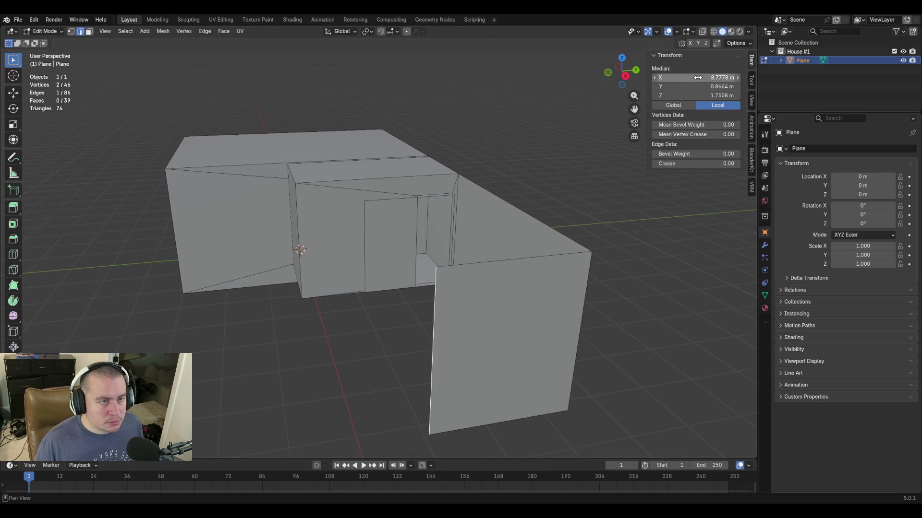
Set the door's side edge Median Y to 0.8664 m.
click(695, 87)
key(Escape)
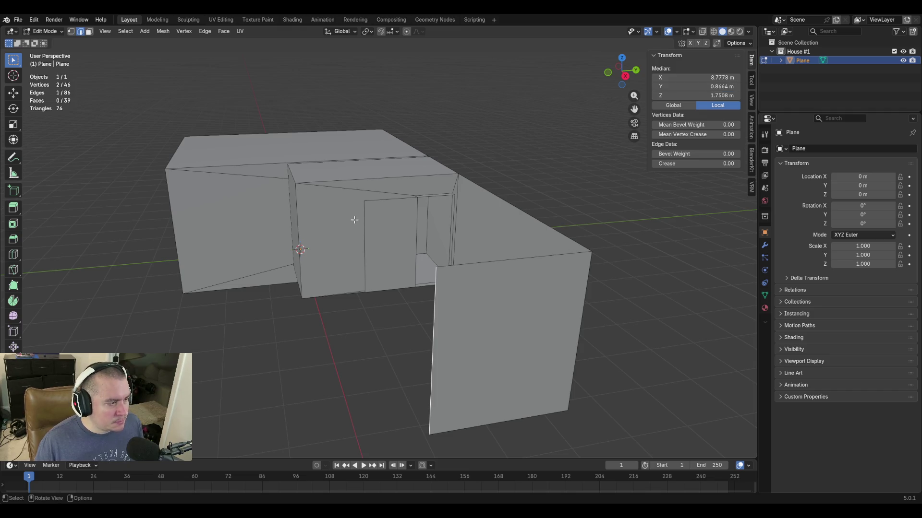
click(364, 216)
drag(692, 87, 648, 87)
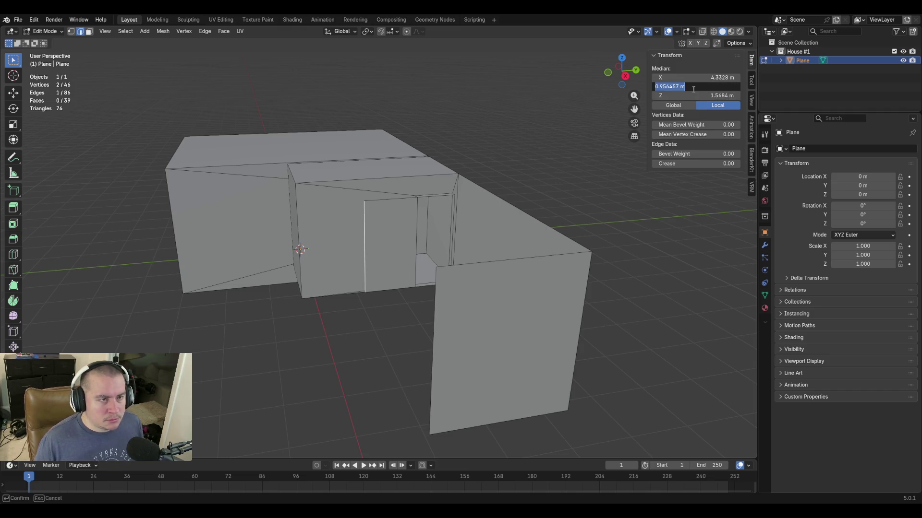
scroll(515, 277, up, 1)
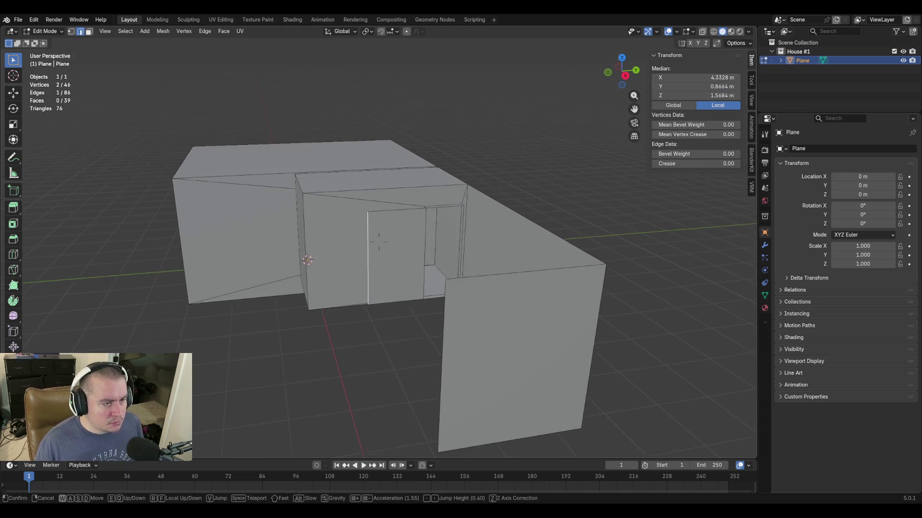
scroll(514, 277, up, 2)
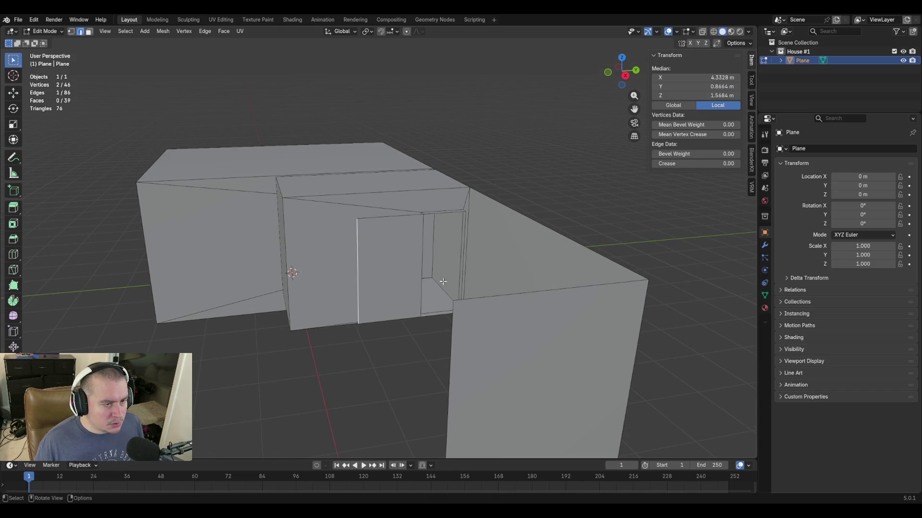
Extrude the two door-top edges upward along Z into a new strip.
click(453, 214)
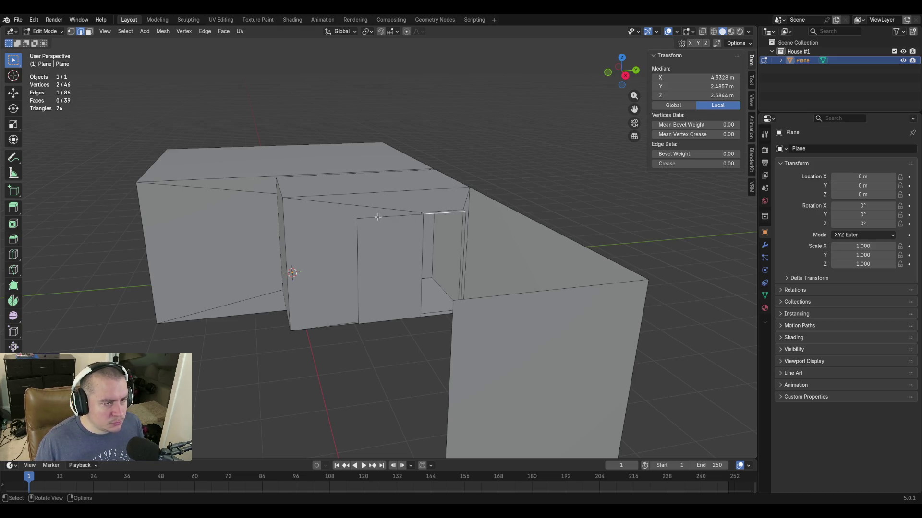
shift+click(377, 216)
key(e)
key(z)
click(499, 240)
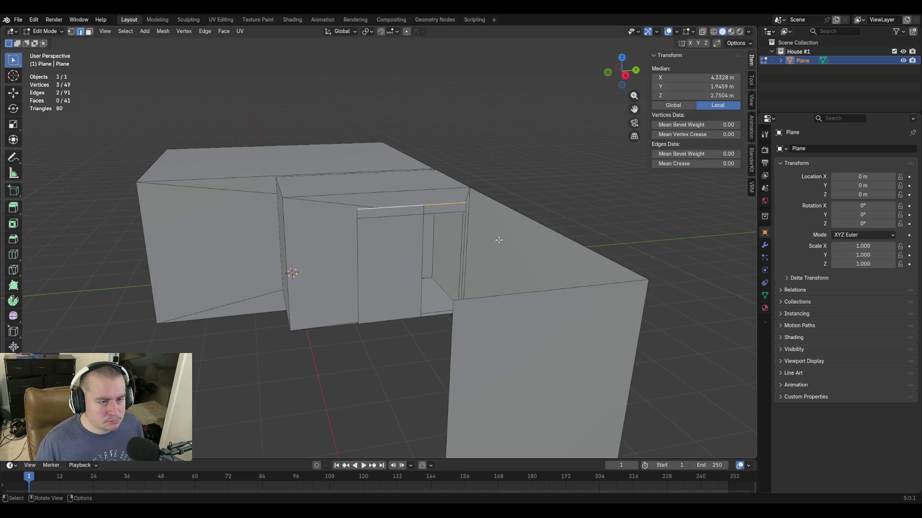
Set the extruded strip's top edges to Median Z 3 m, flush with the wall tops.
click(496, 203)
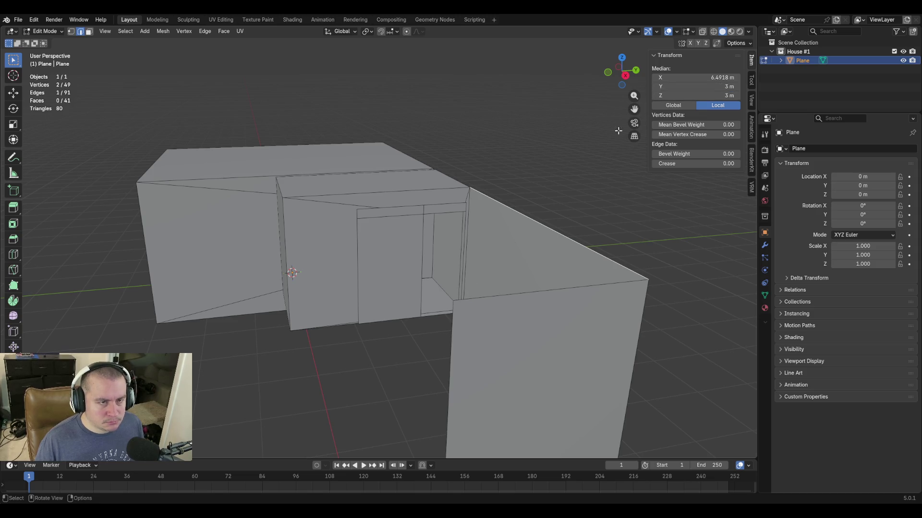
shift+click(404, 208)
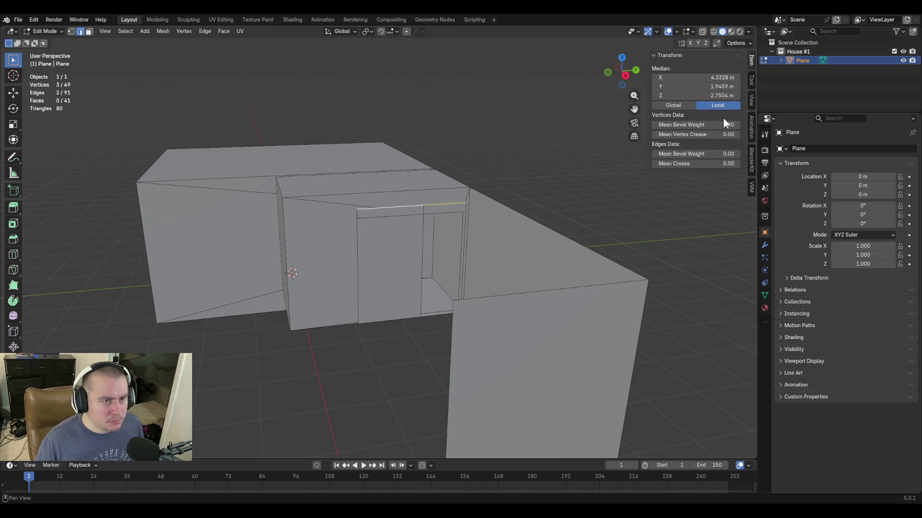
click(712, 95)
text(3)
key(Return)
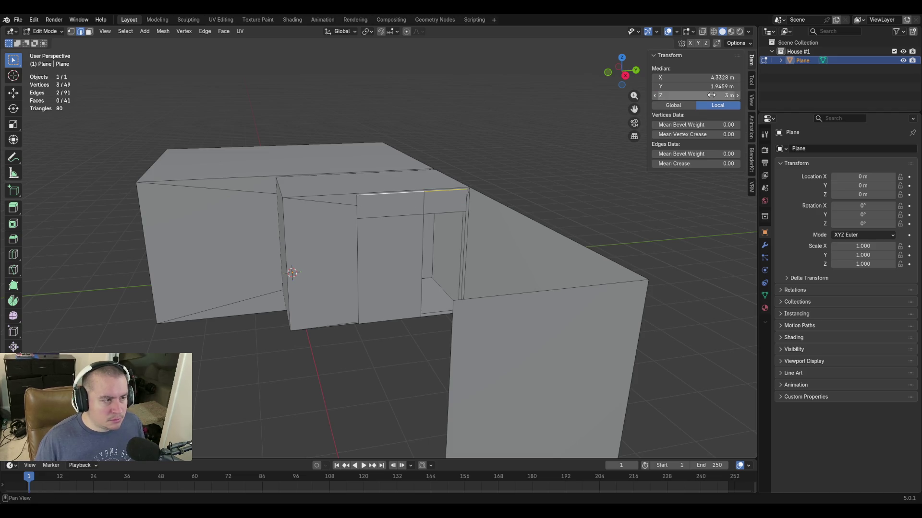
Walk closer to the wall and select the doorway corner's vertical edge.
key(shift+grave)
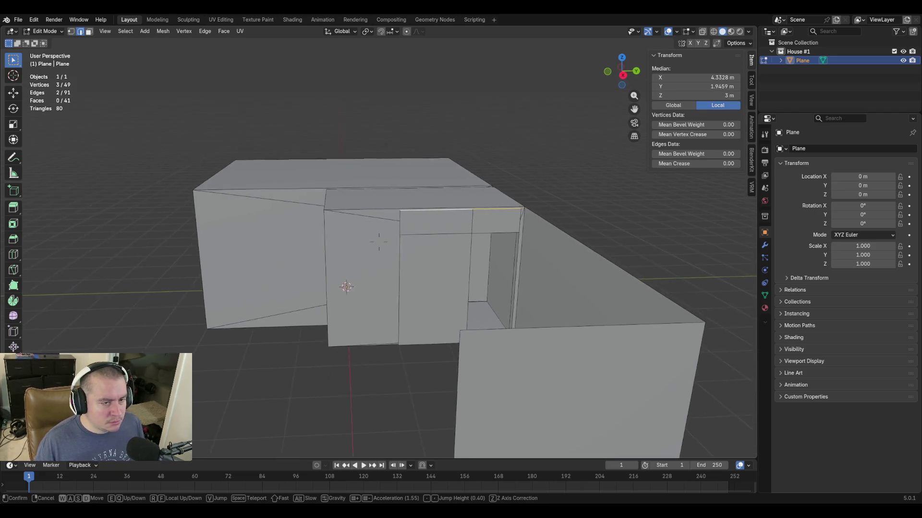
key(w)
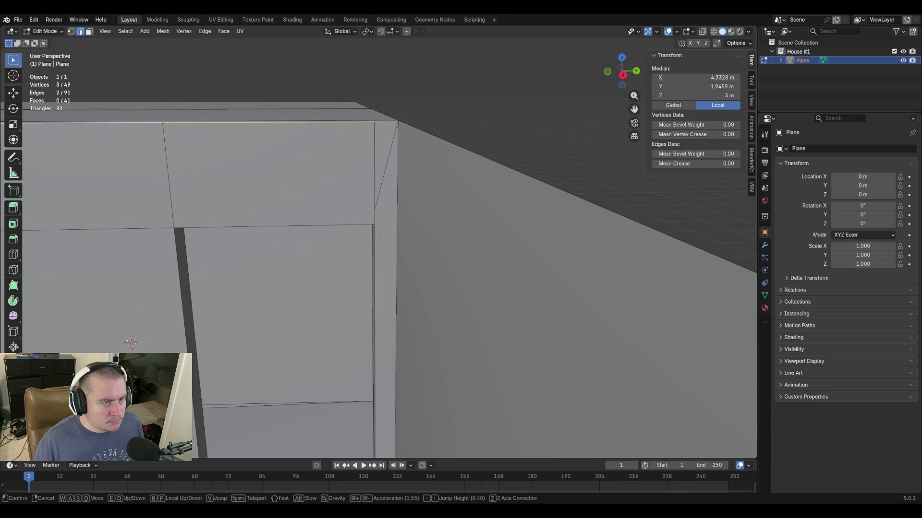
click(443, 279)
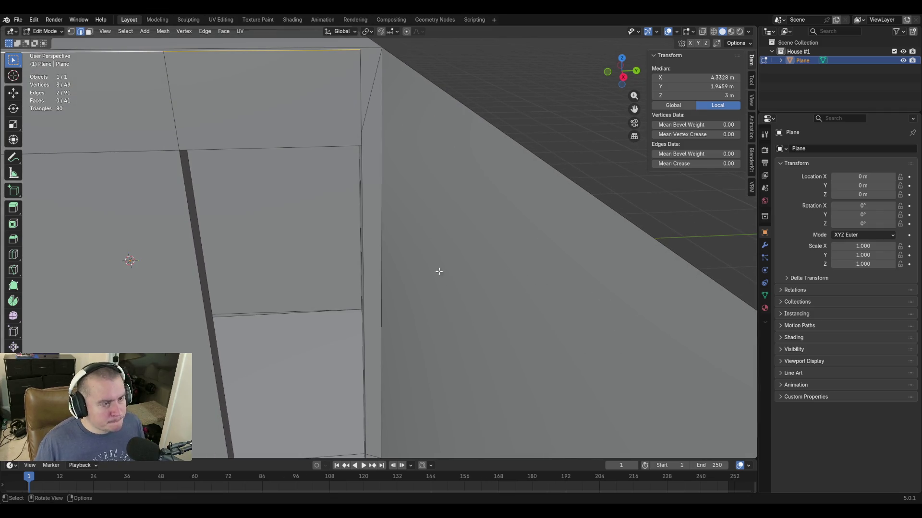
click(359, 104)
Extrude the doorway corner edges along Y into a new section.
shift+click(359, 155)
middle_drag(359, 156, 426, 208)
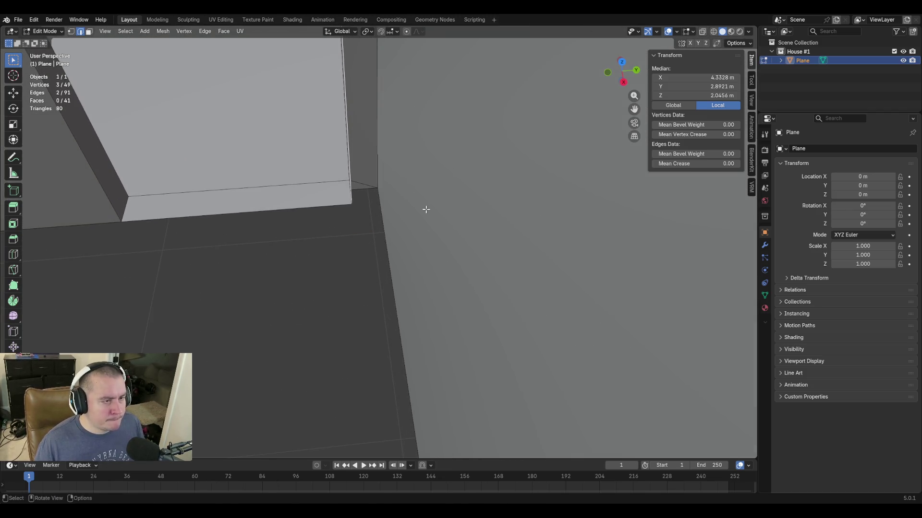
key(e)
key(y)
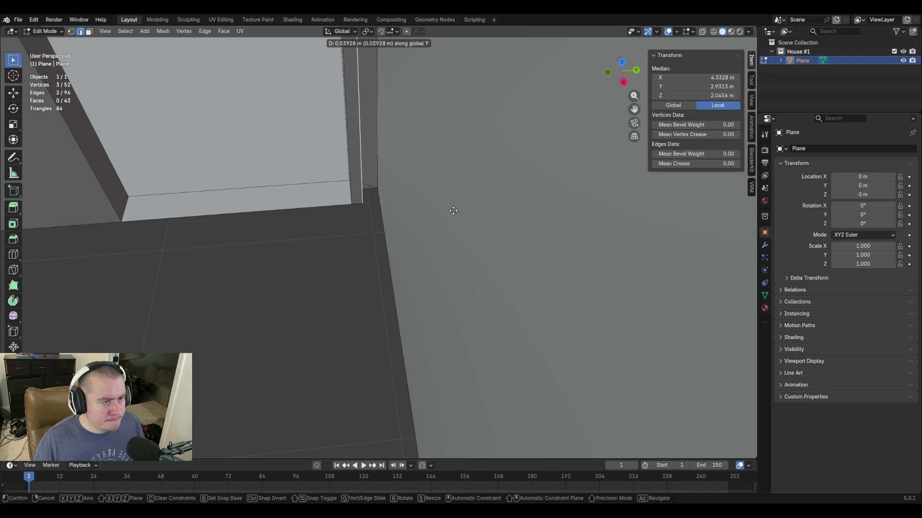
click(481, 211)
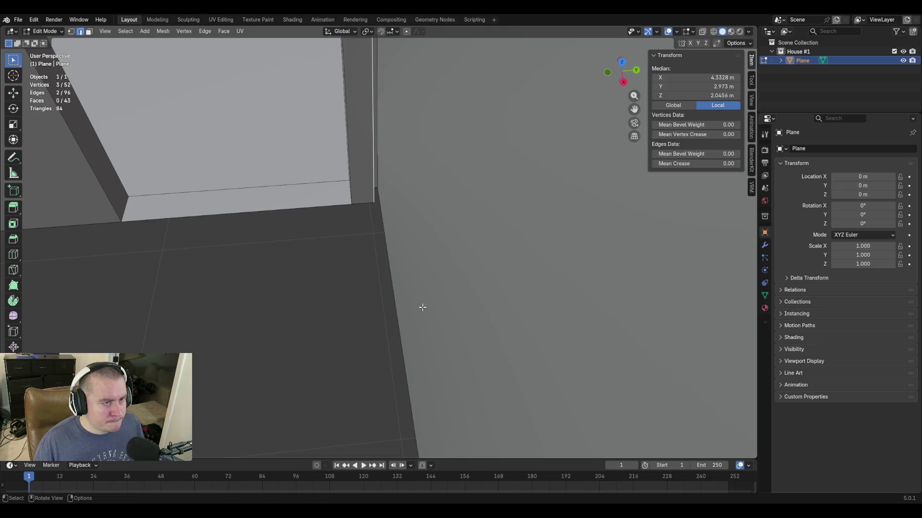
key(shift+grave)
key(w)
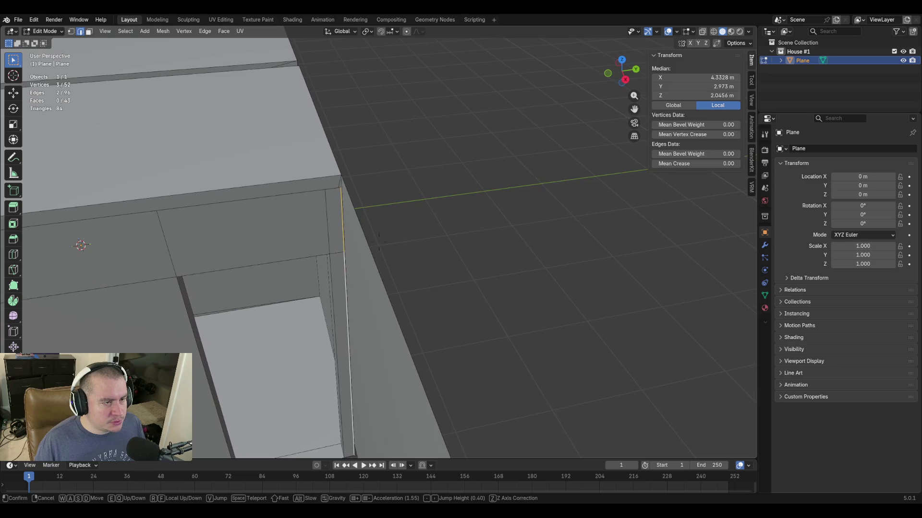
click(391, 262)
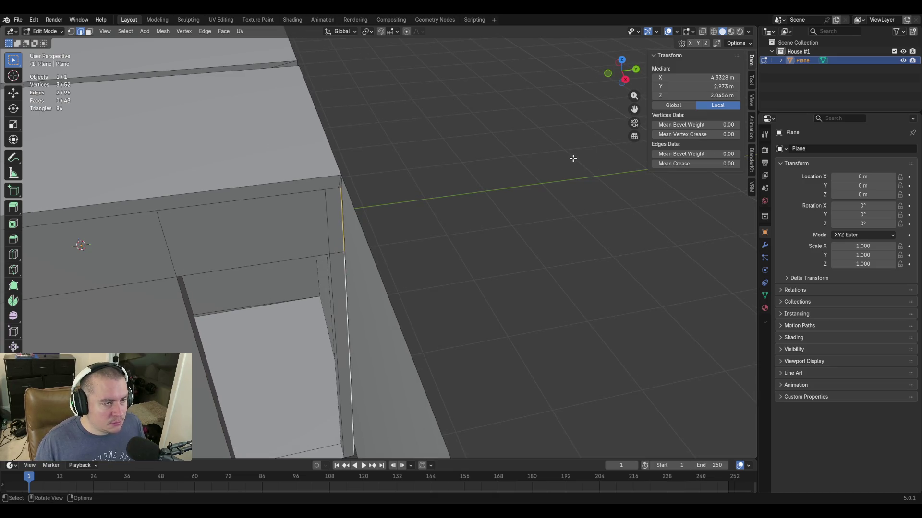
Set the new edges and the adjoining vertical edges to Median Y 3 m.
click(705, 86)
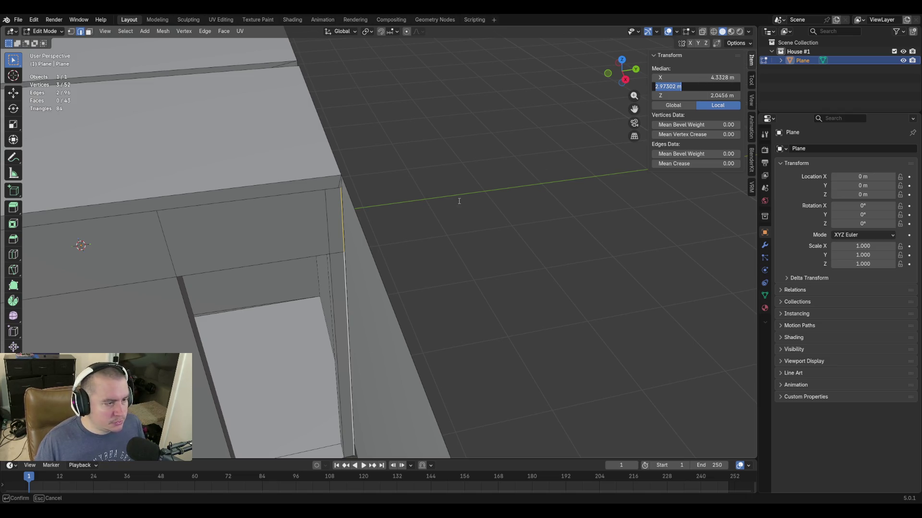
text(3)
key(Return)
click(357, 215)
shift+click(349, 206)
click(696, 87)
text(3)
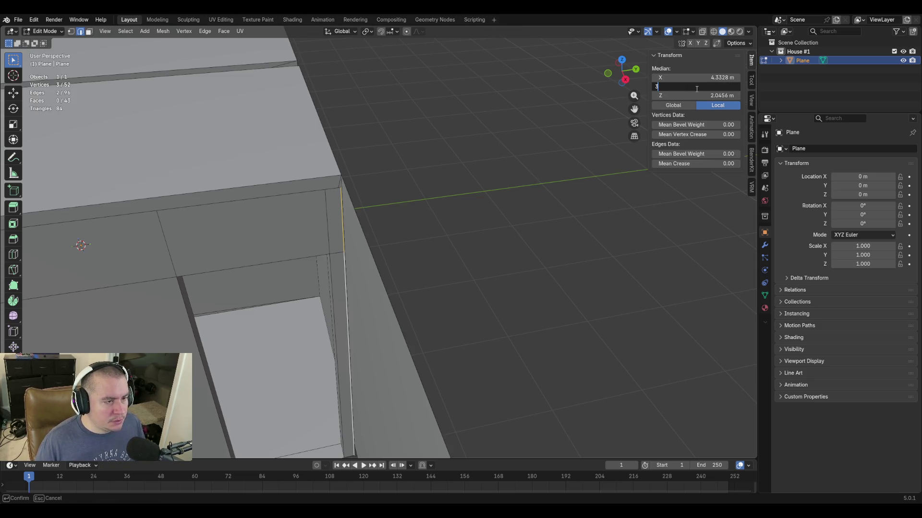
key(Return)
Walk to view the wall top and select the box's top edge.
key(shift+grave)
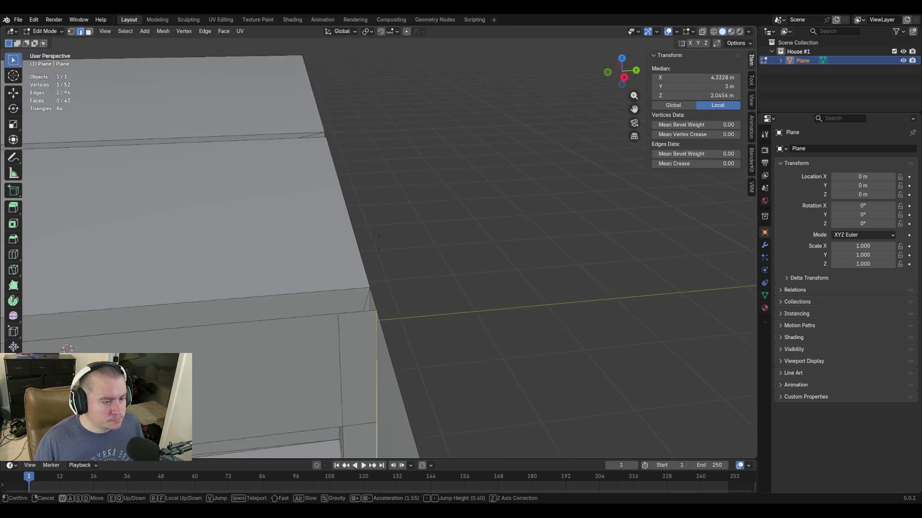
click(521, 355)
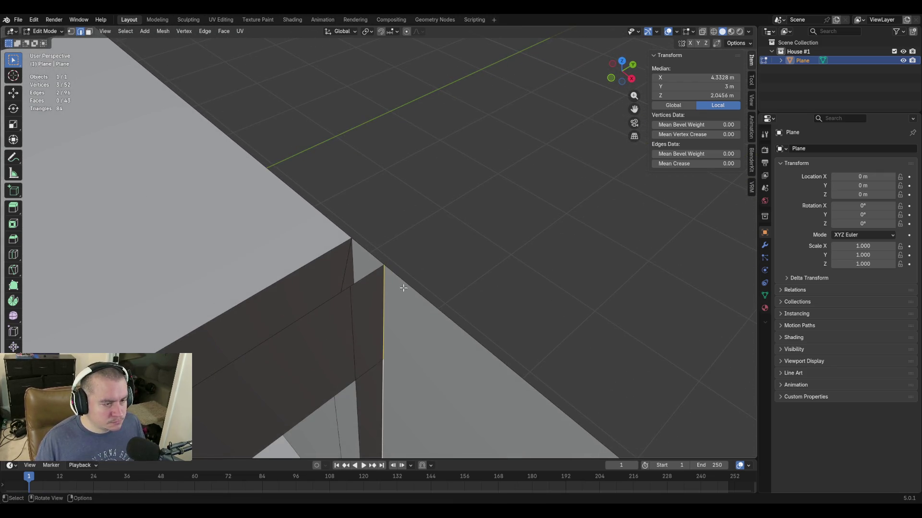
click(445, 316)
key(shift+grave)
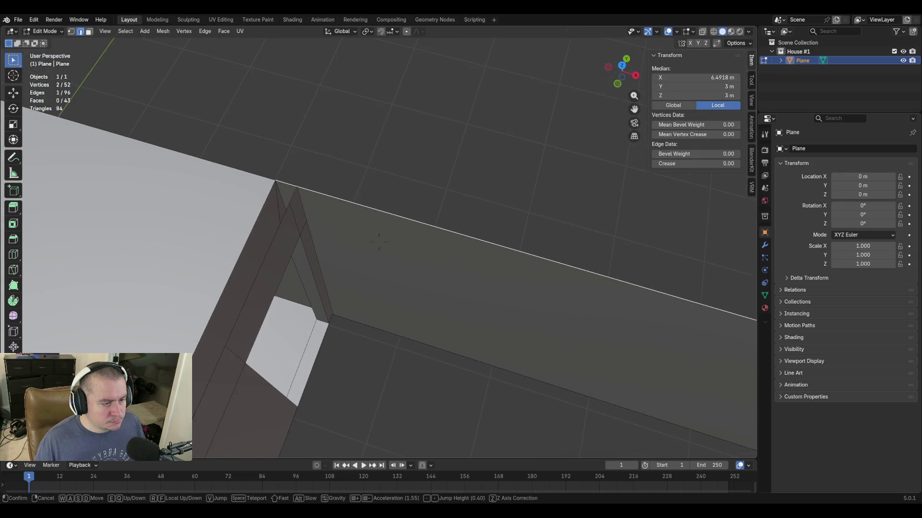
Delete the selected lower edges and their face at the wall opening.
click(364, 332)
shift+click(363, 320)
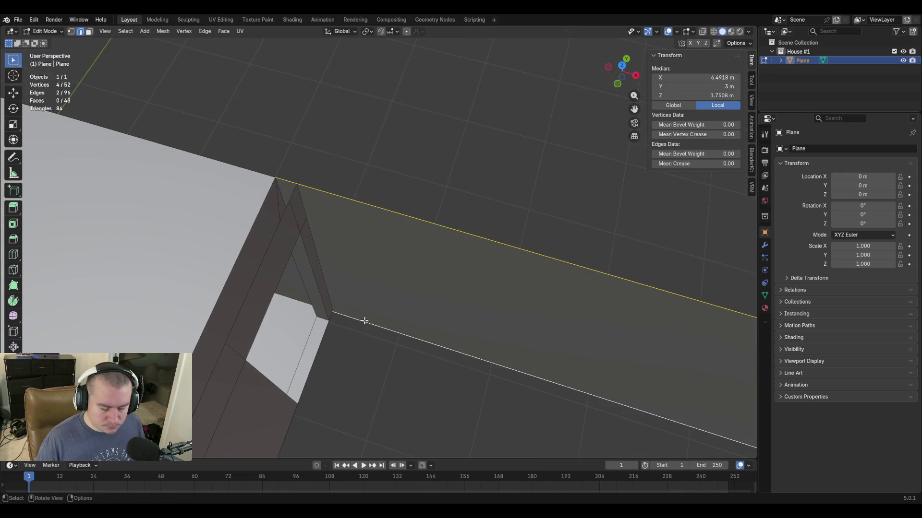
key(x)
click(359, 328)
key(shift+grave)
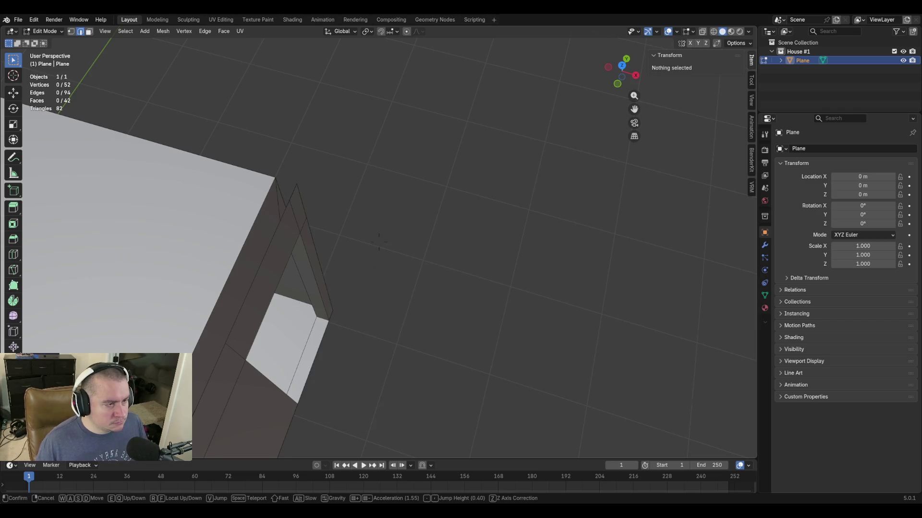
click(380, 242)
Join the wall and plane corner vertices with new edges (F), undoing one misplaced edge.
click(288, 215)
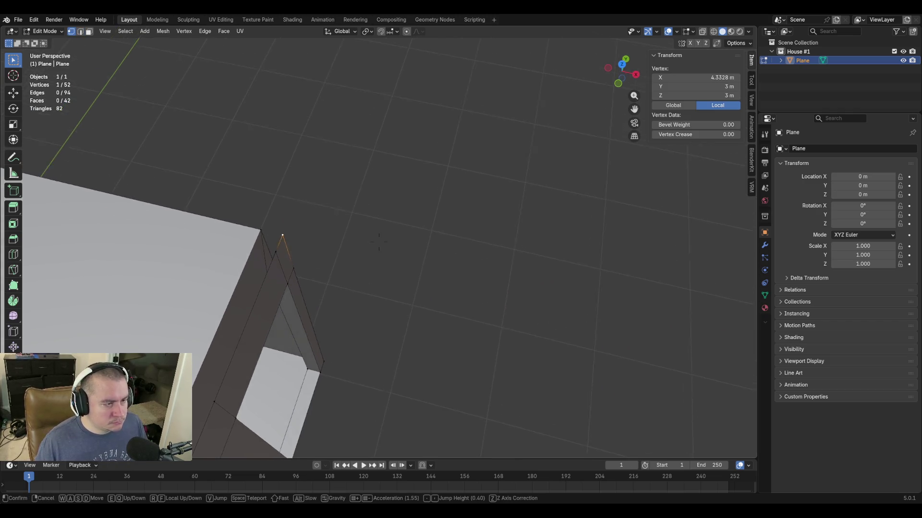
middle_drag(288, 216, 501, 260)
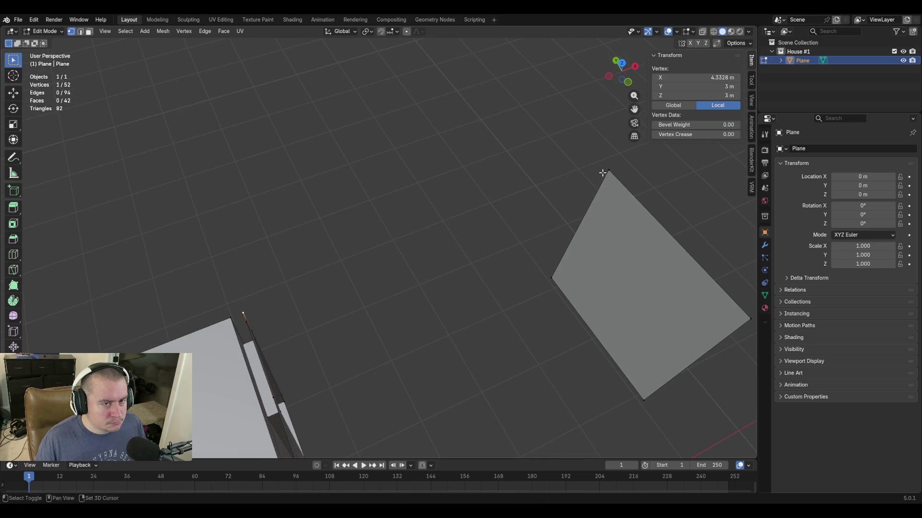
shift+click(608, 169)
key(f)
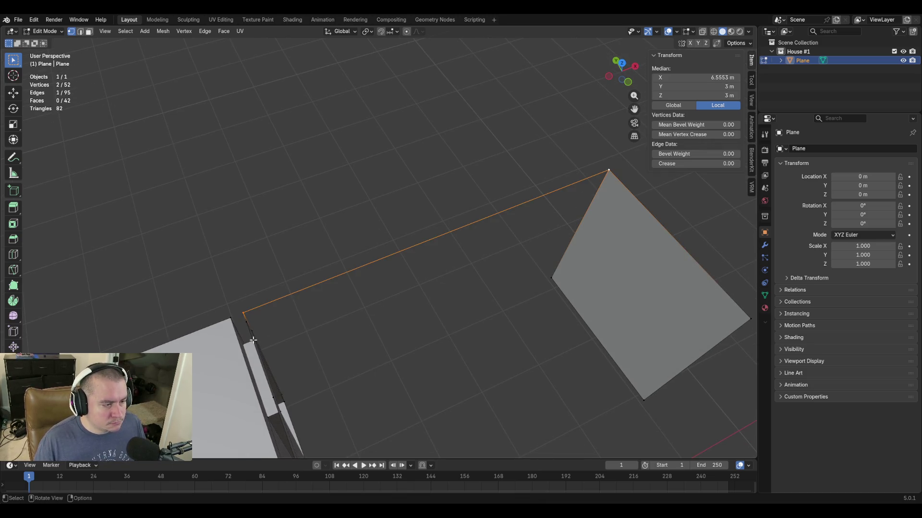
click(257, 339)
shift+click(554, 279)
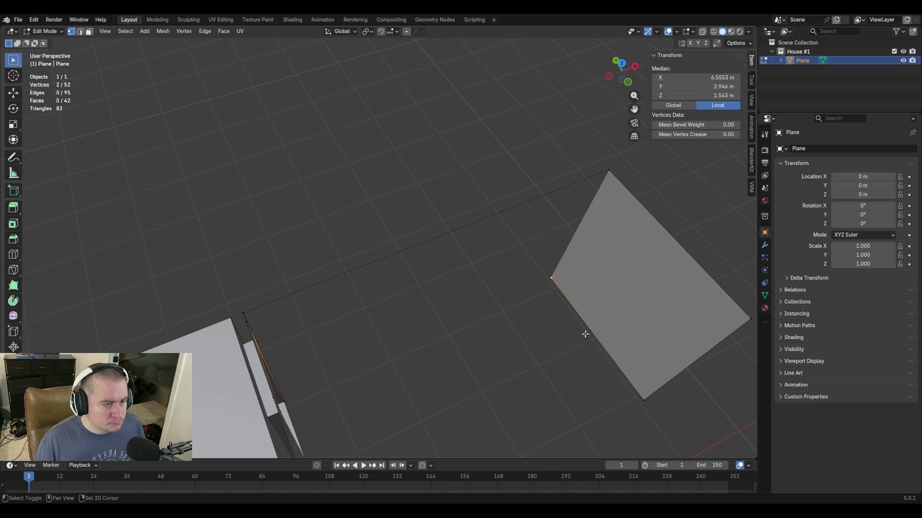
key(f)
key(ctrl+z)
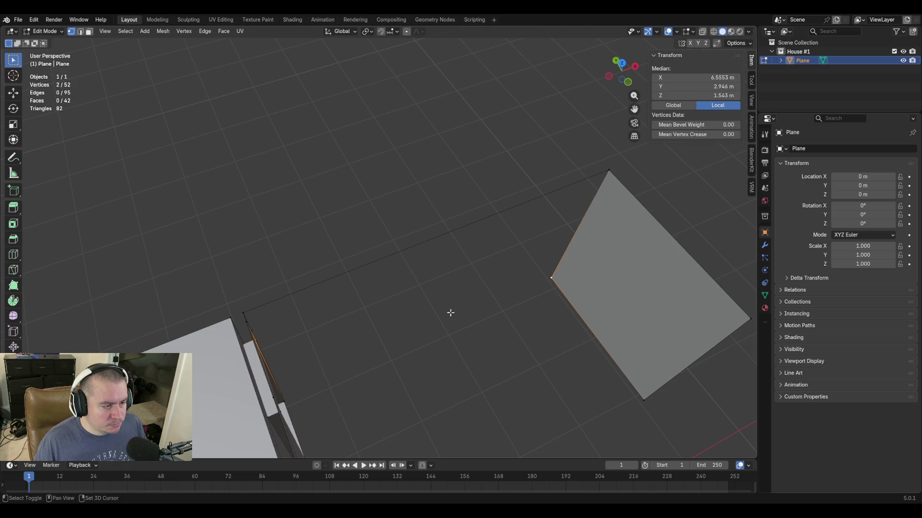
middle_drag(459, 317, 254, 331)
shift+click(535, 318)
shift+click(572, 310)
key(f)
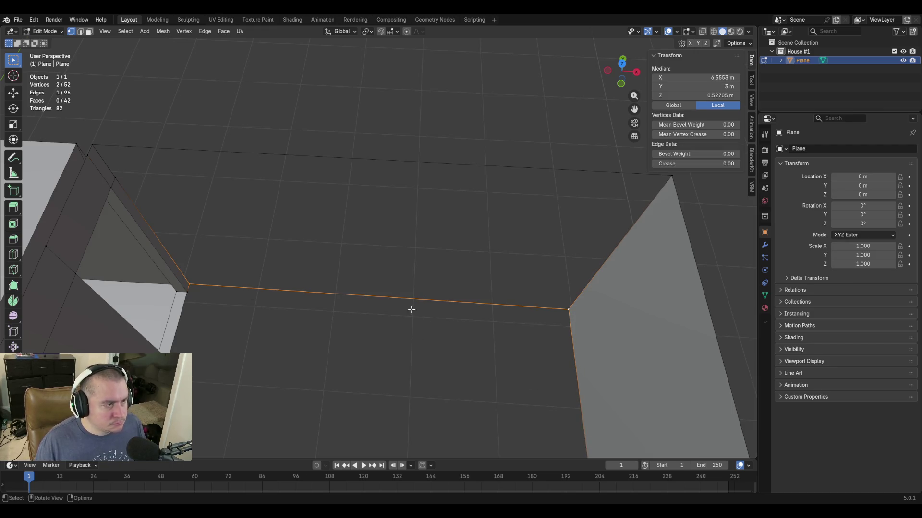
Fill a face between the new top edge and the bottom edge, closing the gap.
alt+click(316, 156)
shift+click(350, 296)
key(f)
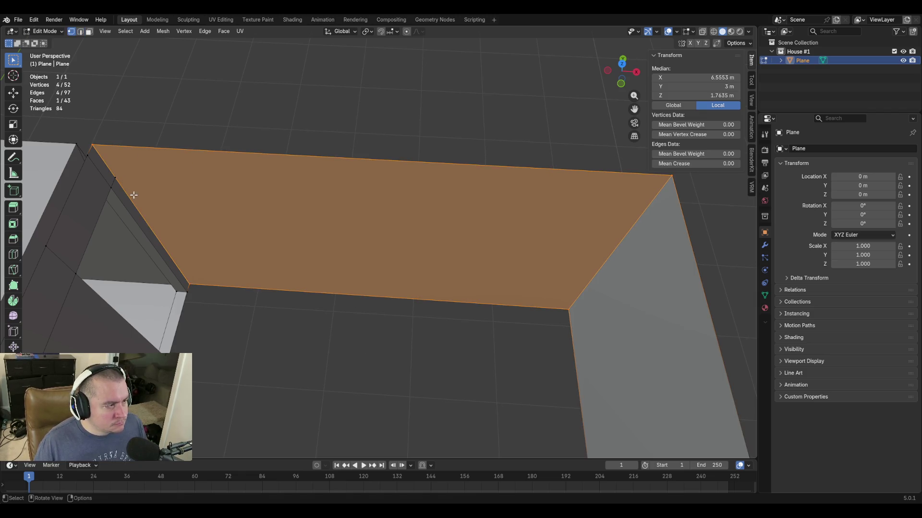
click(114, 177)
key(shift+grave)
key(s)
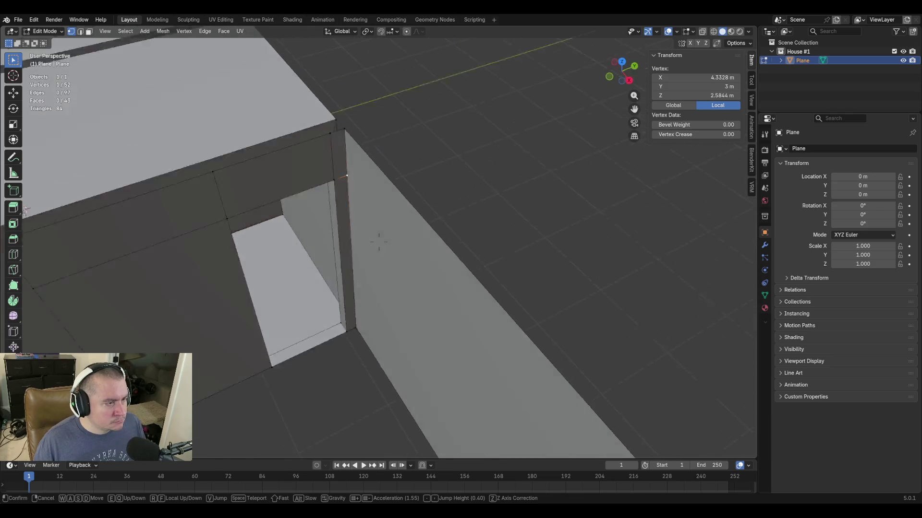
Merge the duplicate and stray top-corner vertices At Last, leaving 50 vertices.
click(219, 267)
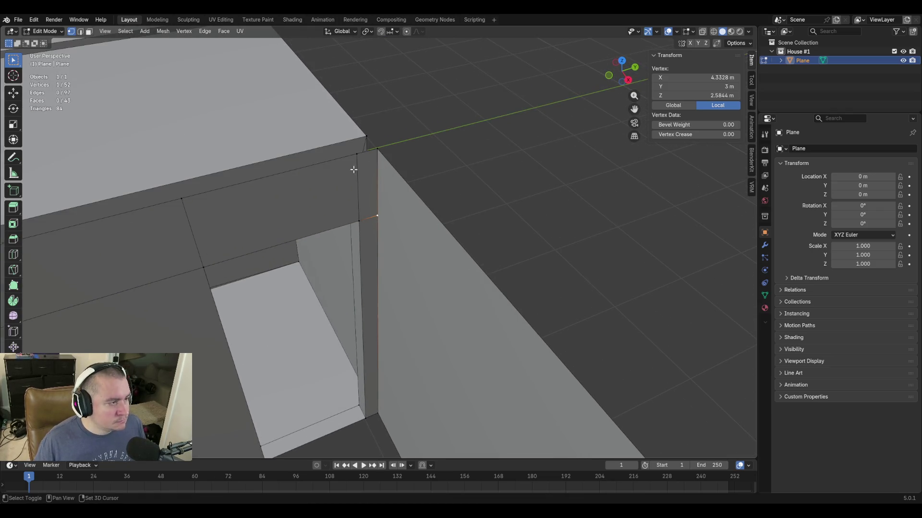
shift+click(379, 148)
key(m)
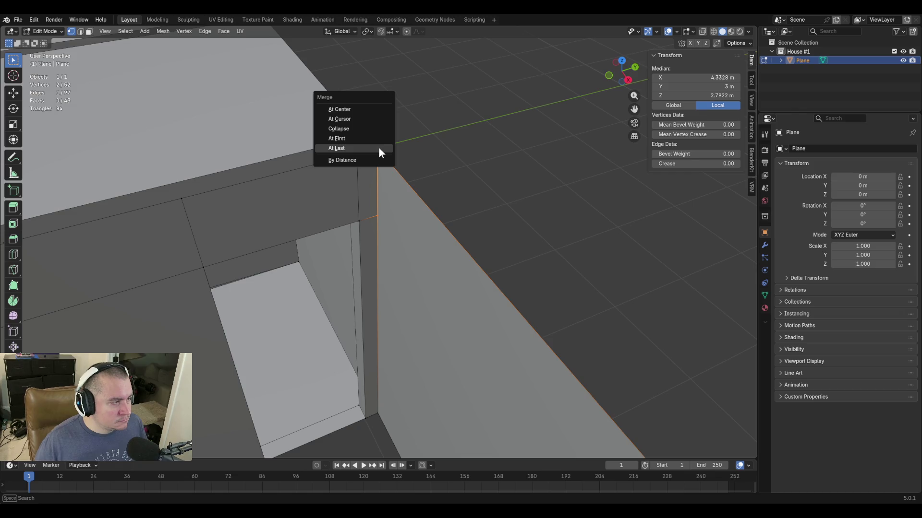
click(378, 147)
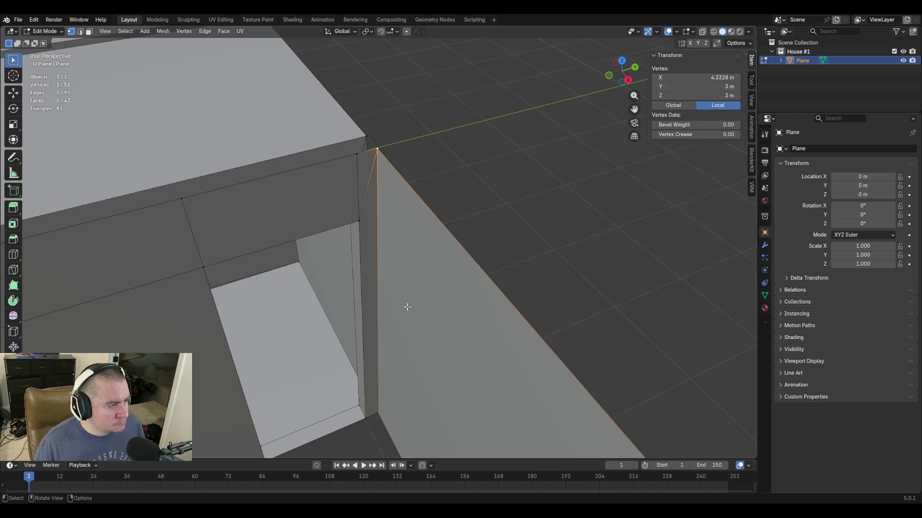
shift+click(359, 152)
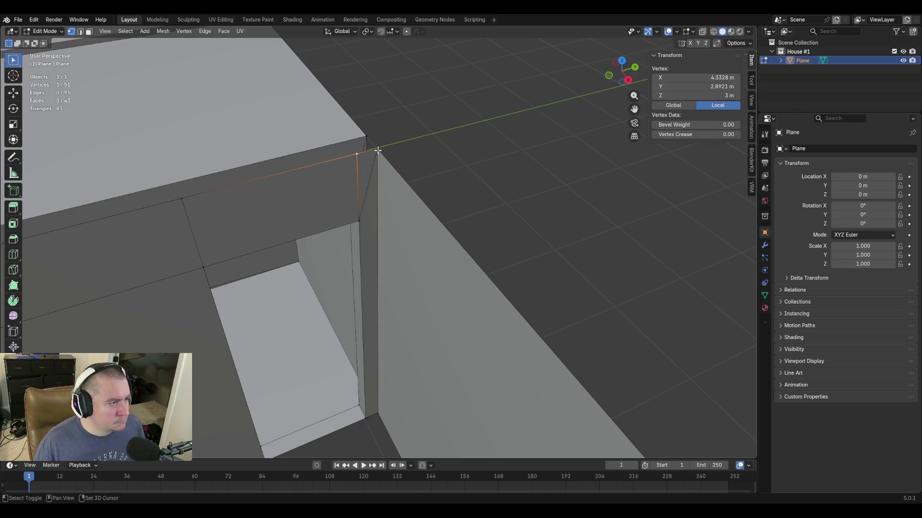
key(m)
click(414, 329)
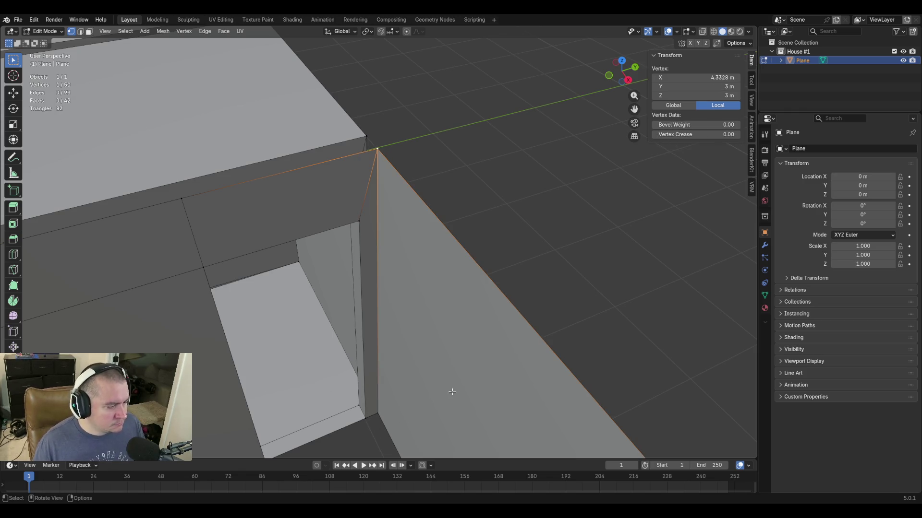
key(shift+grave)
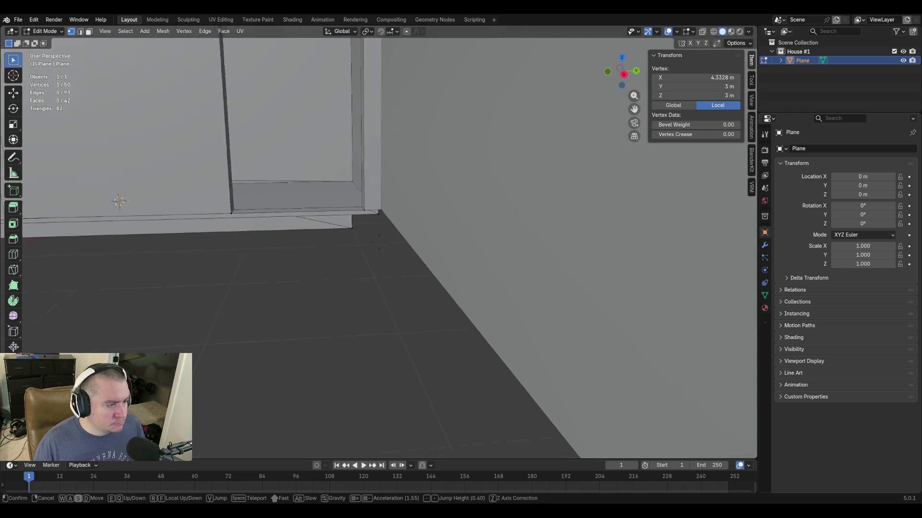
Set the near wall-base corner vertex to Z 0.50165 m, matching the far corner.
key(w)
key(s)
key(w)
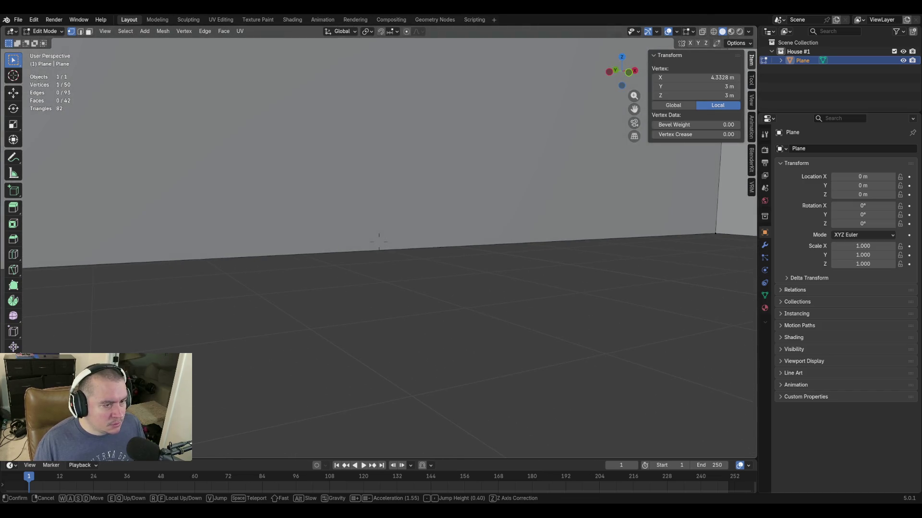
click(379, 242)
click(717, 232)
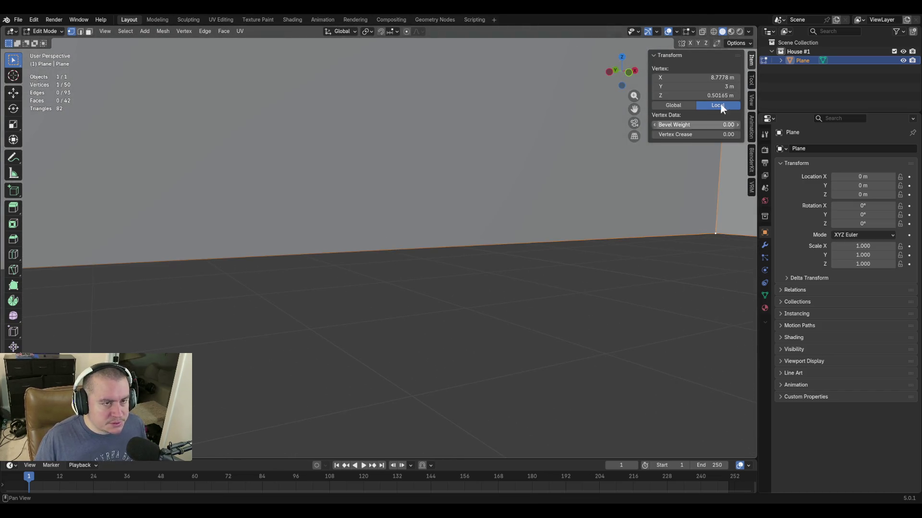
key(shift+grave)
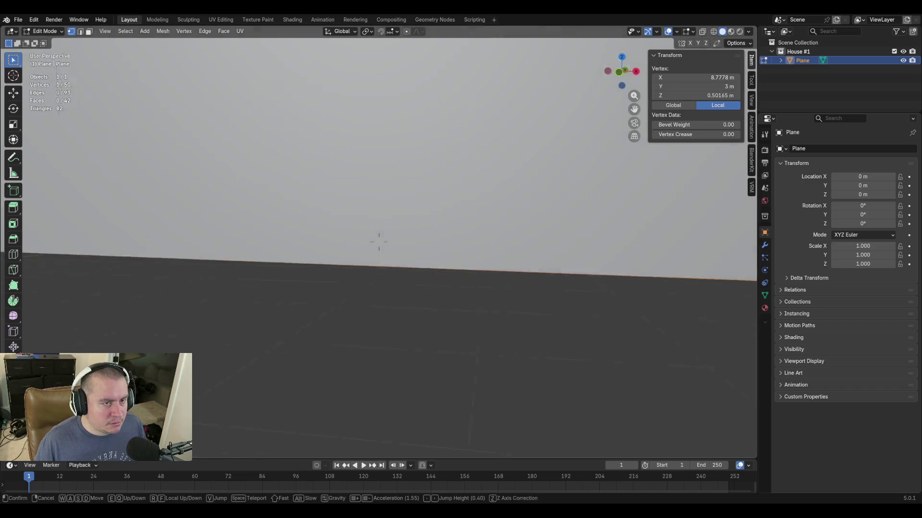
click(377, 243)
click(360, 188)
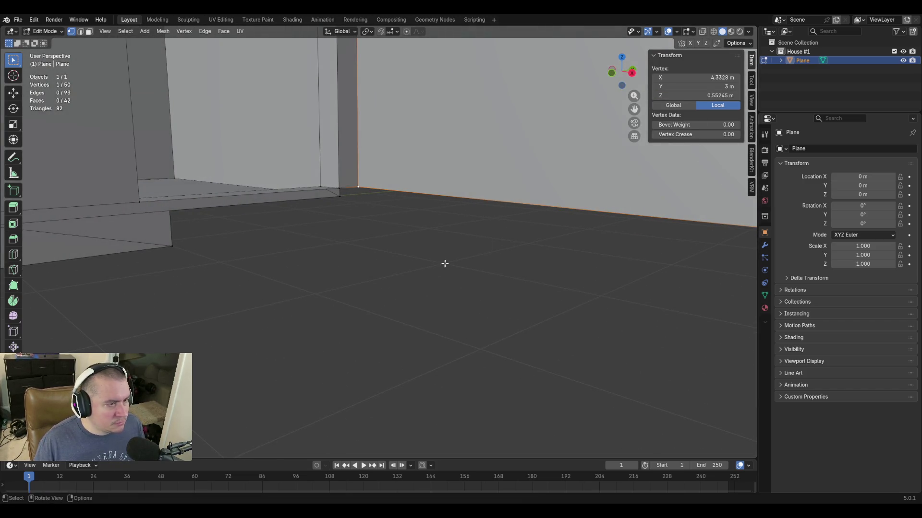
click(692, 95)
text(016)
key(Return)
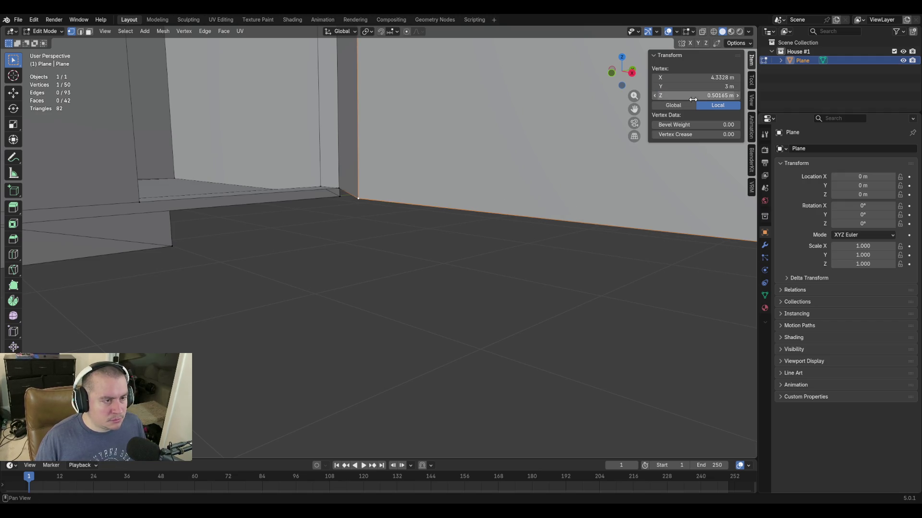
key(shift+grave)
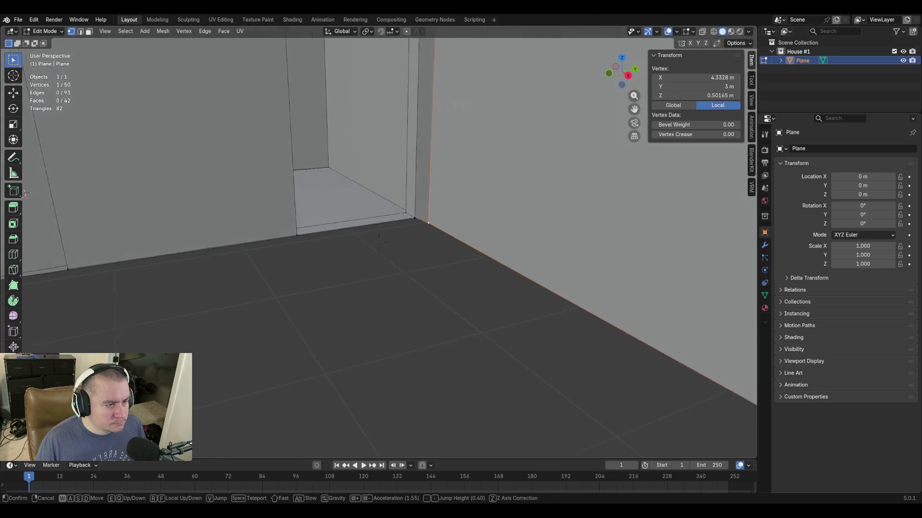
Rename the house object to 'House Mesh' in the Outliner after a stray F2 rename.
click(457, 199)
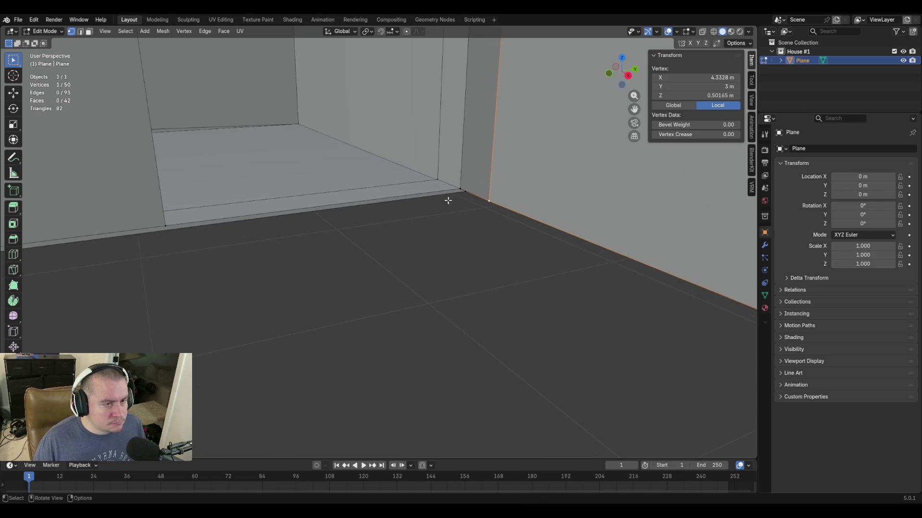
click(441, 192)
key(F2)
text(2)
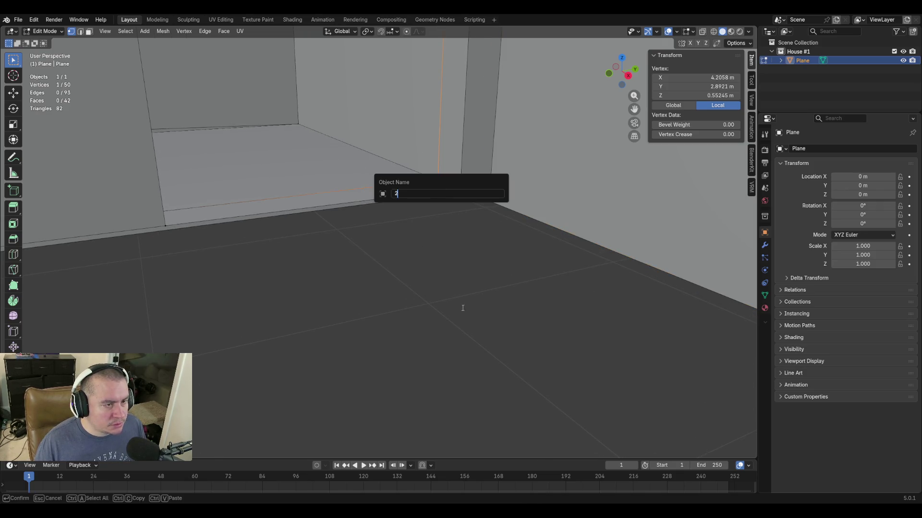
key(Return)
key(F2)
key(Return)
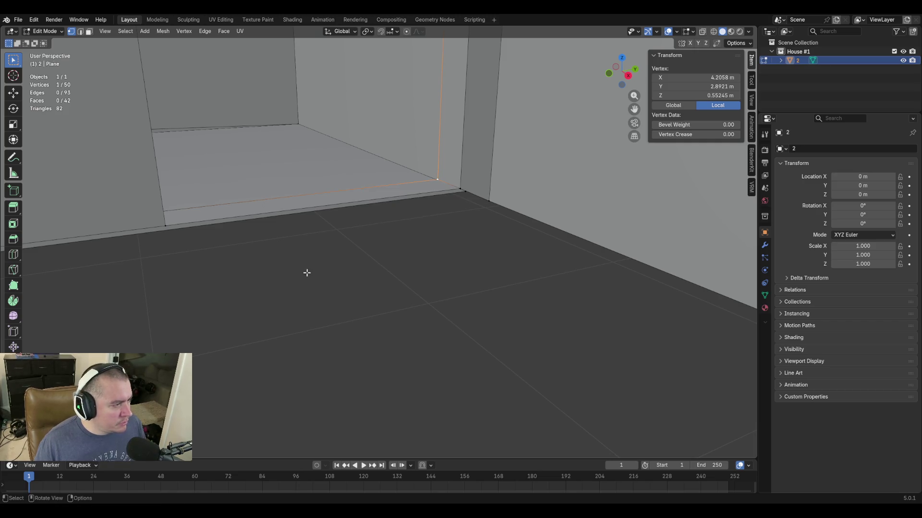
key(2)
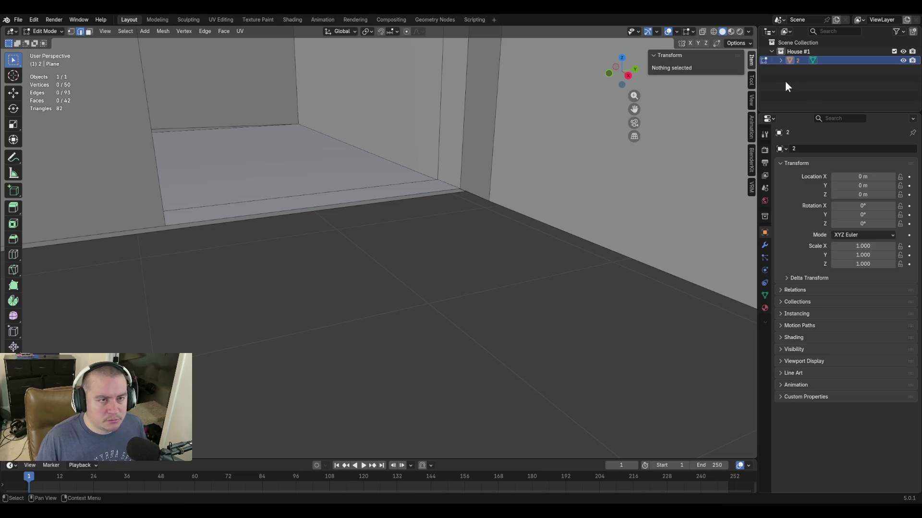
double_click(797, 60)
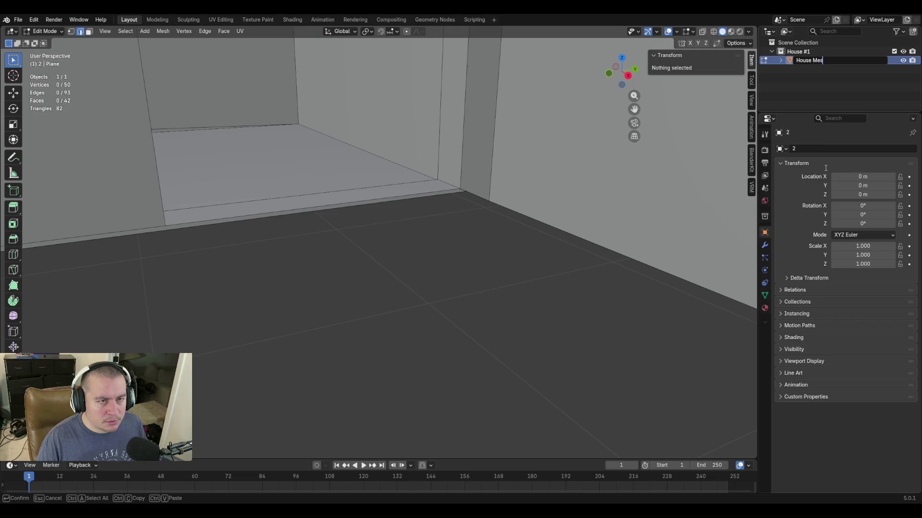
text(h)
key(Return)
Amend the name to 'House #1 Mesh' and save blockout.blend.
key(shift+grave)
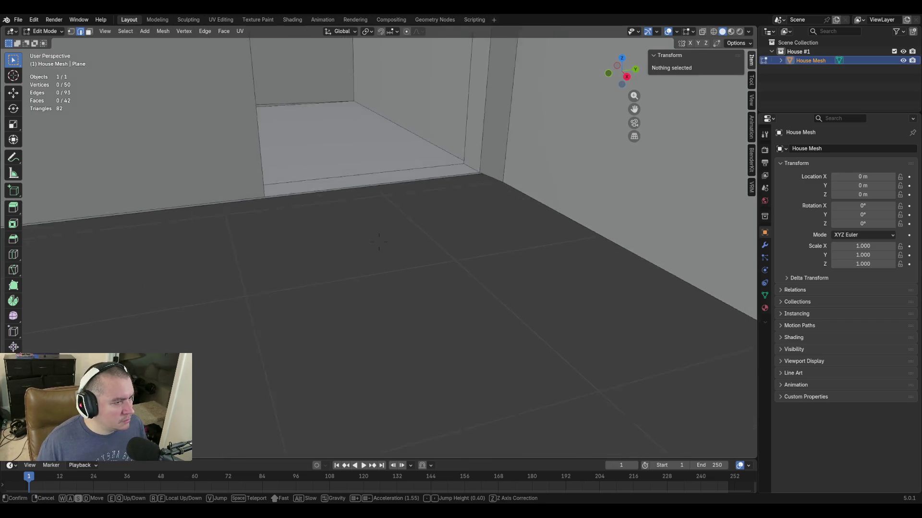
key(s)
click(380, 242)
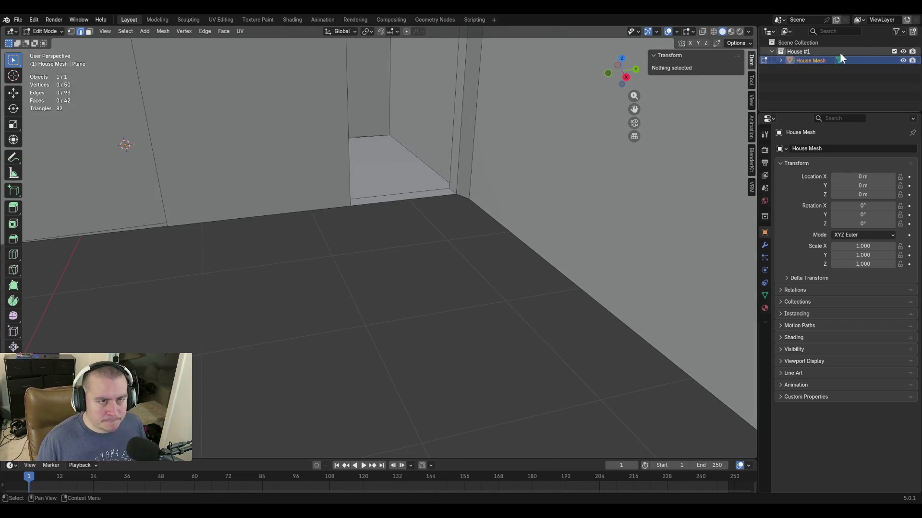
double_click(811, 60)
click(812, 60)
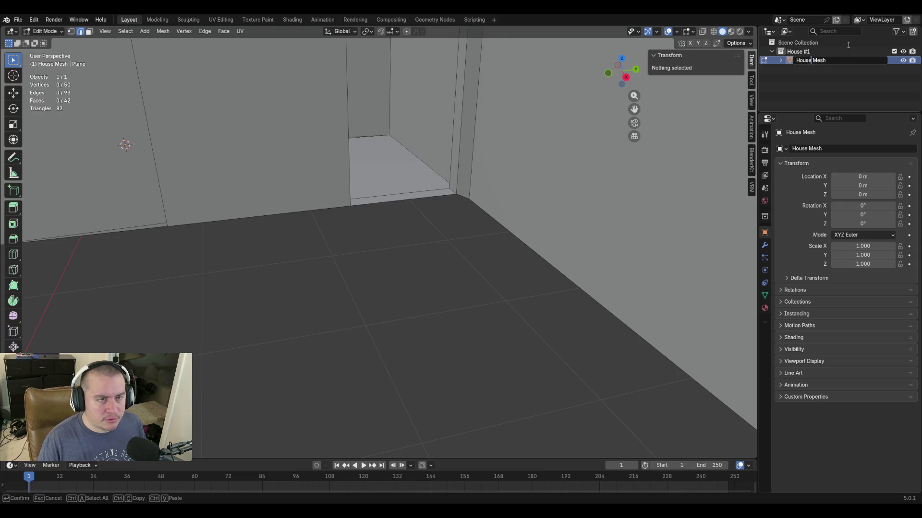
text(#1)
key(Return)
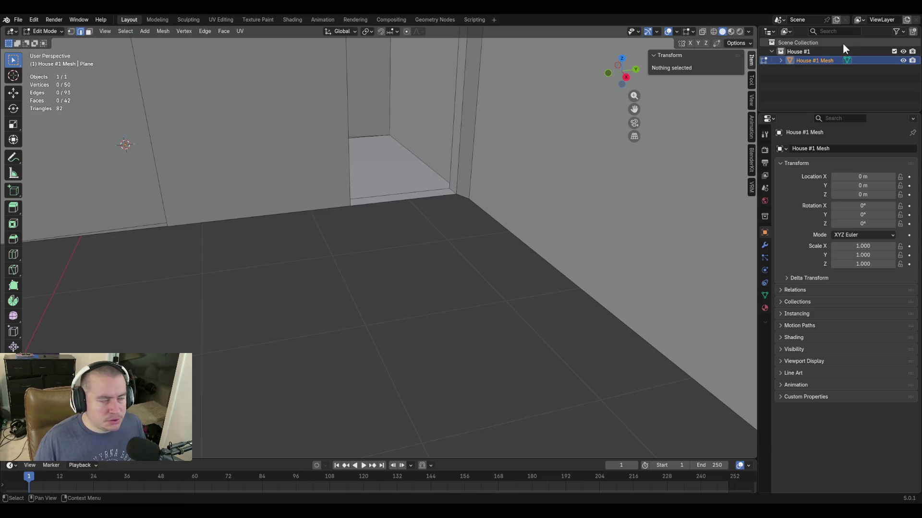
key(ctrl+s)
key(shift+grave)
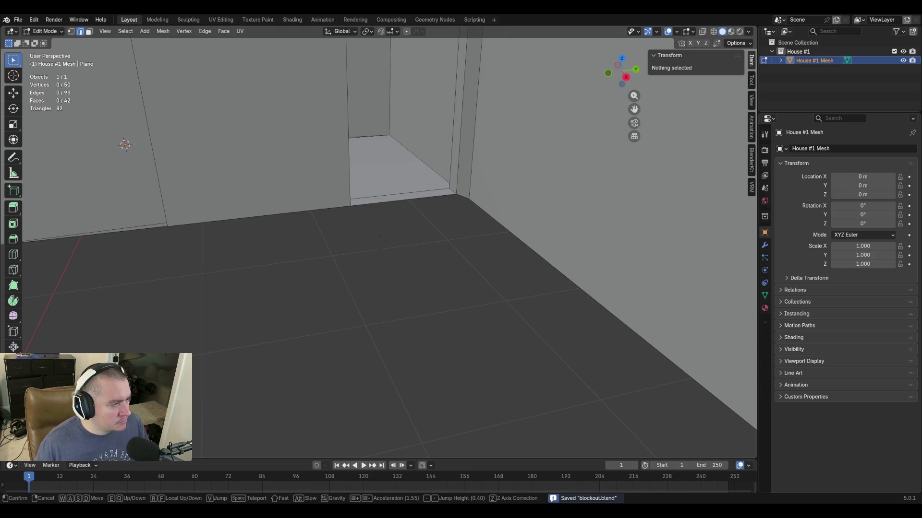
key(s)
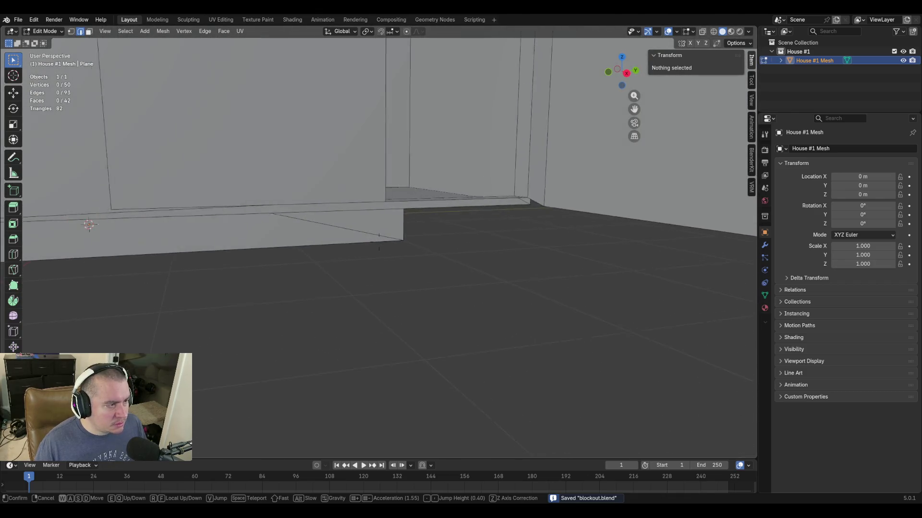
Extrude the two wall-base edges slightly downward along Z.
click(435, 261)
click(379, 184)
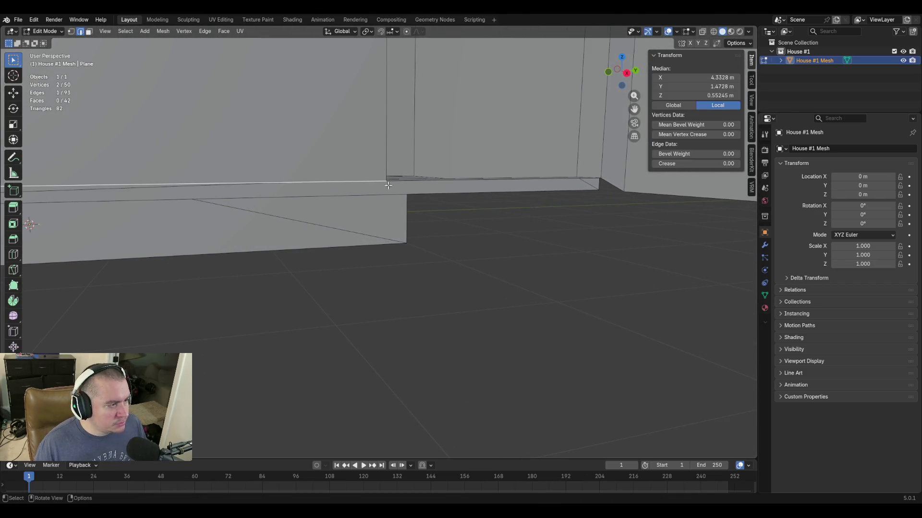
shift+click(417, 183)
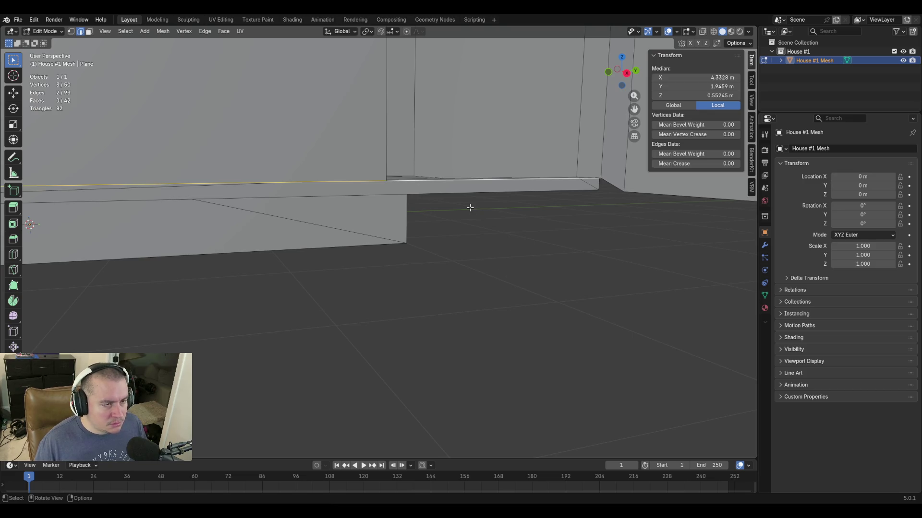
key(e)
key(z)
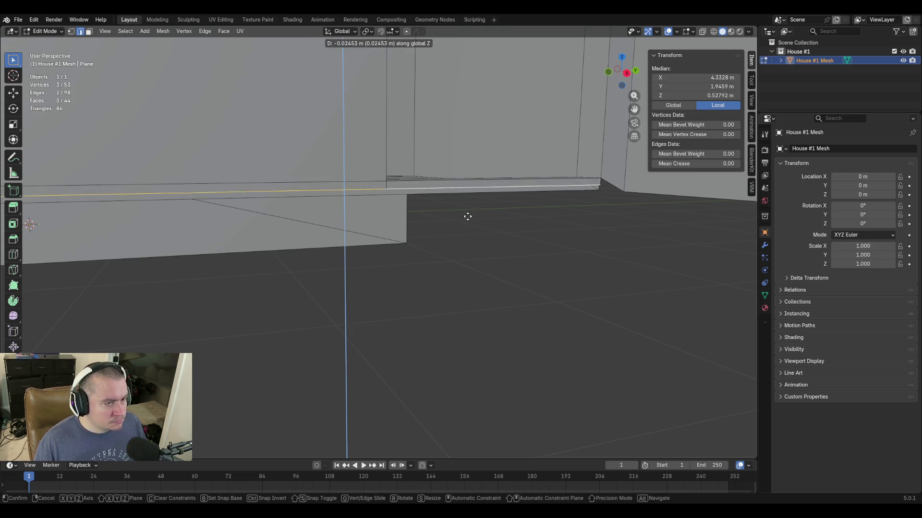
click(469, 214)
click(643, 195)
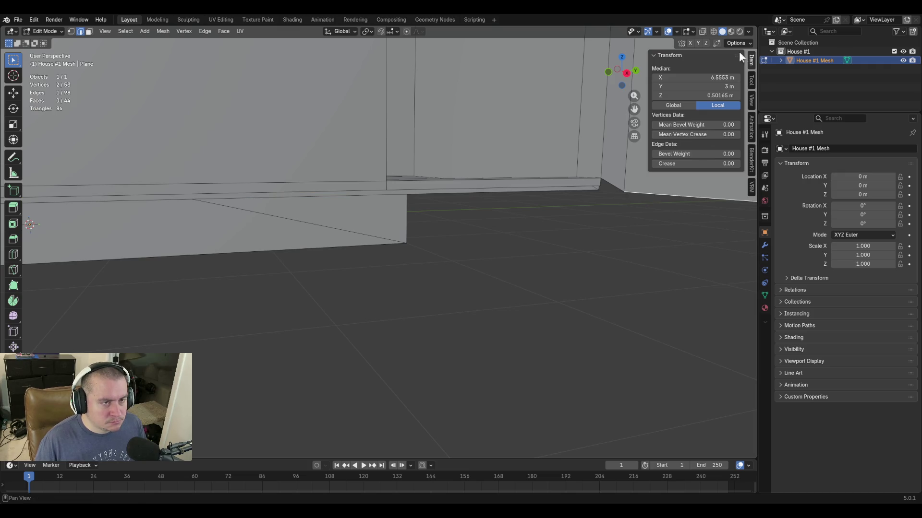
click(584, 186)
shift+click(341, 192)
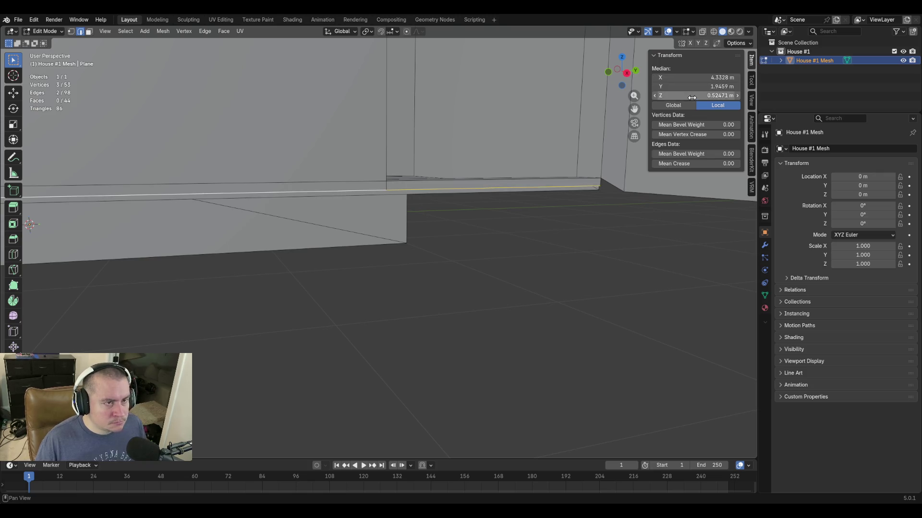
Merge the two stray wall-base vertices into one and save blockout.blend.
key(shift+grave)
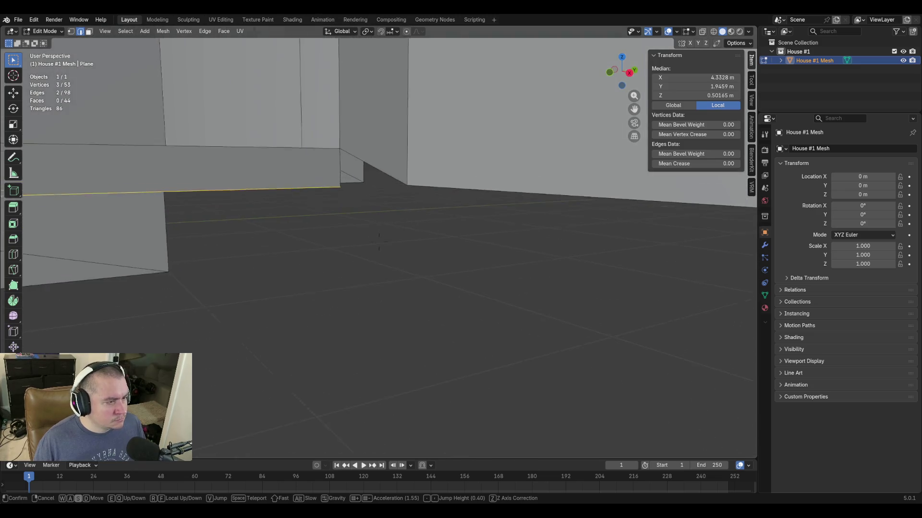
click(436, 194)
click(348, 192)
shift+click(402, 193)
key(m)
click(403, 195)
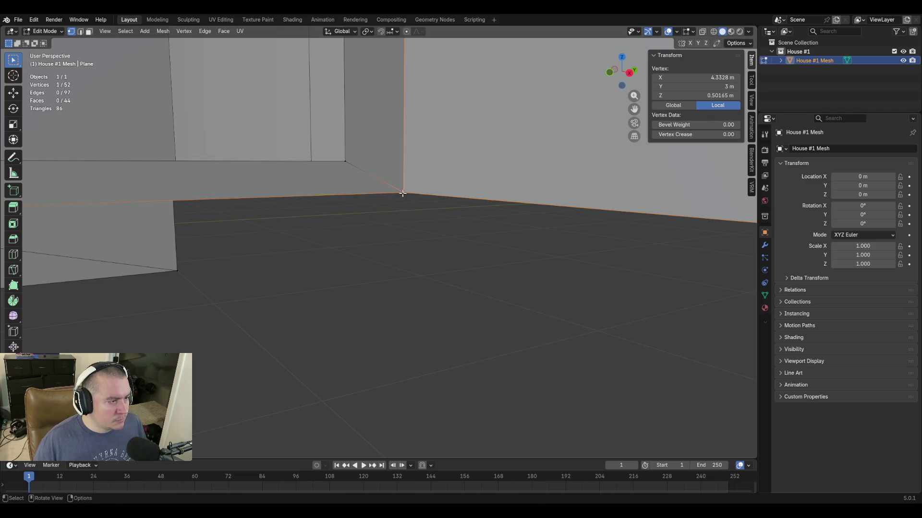
key(shift+grave)
key(s)
click(401, 258)
key(ctrl+s)
key(shift+grave)
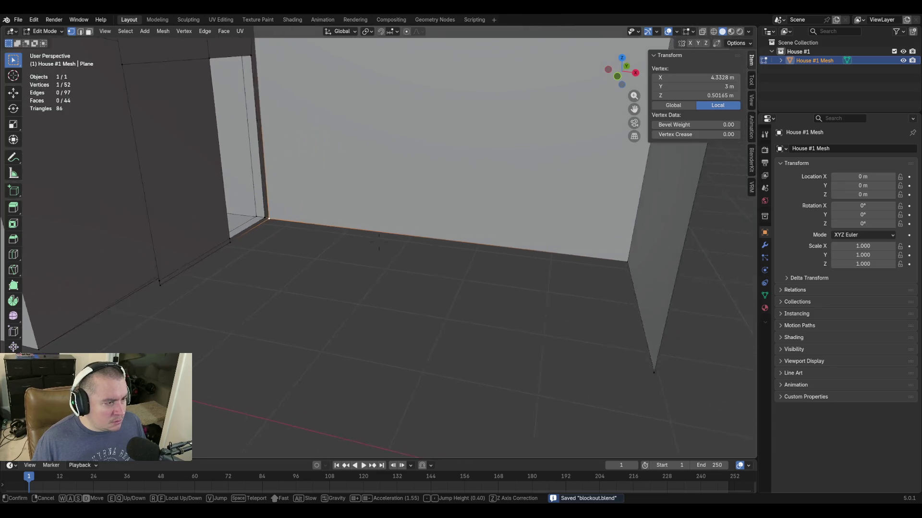
click(309, 298)
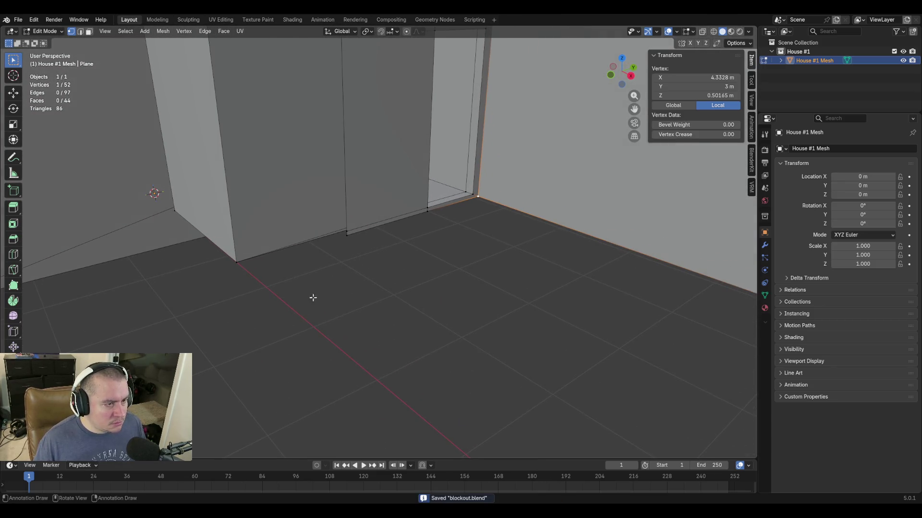
Merge the two leftover vertex pairs at the doorway wall base At Last.
shift+click(347, 235)
key(m)
click(354, 244)
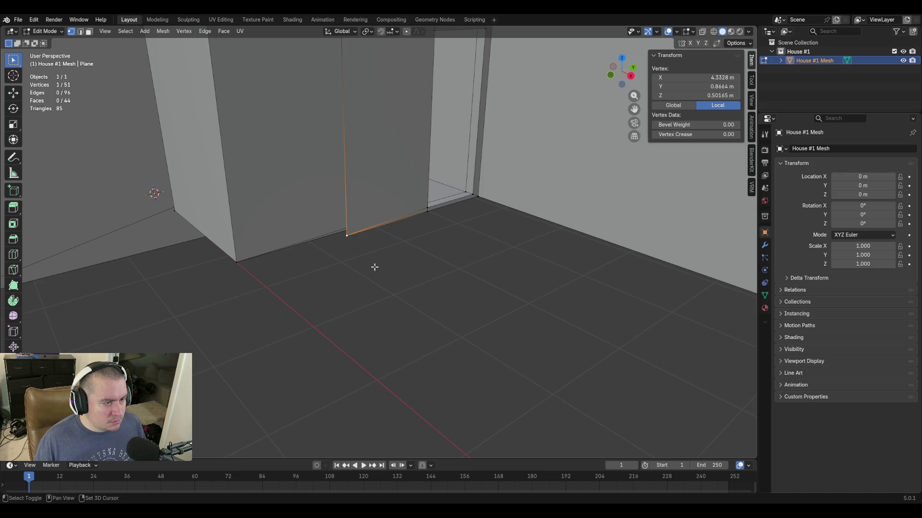
click(428, 209)
shift+click(347, 236)
key(m)
click(432, 296)
Merge the wall-edge vertex and the top doorway vertex into the top corner.
middle_drag(439, 300, 432, 280)
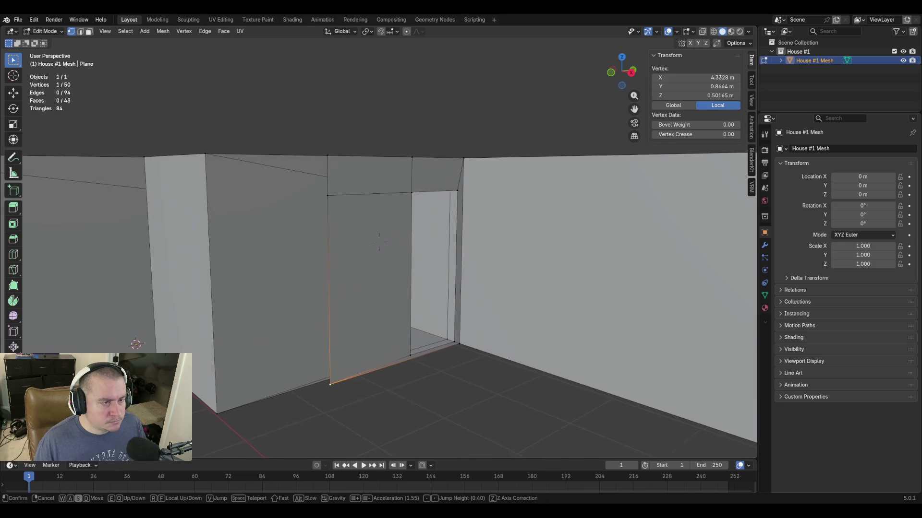
click(329, 196)
shift+click(328, 157)
key(m)
click(410, 160)
shift+click(327, 157)
key(m)
click(328, 159)
scroll(456, 255, down, 4)
Fill a new wall face between two vertical wall edges.
middle_drag(456, 255, 437, 252)
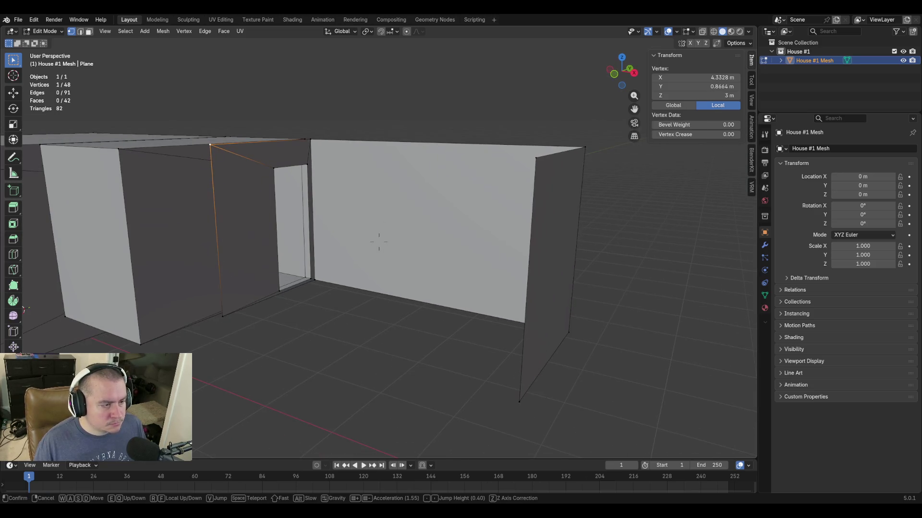
key(2)
click(217, 200)
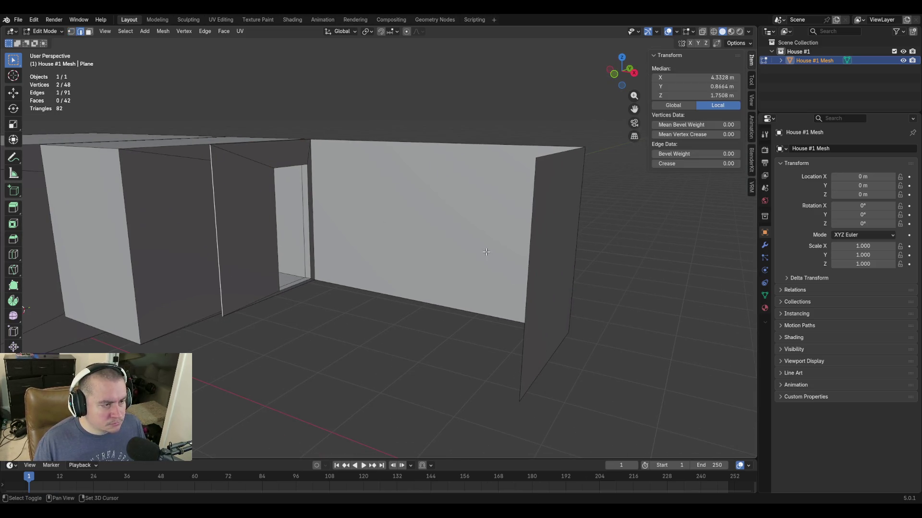
shift+click(532, 181)
key(f)
key(shift+grave)
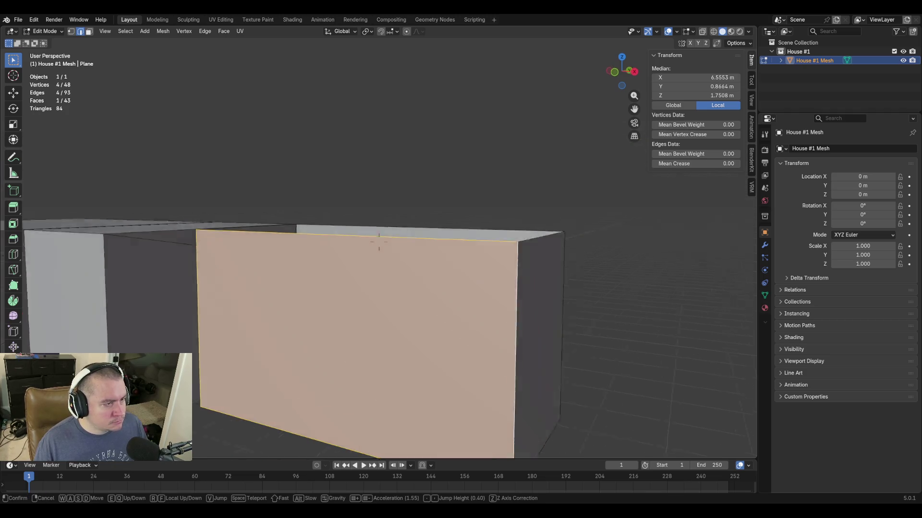
Fill the wall top with a face between its front and back top edges.
click(485, 242)
click(460, 189)
shift+click(487, 126)
key(f)
key(shift+grave)
Fill the room floor with a face between the long and left floor edges.
key(w)
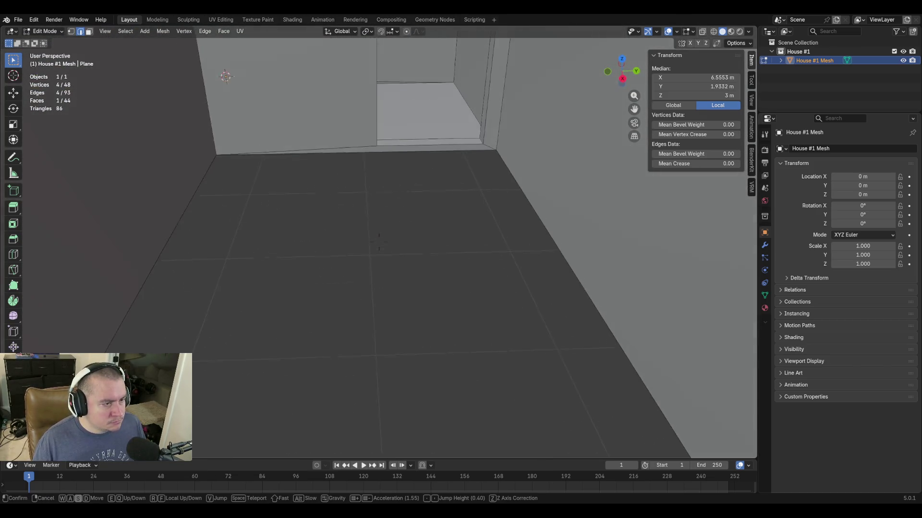
click(379, 242)
click(522, 193)
shift+click(179, 194)
key(f)
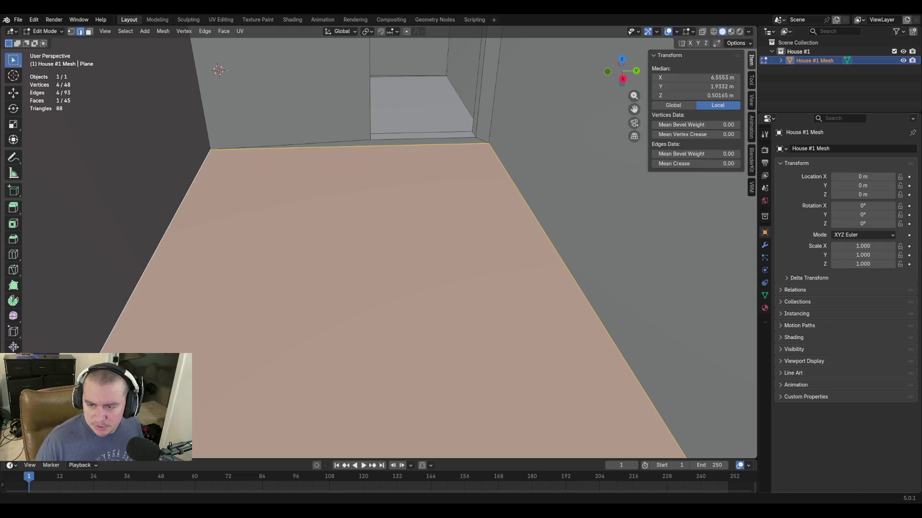
key(shift+grave)
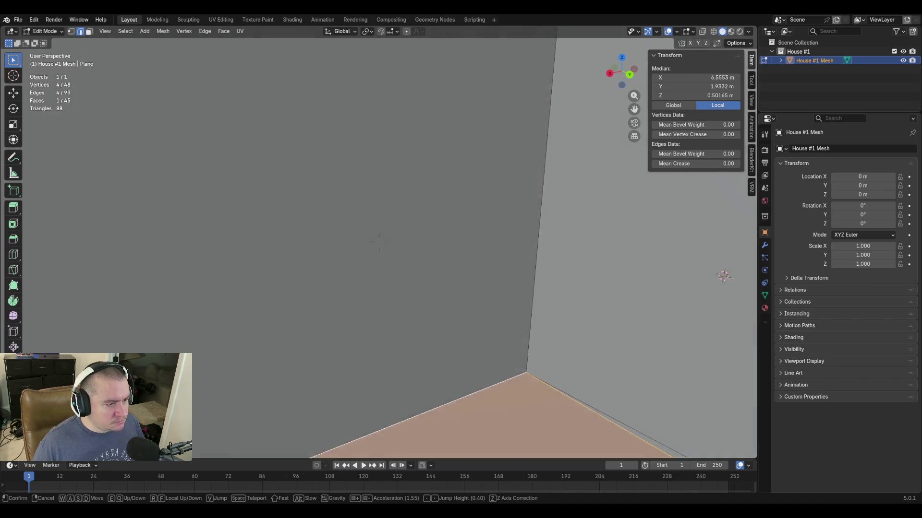
click(498, 302)
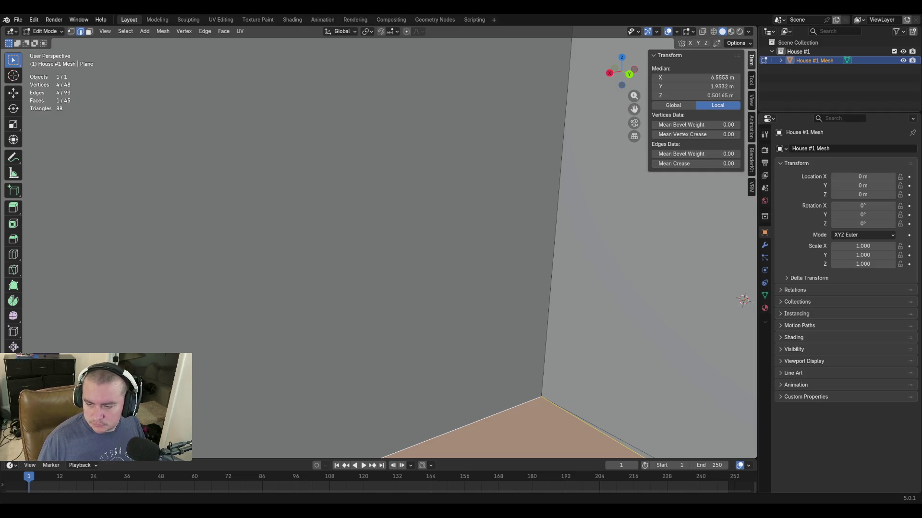
Deselect everything and fly out to face the exterior house wall.
key(alt+a)
key(shift+grave)
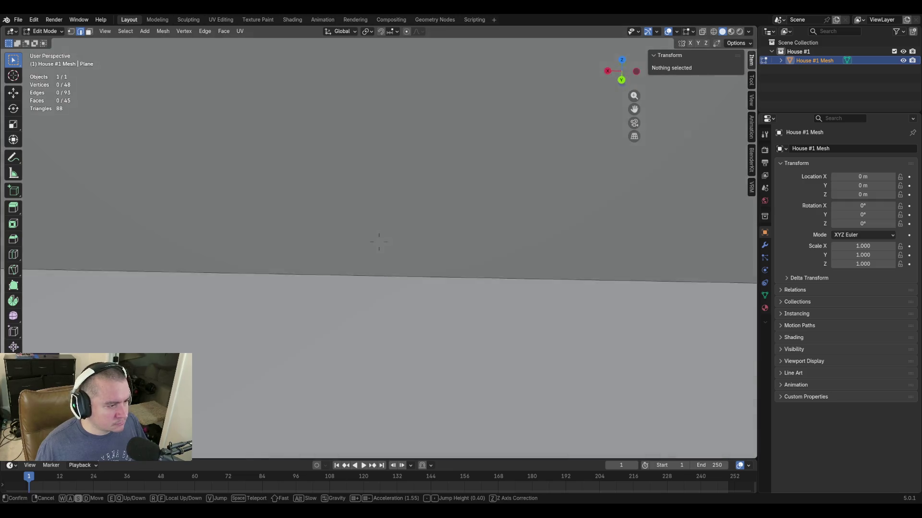
key(s)
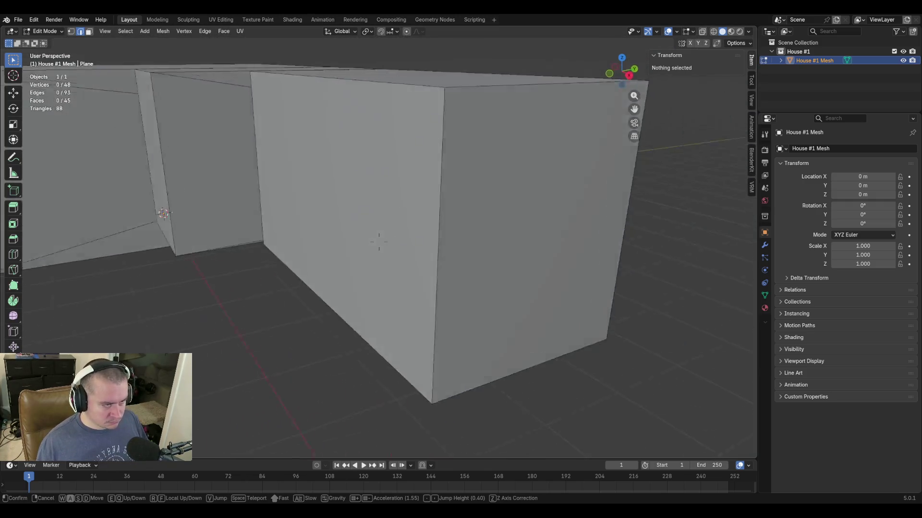
click(421, 313)
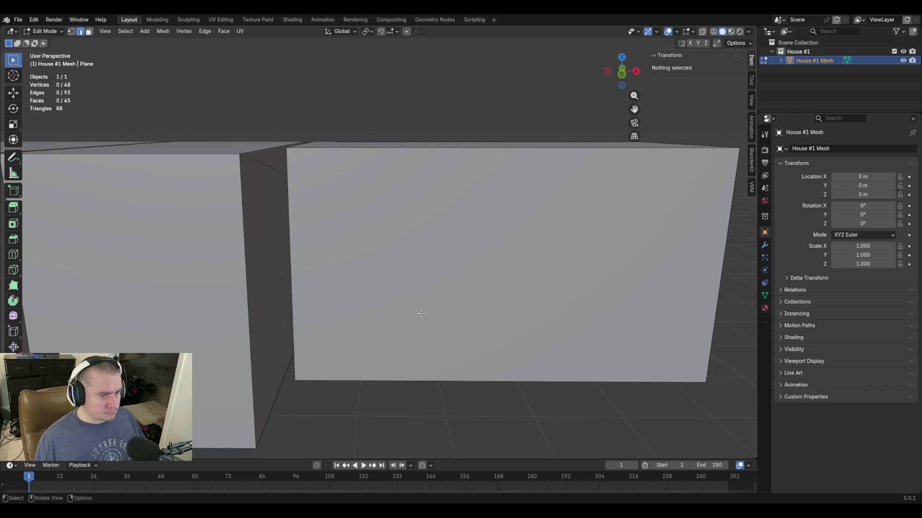
Add a trial vertical loop cut on the wall, undo it, and start the Knife tool.
key(ctrl+r)
click(516, 150)
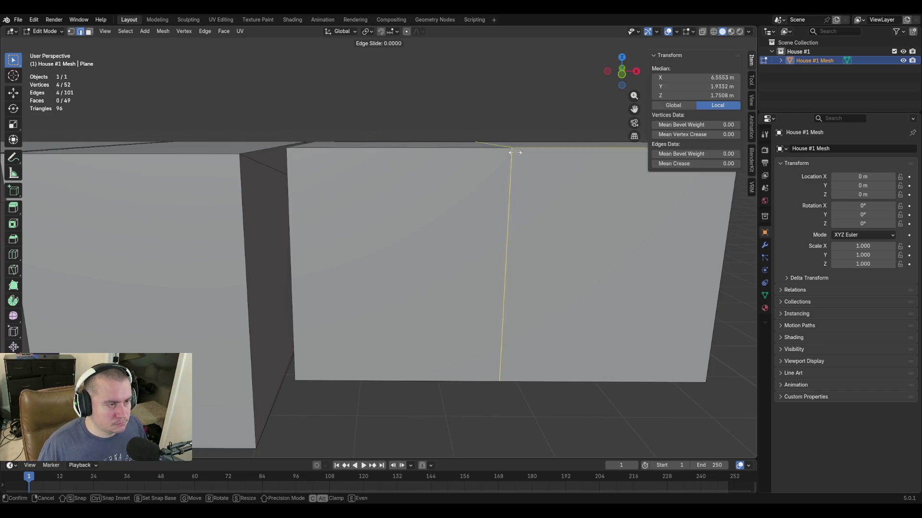
click(517, 199)
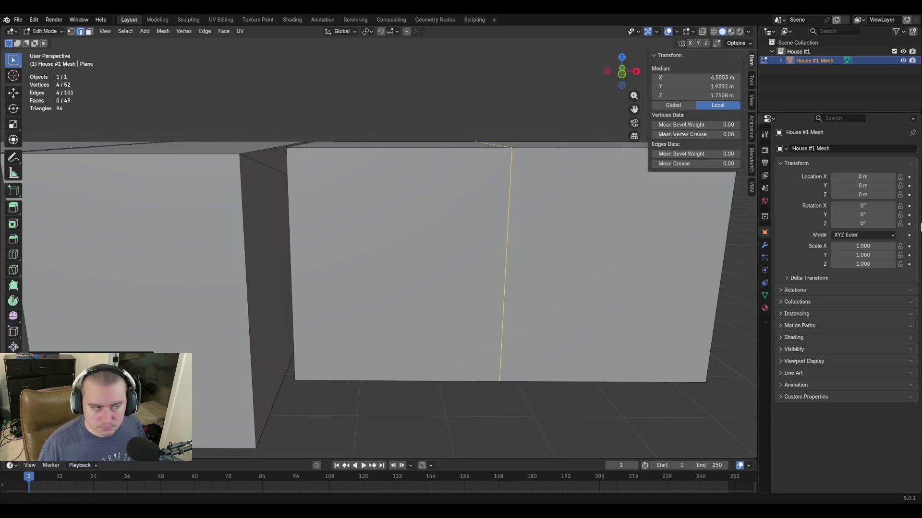
key(ctrl+z)
key(k)
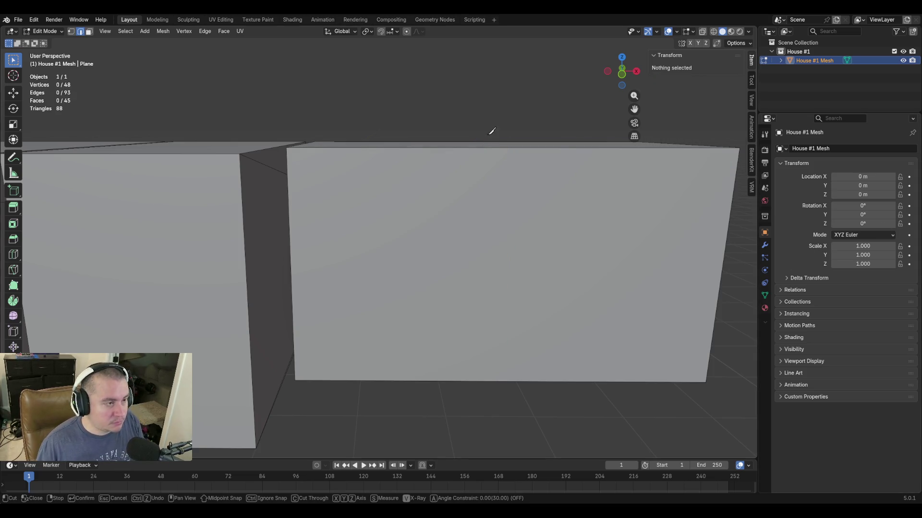
Knife a vertical cut through the exterior wall and slide its edge along X to about 5.13 m.
click(486, 147)
key(z)
click(494, 380)
key(Return)
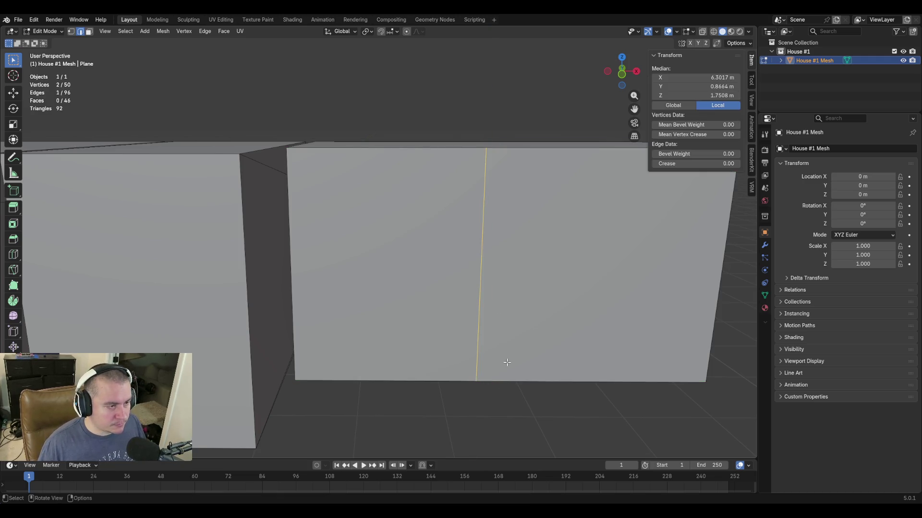
key(g)
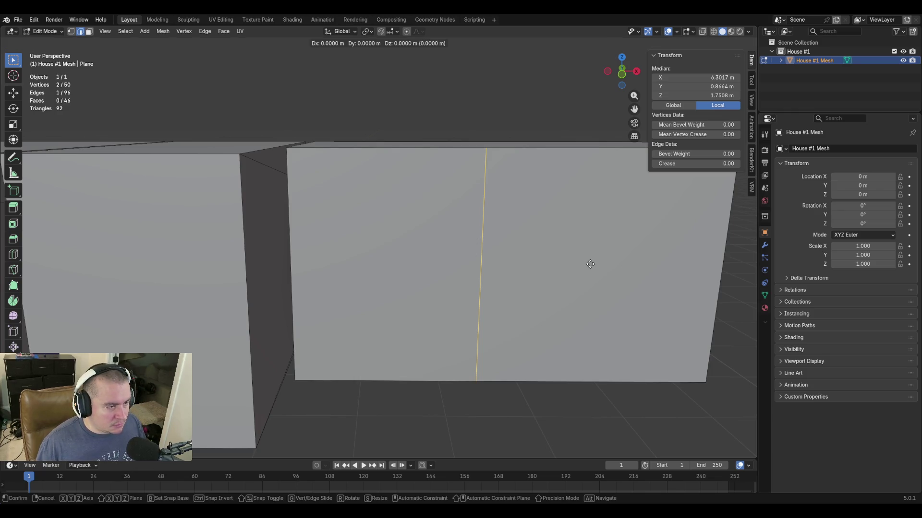
key(x)
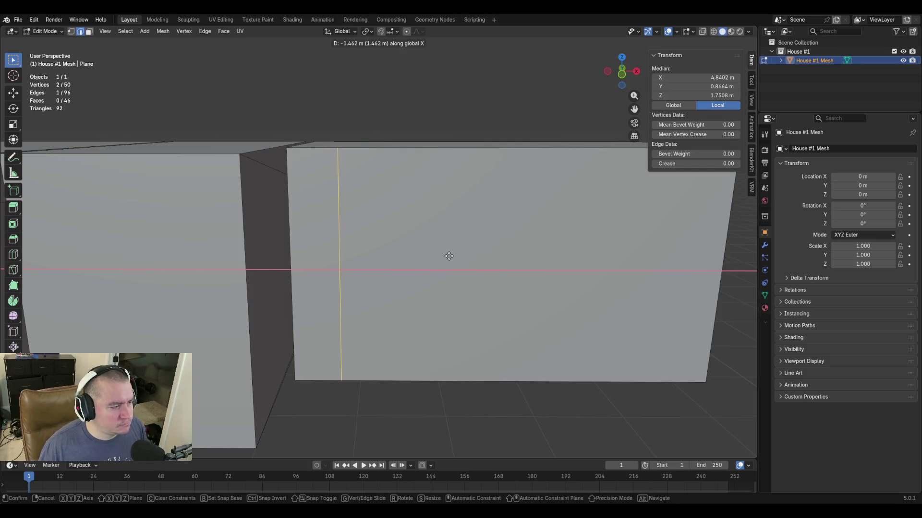
click(475, 265)
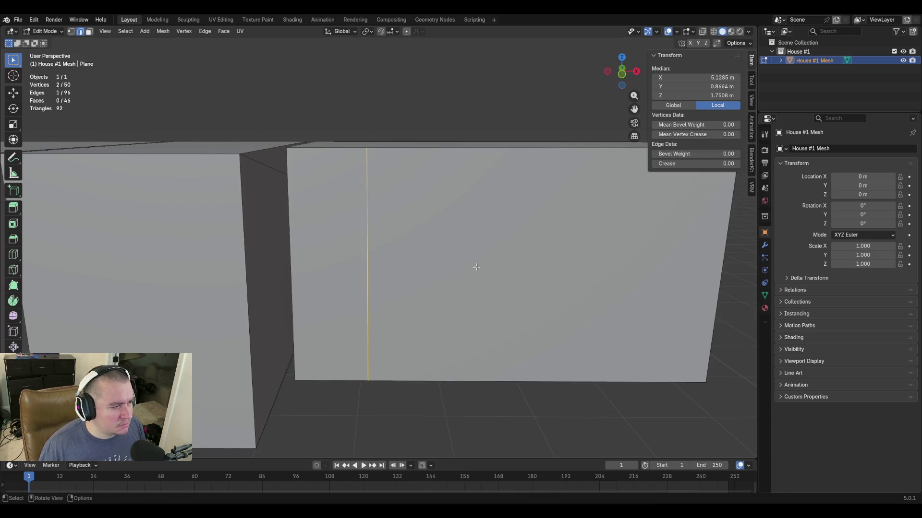
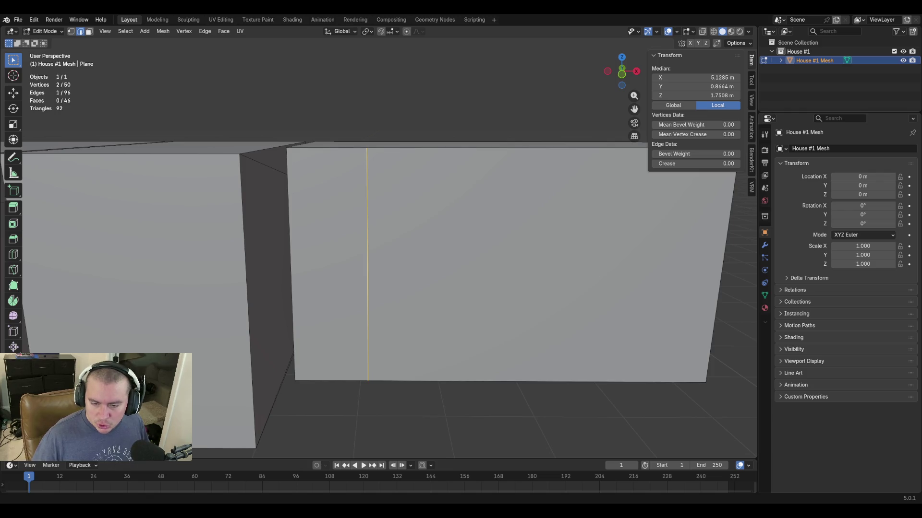
Probe the front wall's vertical and left-corner edges to read their positions, cancelling a stray slide.
click(385, 306)
click(367, 211)
key(g)
key(g)
right_click(461, 297)
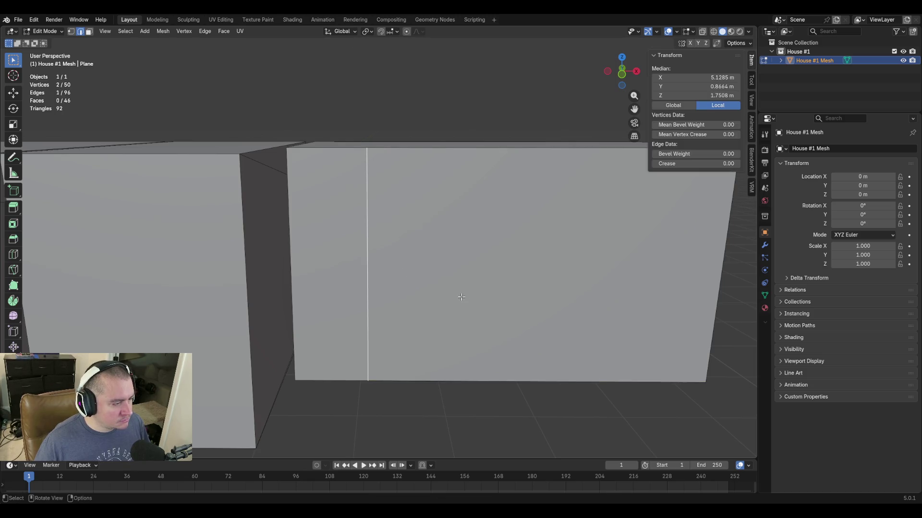
click(294, 236)
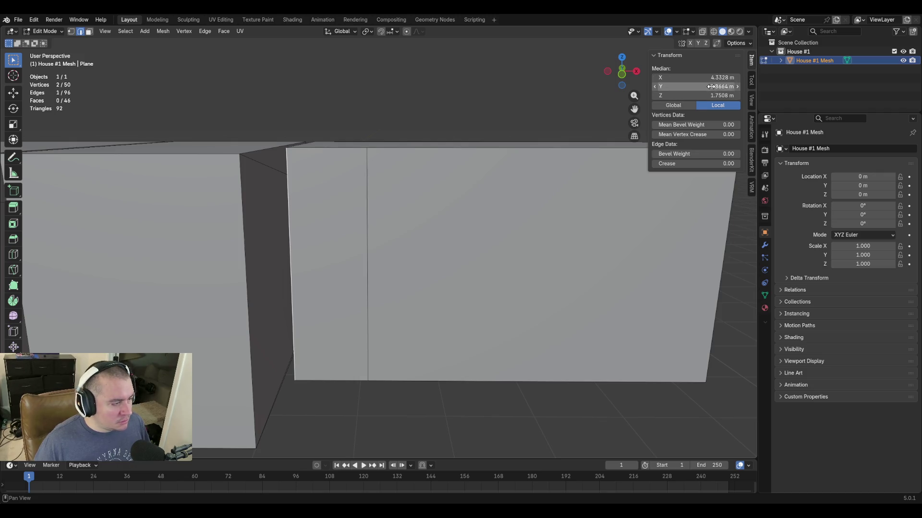
middle_drag(496, 239, 462, 274)
scroll(461, 274, down, 3)
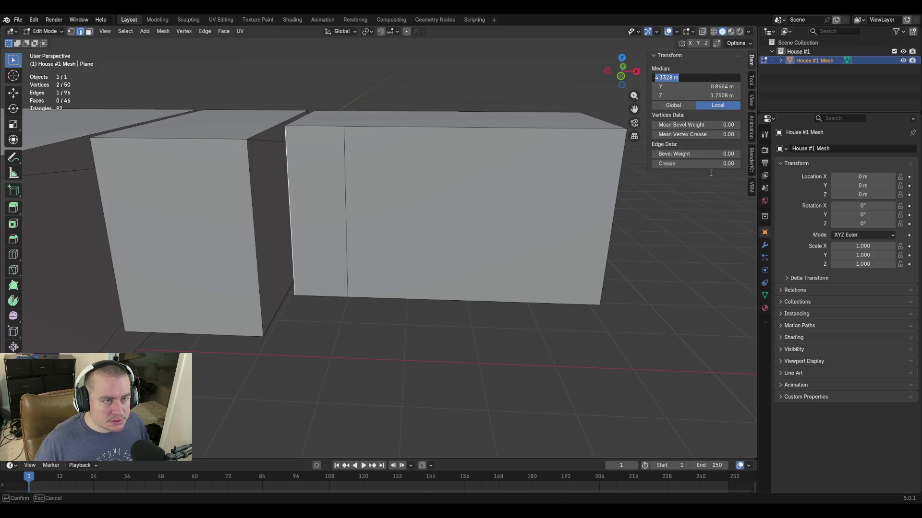
Try a pasted X offset on the inner edge, fly in to inspect, then return it to its original spot.
click(344, 174)
click(694, 77)
text(4.3328)
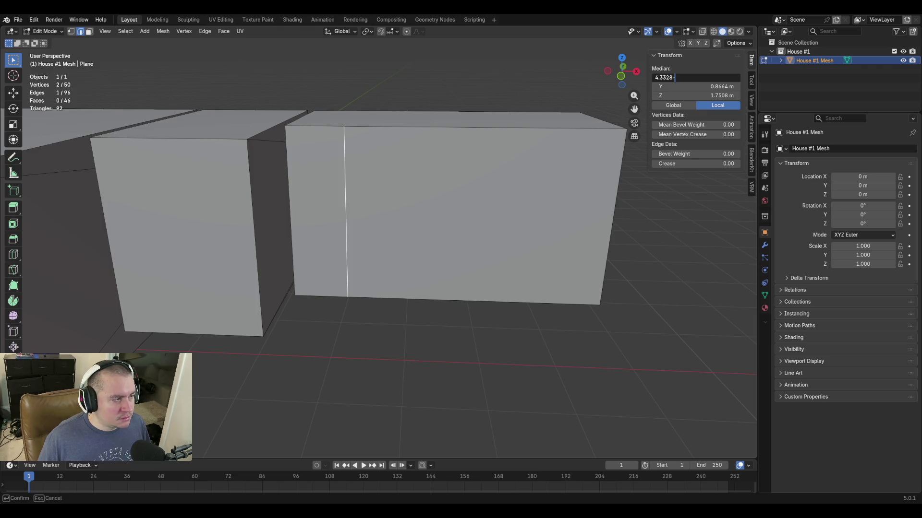
text(-)
text(0.40639999999999998348)
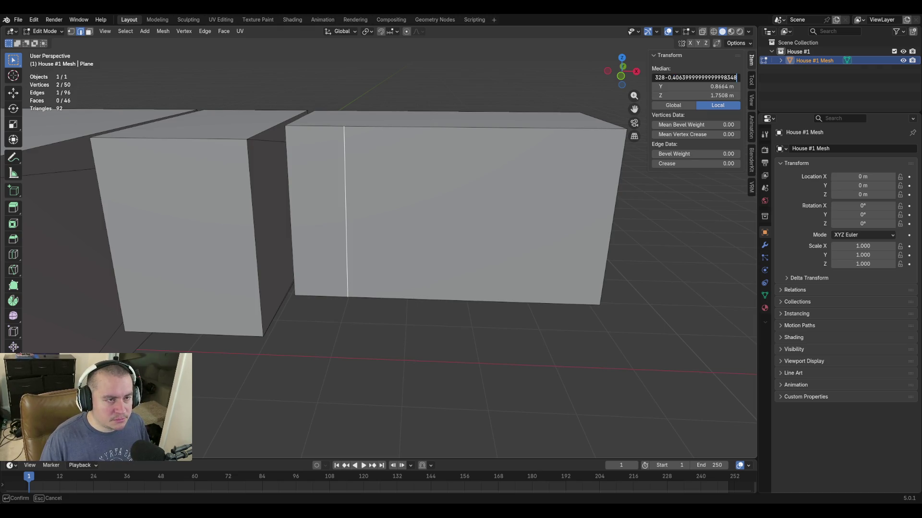
key(Return)
key(shift+grave)
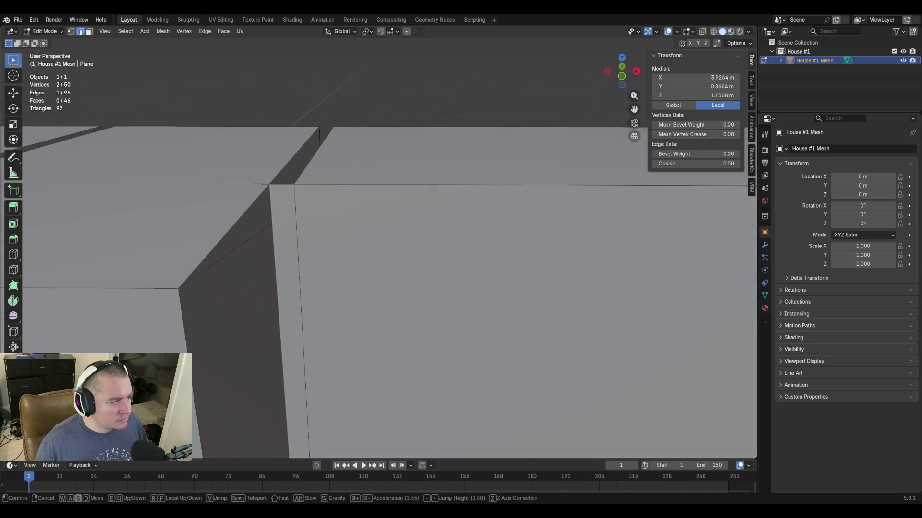
key(w)
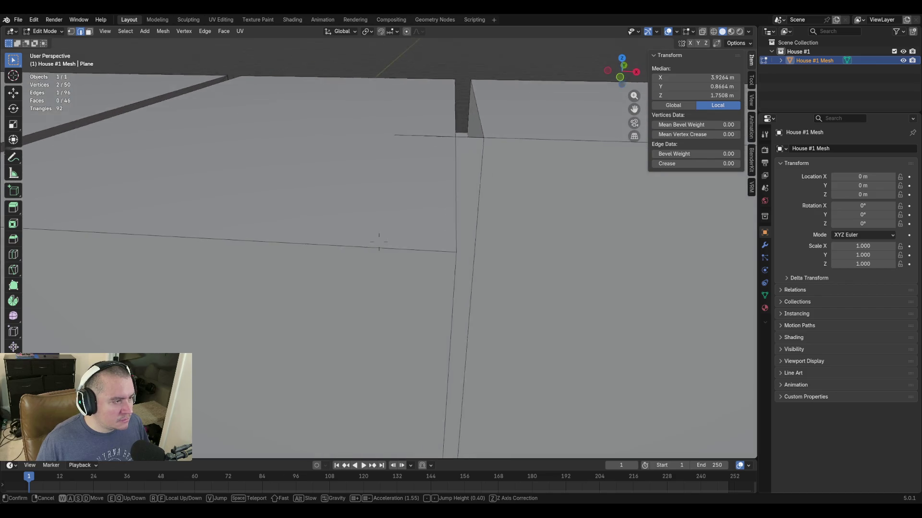
key(s)
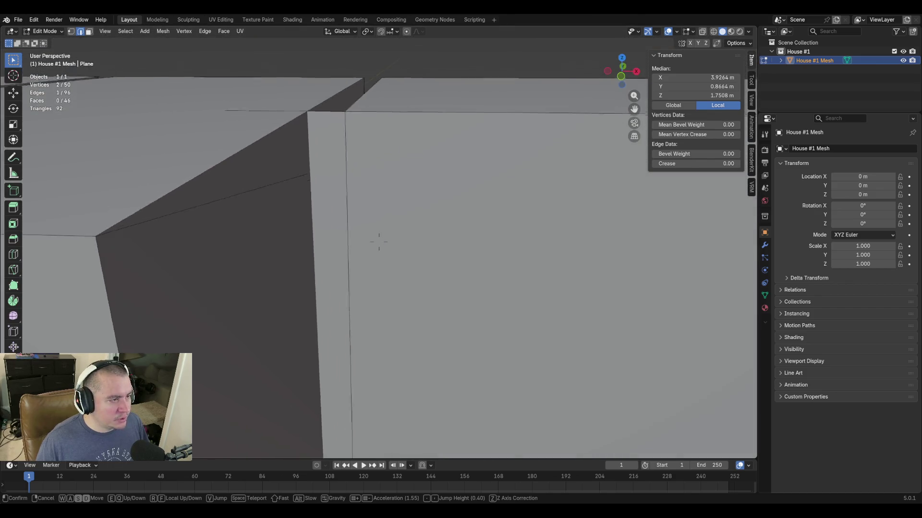
click(375, 258)
key(g)
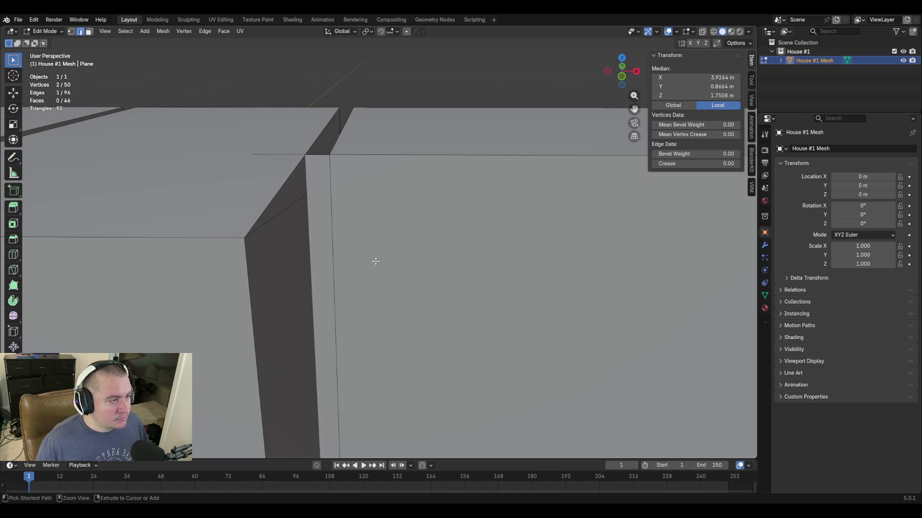
key(Return)
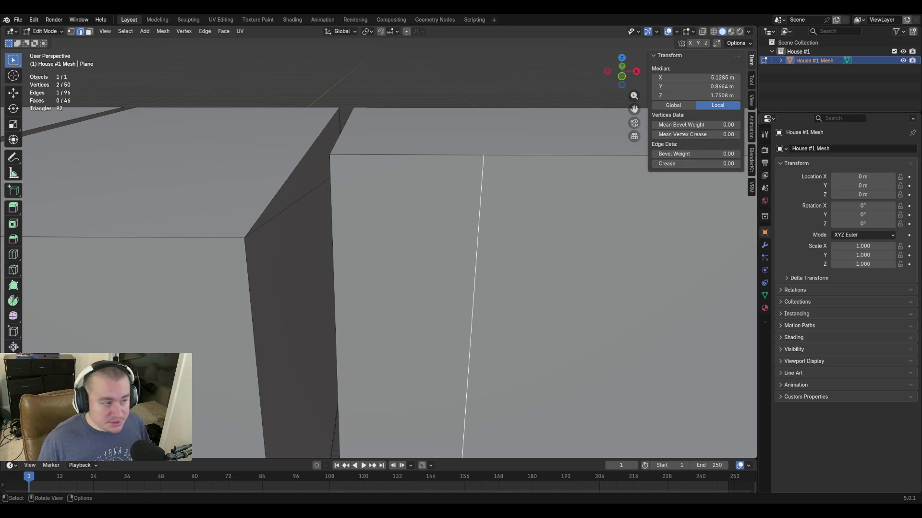
Copy the left edge's X 4.3328 and set the inner edge to 4.3328+0.4064 = 4.7392 m, then fly back to check.
click(333, 302)
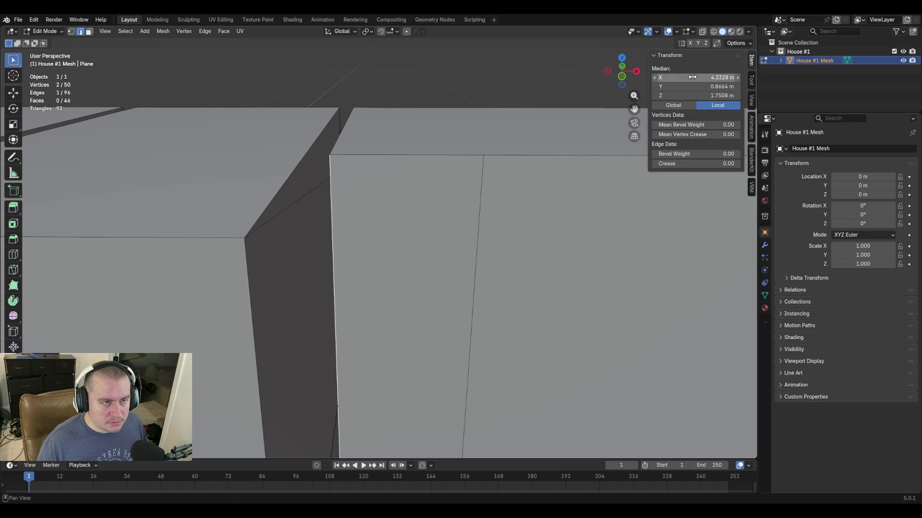
click(496, 209)
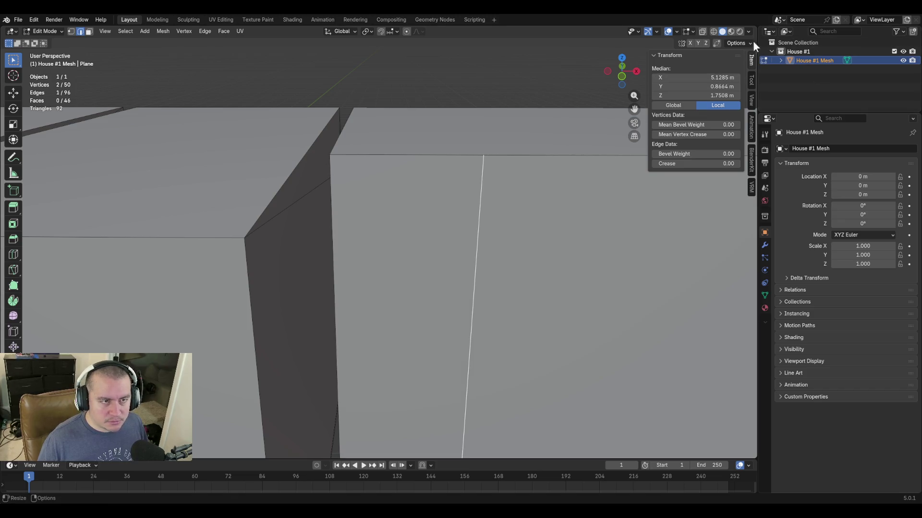
click(328, 196)
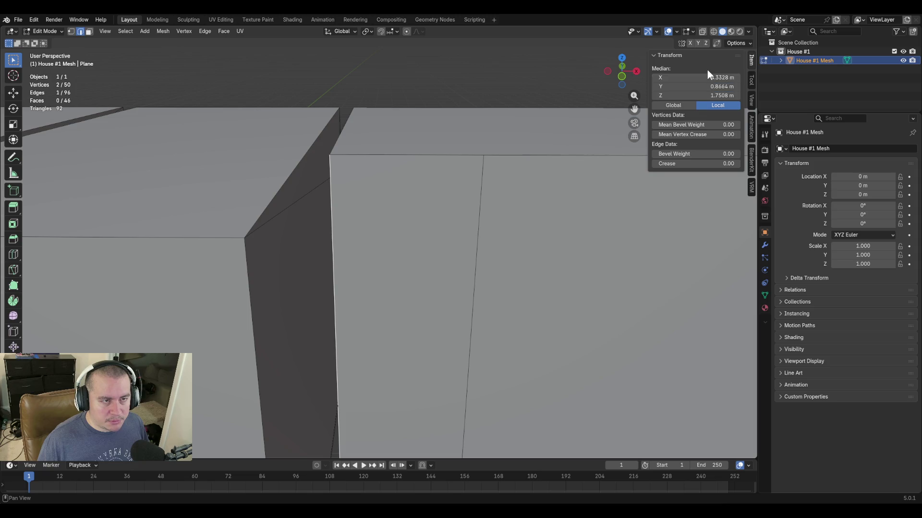
click(707, 76)
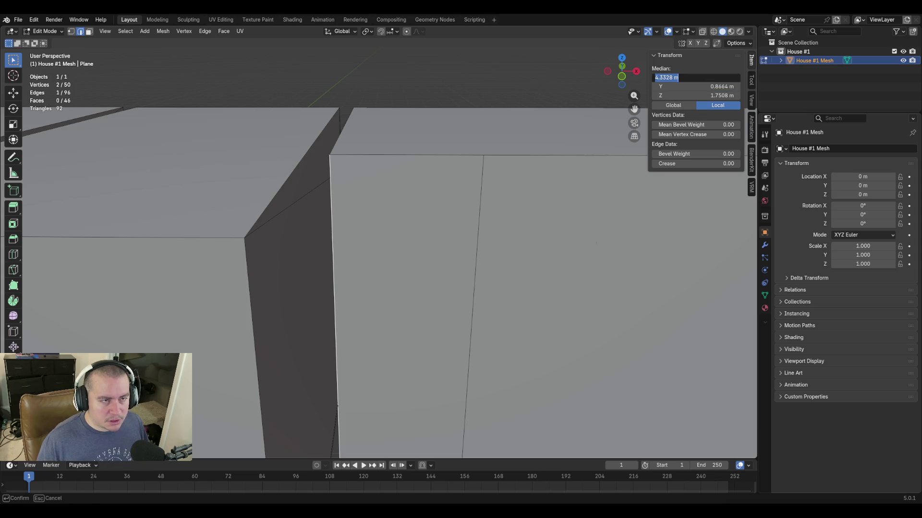
key(Escape)
click(483, 186)
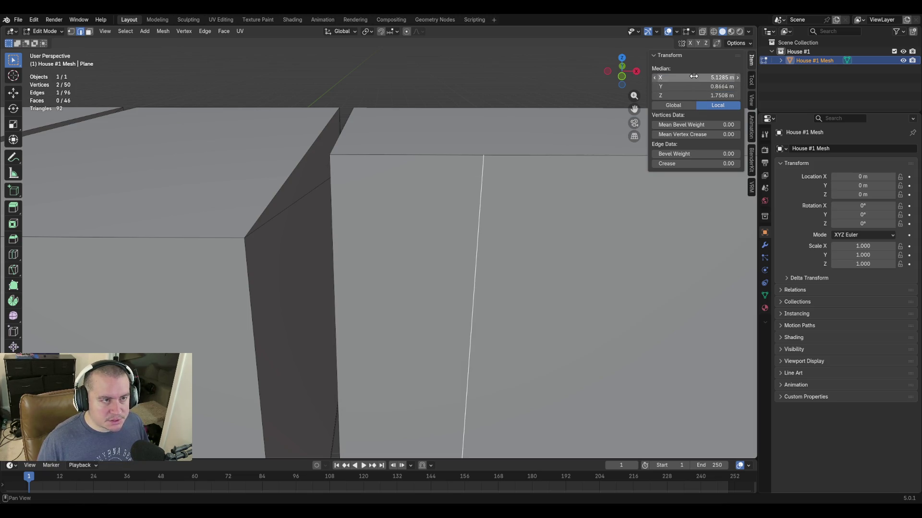
click(694, 76)
text(4.3328 m)
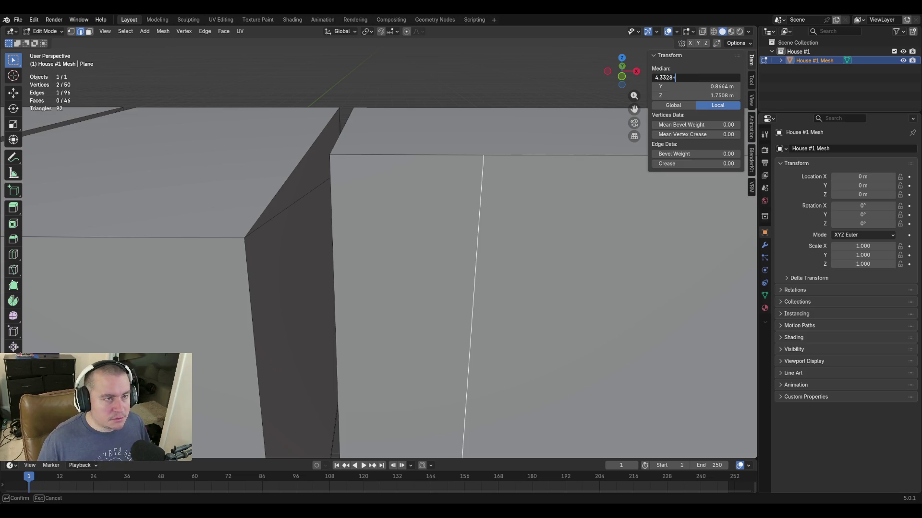
text(0.4064)
key(Return)
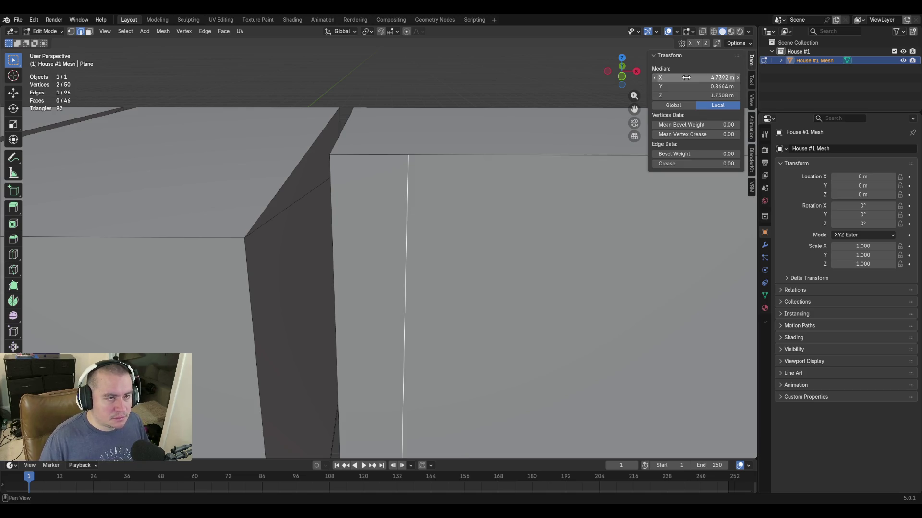
key(shift+grave)
key(s)
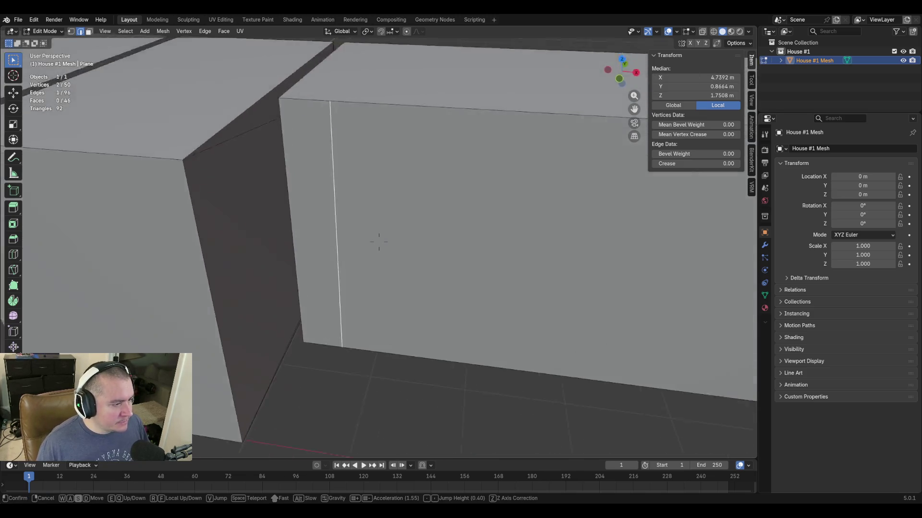
click(379, 241)
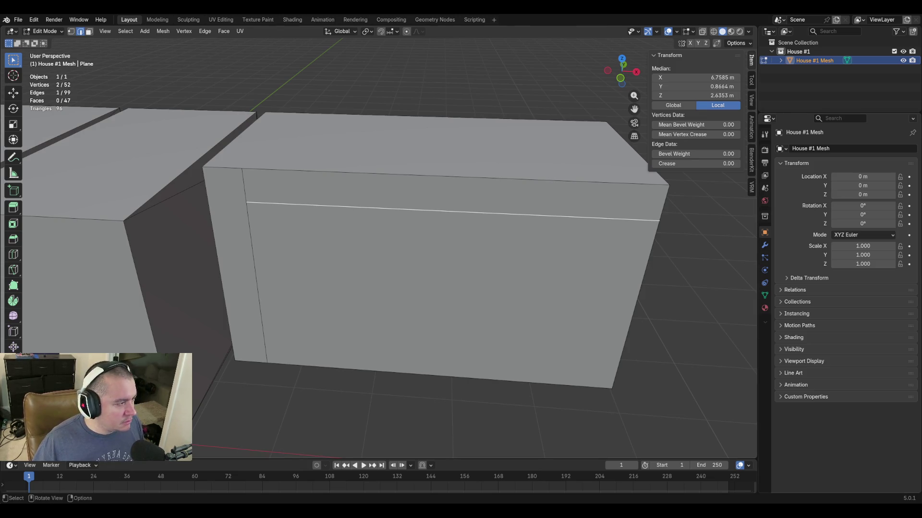
Read a vertical wall edge's Z height of 1.5684 m, leaving it unchanged, and ready the Knife tool.
click(267, 247)
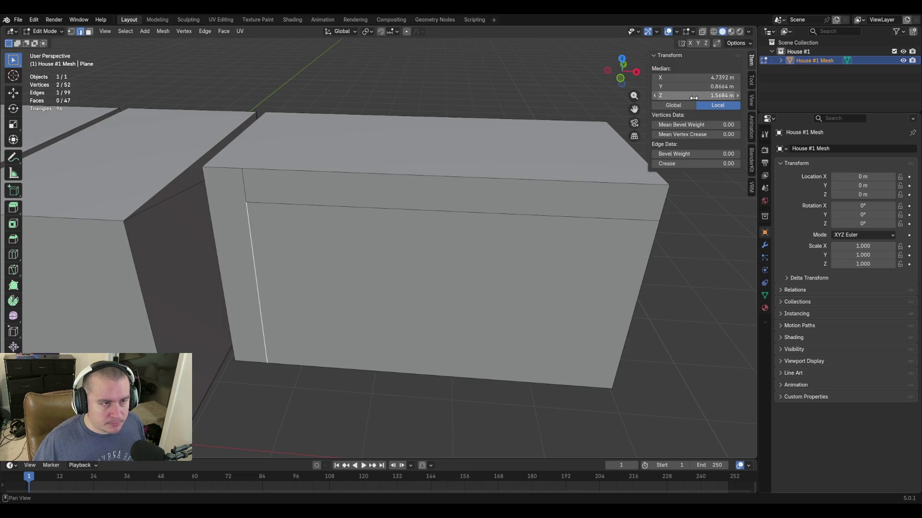
click(693, 97)
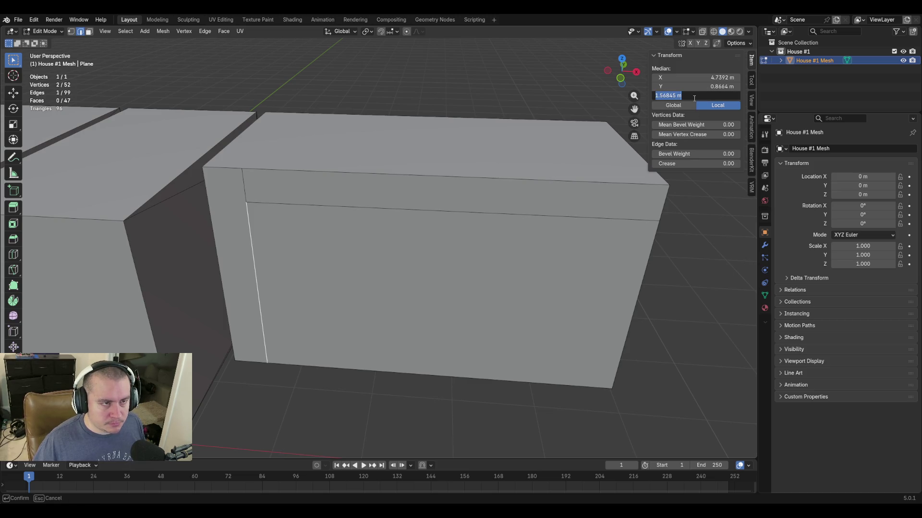
key(Return)
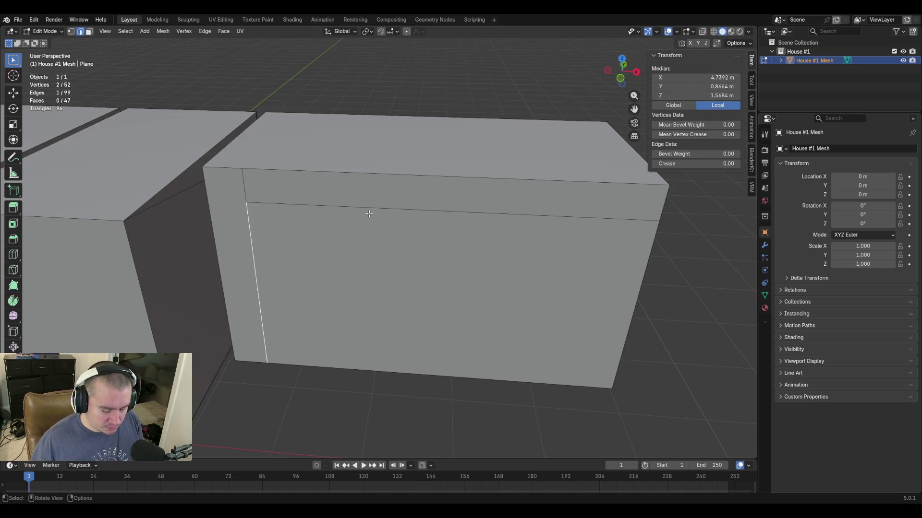
key(k)
Knife a straight vertical edge from the doorway's top edge down to the wall's bottom.
click(353, 207)
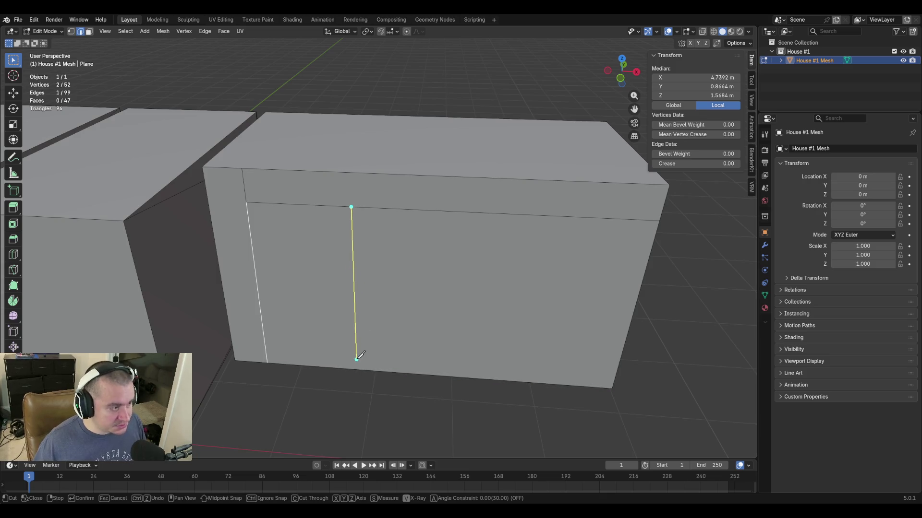
key(z)
click(356, 361)
key(Return)
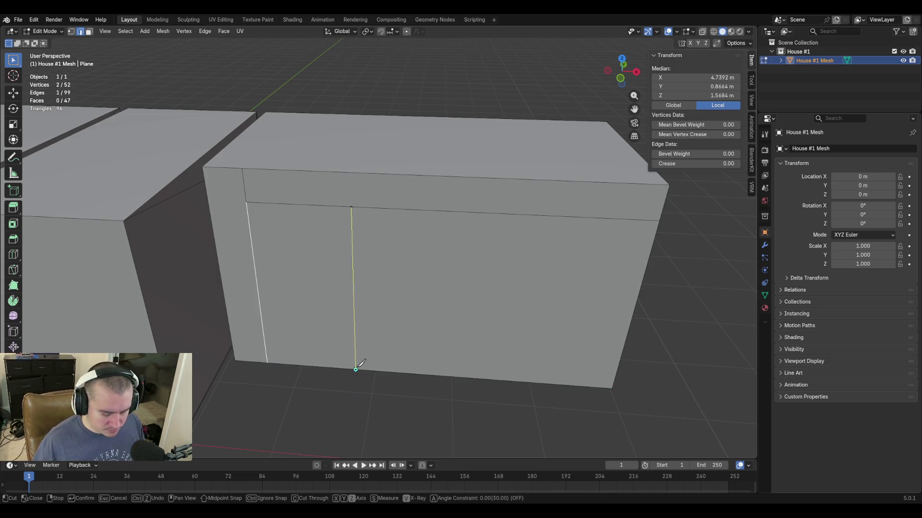
Check the doorway edge's X, then set the new vertical edge to X +1.8288 = 6.568 m.
click(302, 205)
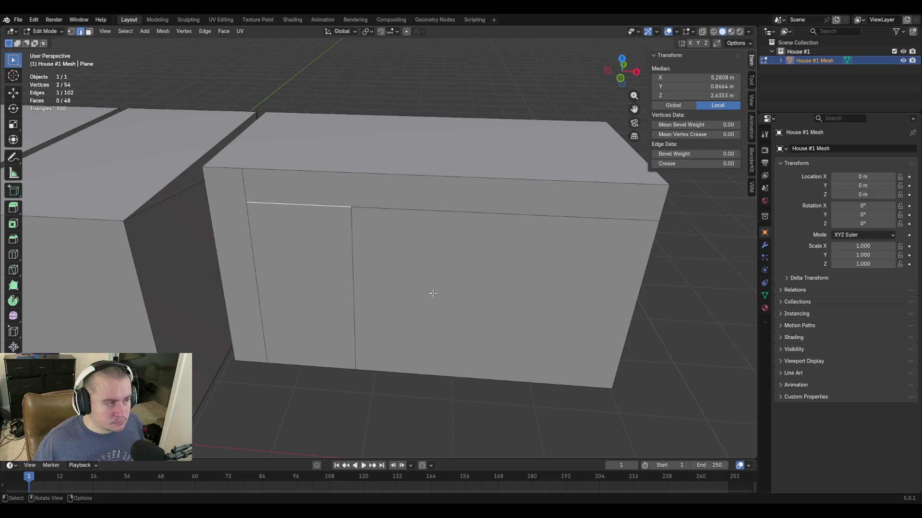
click(350, 238)
click(257, 288)
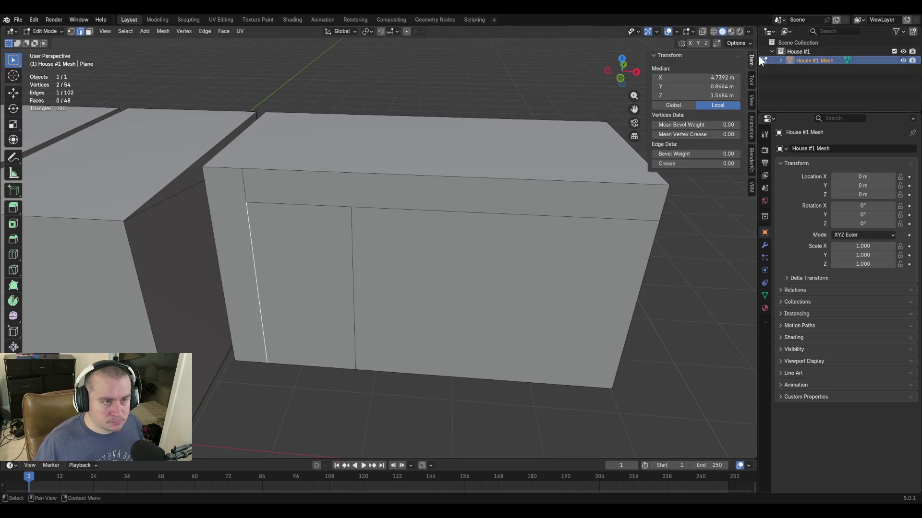
click(695, 77)
key(Escape)
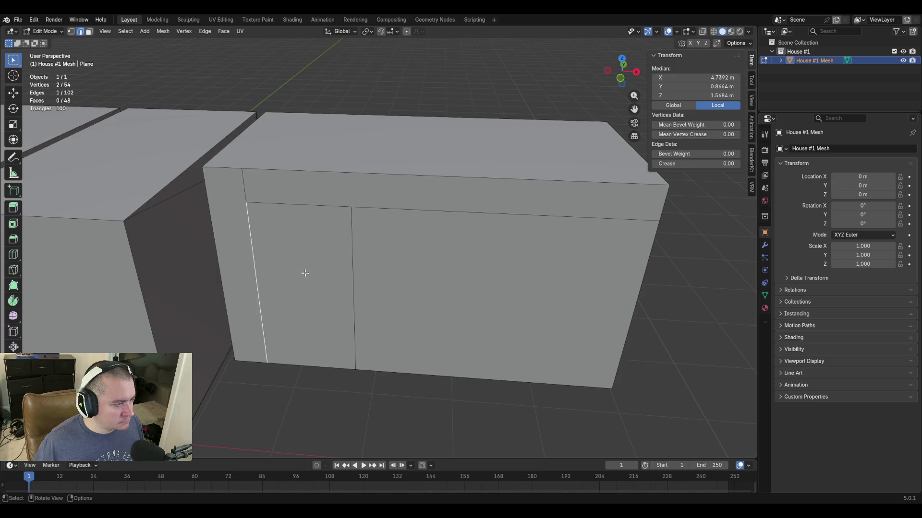
click(351, 260)
click(700, 77)
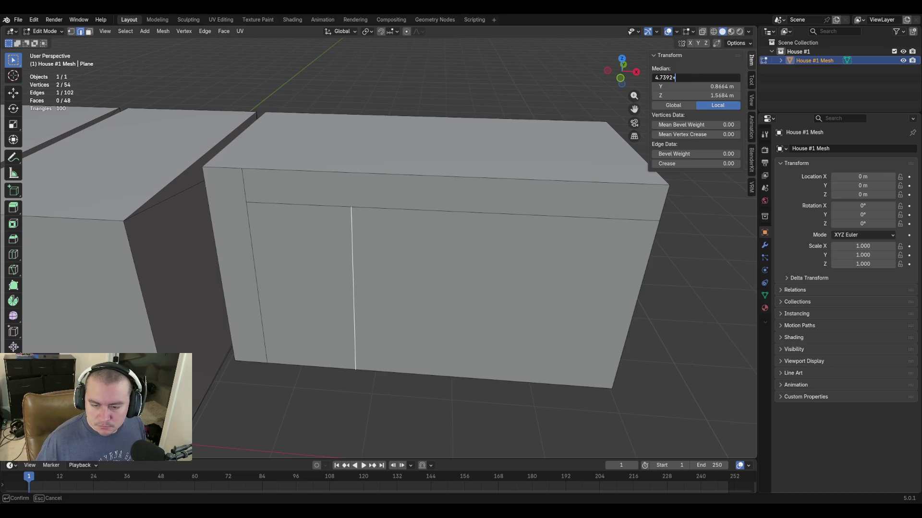
text(1.83)
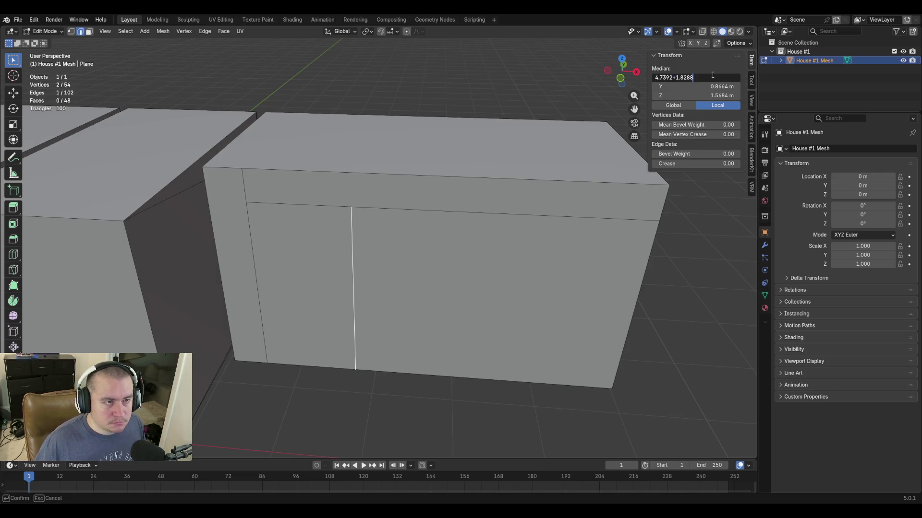
key(Return)
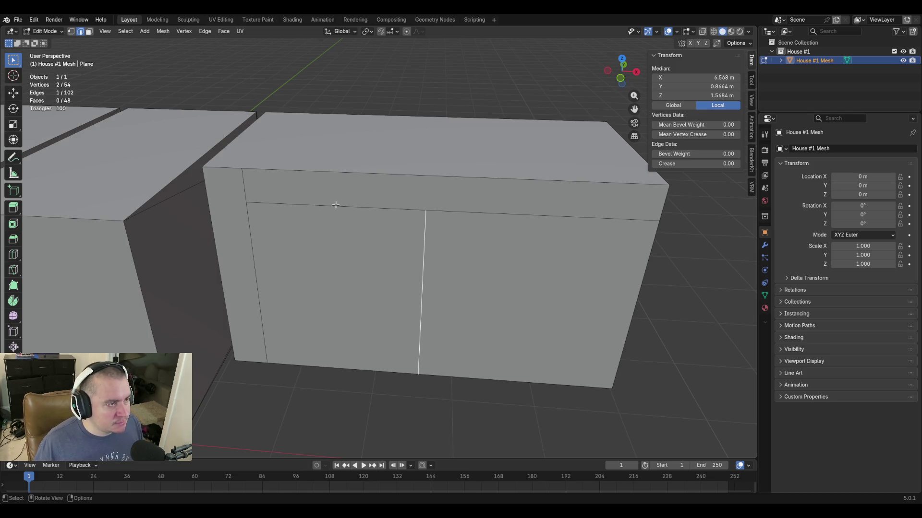
Delete the left door-panel face to open the doorway, then add the top-right corner vertex to the selection.
middle_drag(335, 206, 356, 233)
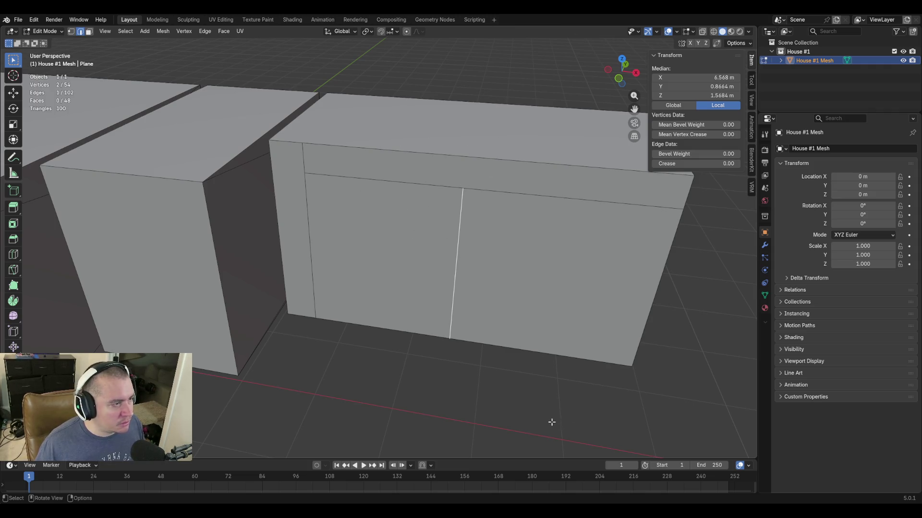
key(3)
click(385, 237)
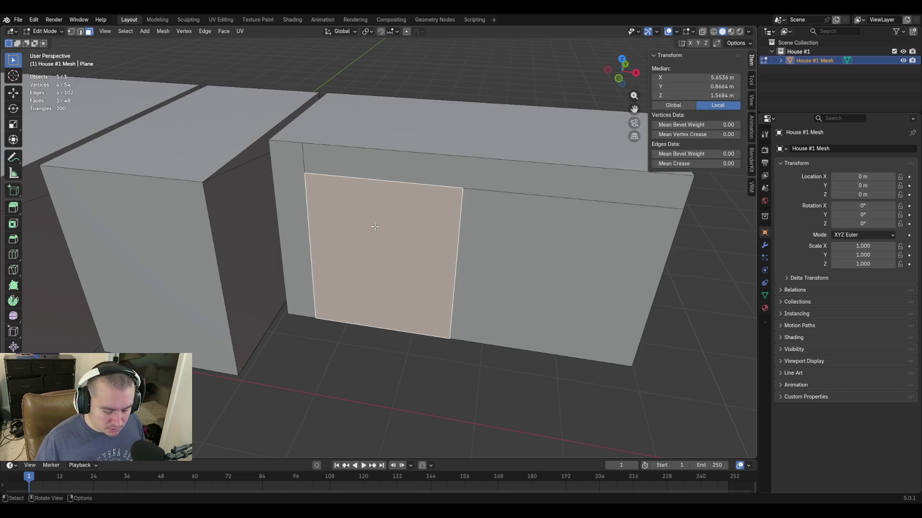
key(x)
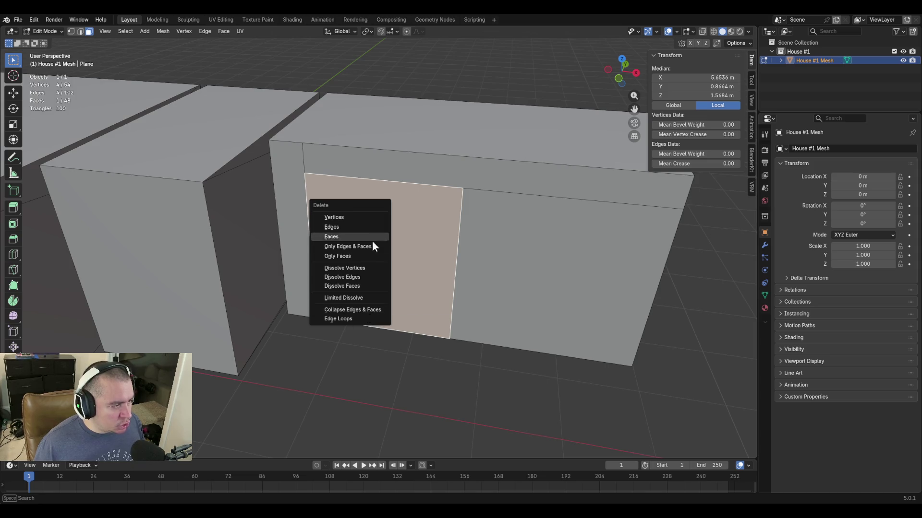
click(358, 256)
key(1)
click(683, 210)
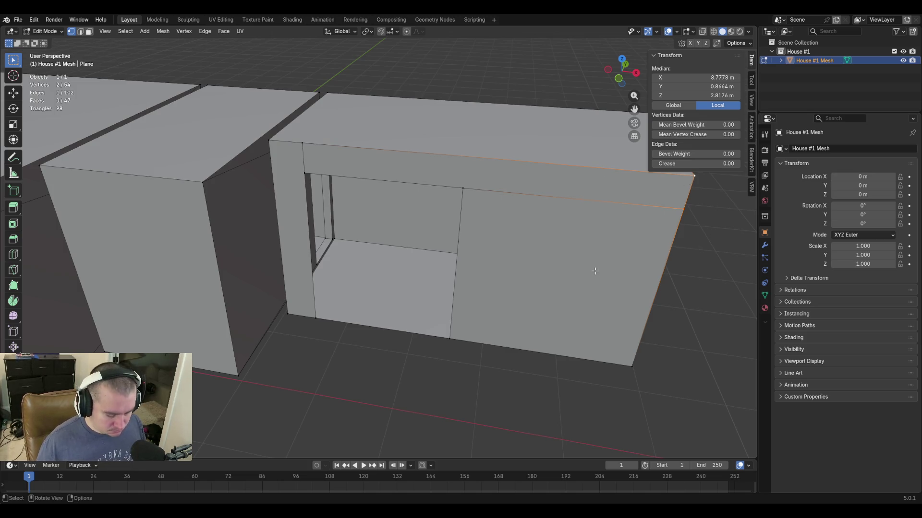
Merge the two vertices At Last into the wall's top corner and walk around to view the doorway.
key(m)
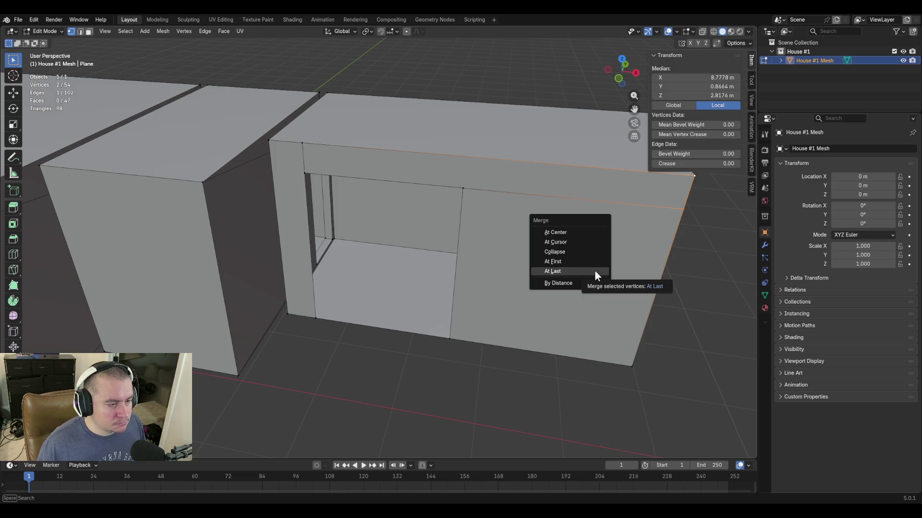
click(595, 270)
key(shift+grave)
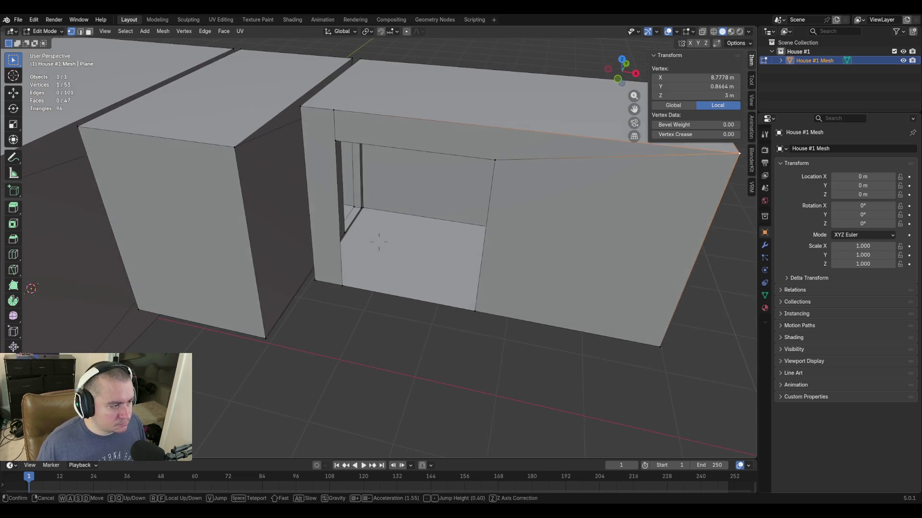
key(w)
key(s)
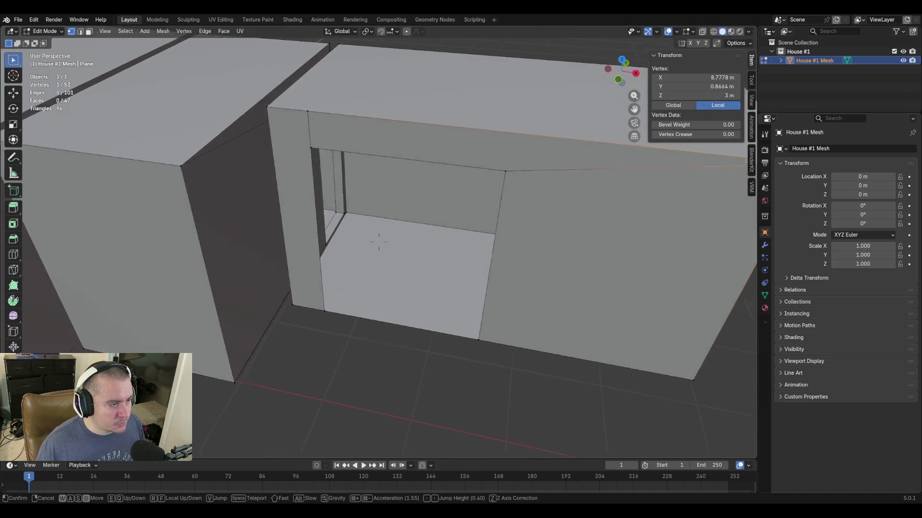
key(s)
click(378, 243)
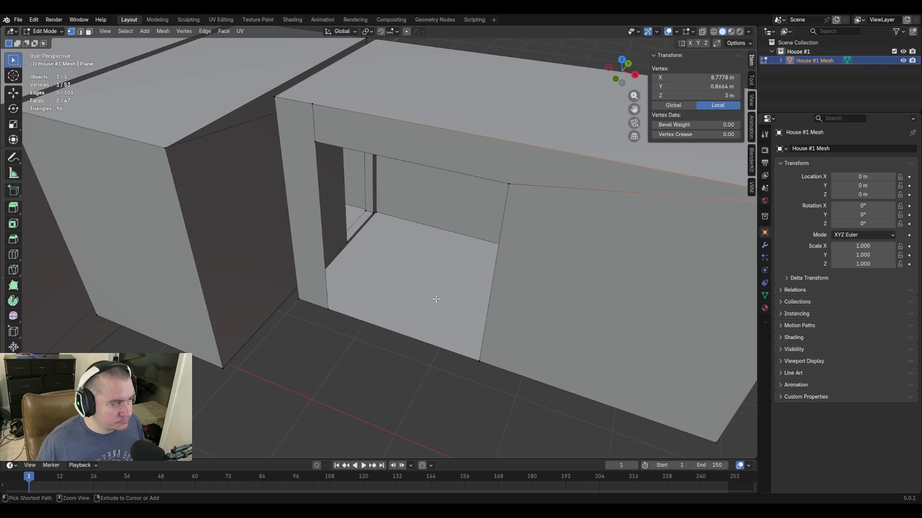
Save the file as blockout.blend and back the view away.
key(ctrl+s)
key(shift+grave)
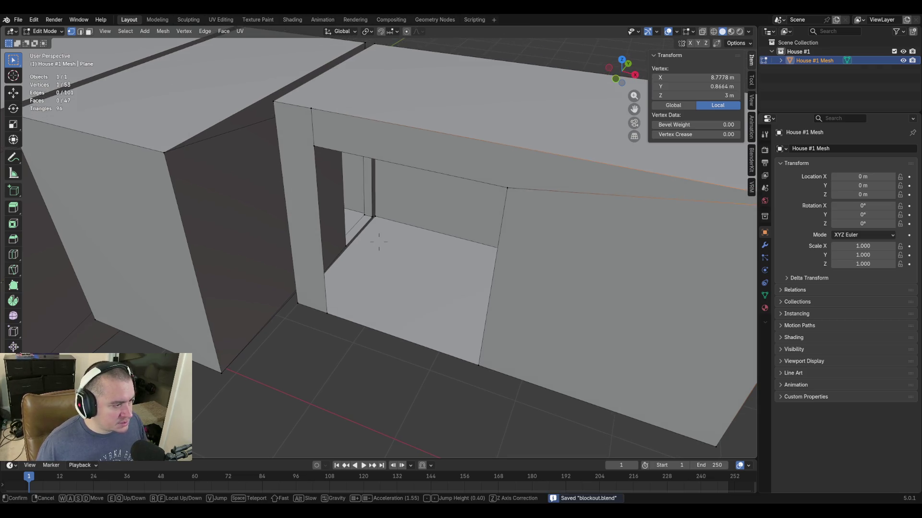
key(s)
key(s)
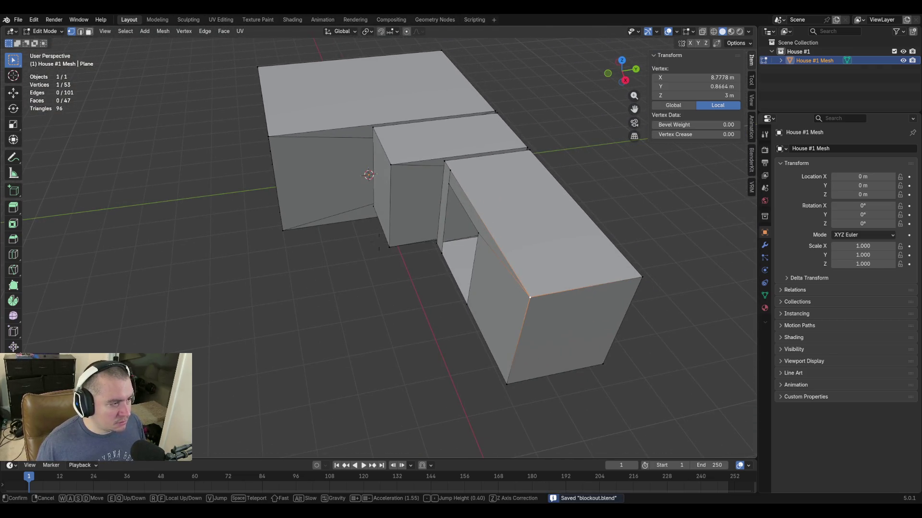
click(378, 243)
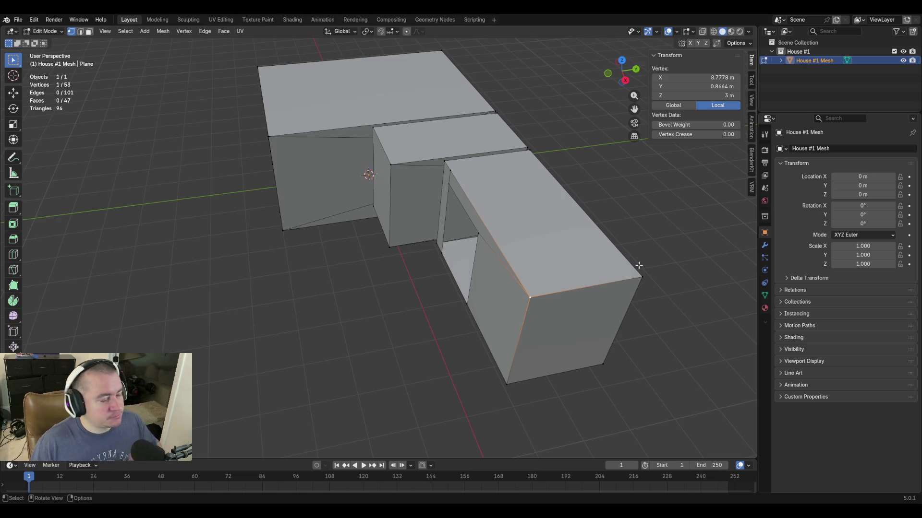
key(shift+grave)
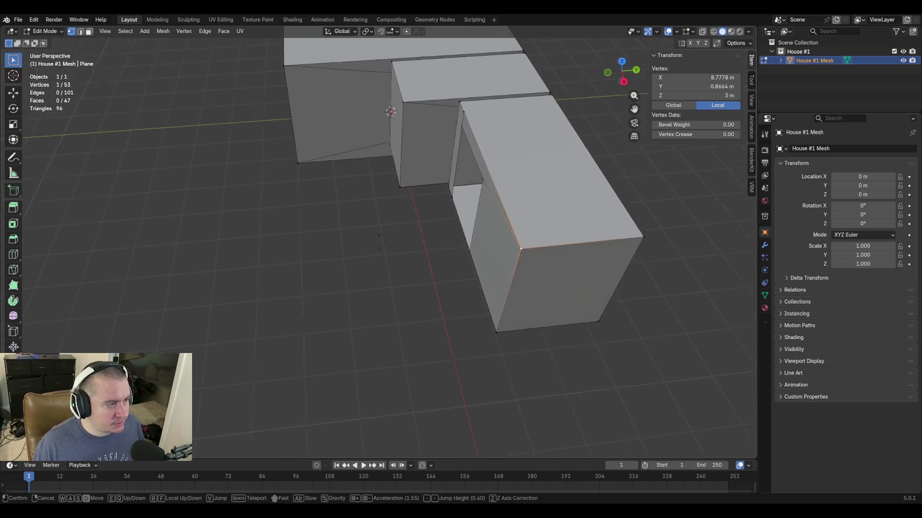
click(414, 217)
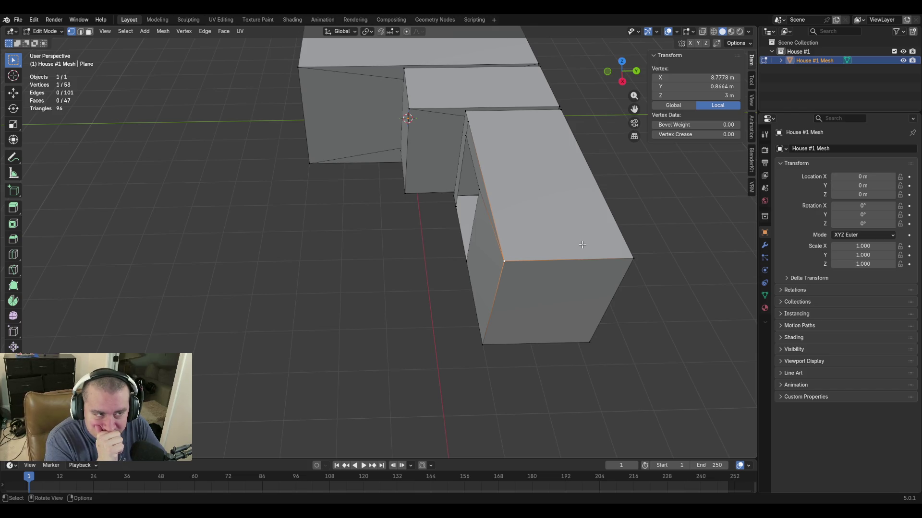
key(shift+grave)
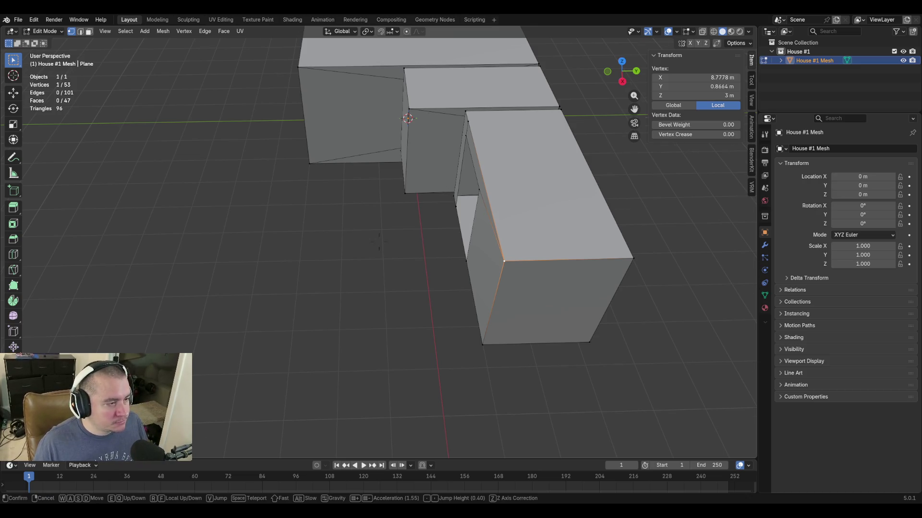
Fly up to the wall beside the doorway and loop-cut a new vertical edge into it.
key(w)
click(501, 171)
key(ctrl+r)
click(438, 208)
Set the new edge's median Y to -0.3788 m, matching the neighbouring wall edge.
key(g)
key(y)
click(310, 244)
click(694, 86)
key(Return)
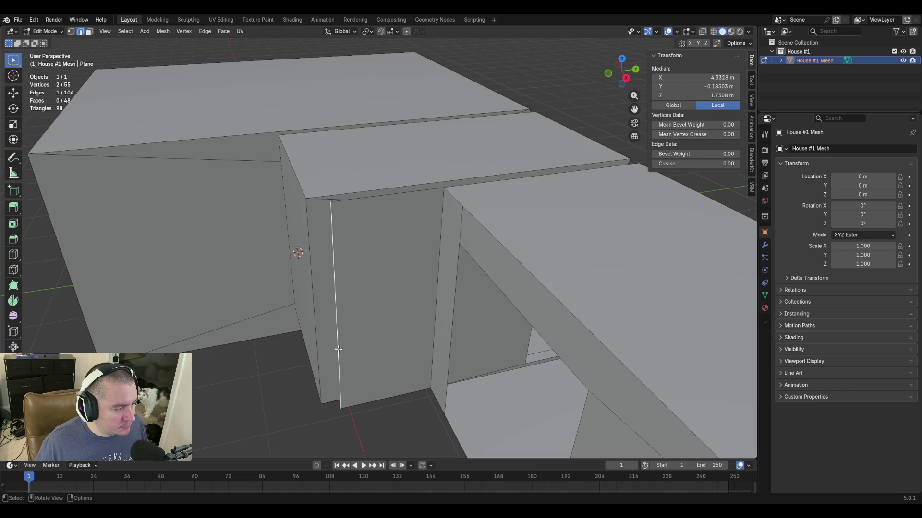
click(333, 347)
click(688, 86)
click(688, 87)
key(Return)
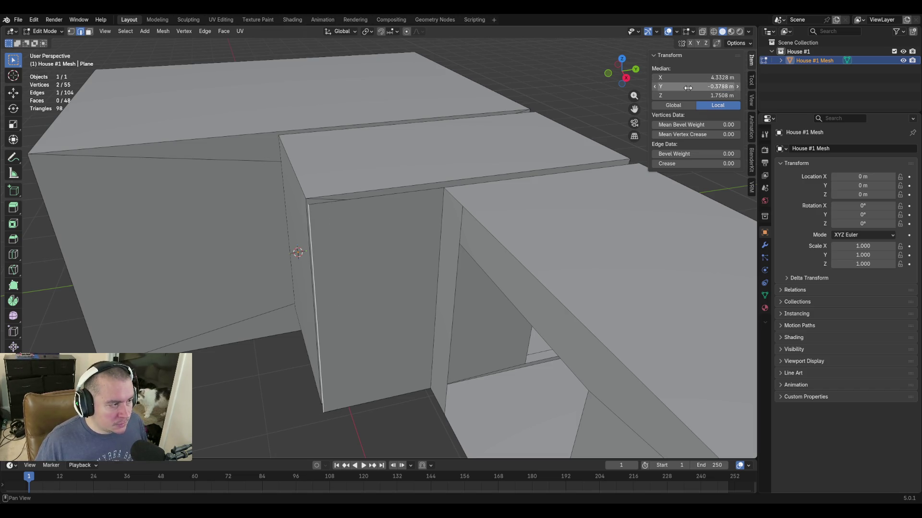
Move the edge -0.2095 m along Y to Y -0.58835 m.
key(g)
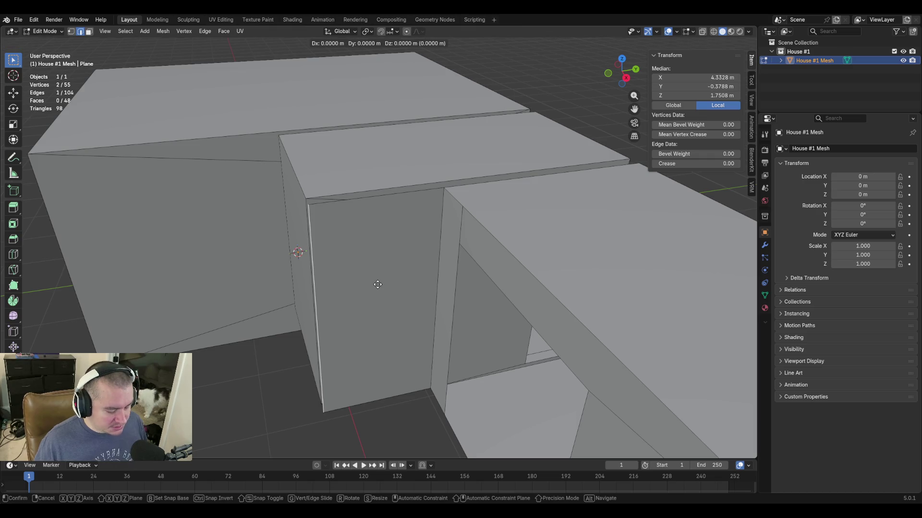
key(y)
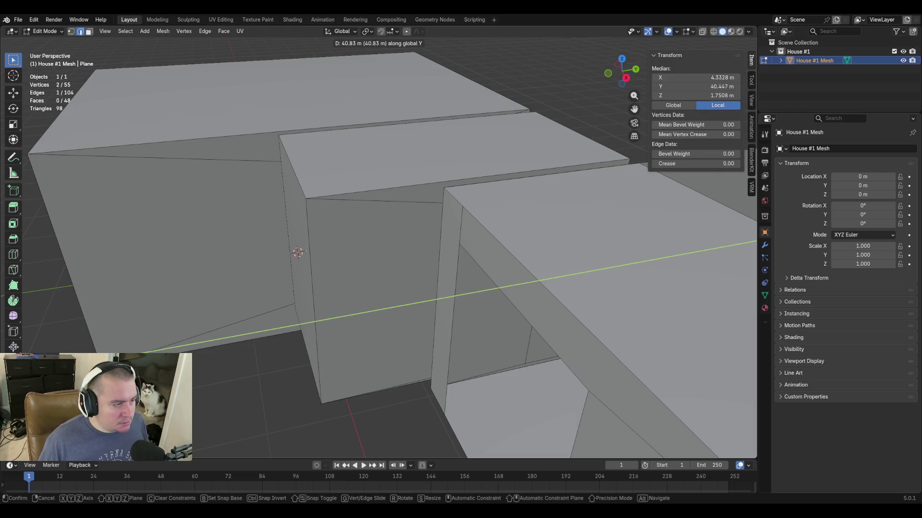
text(0)
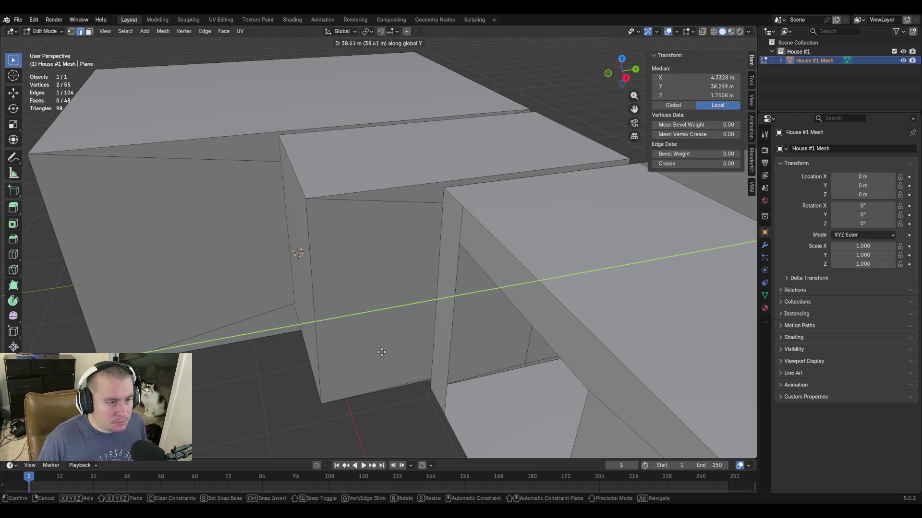
text(.20955|)] = )
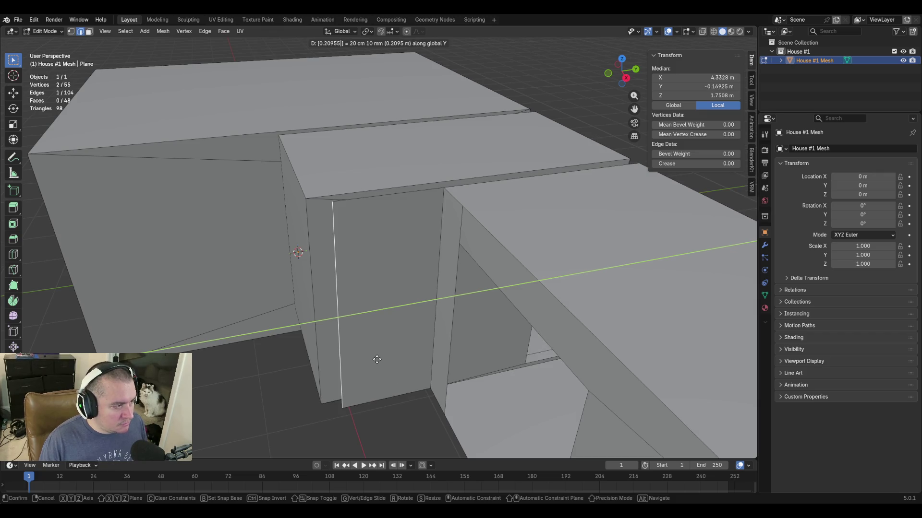
text(-)
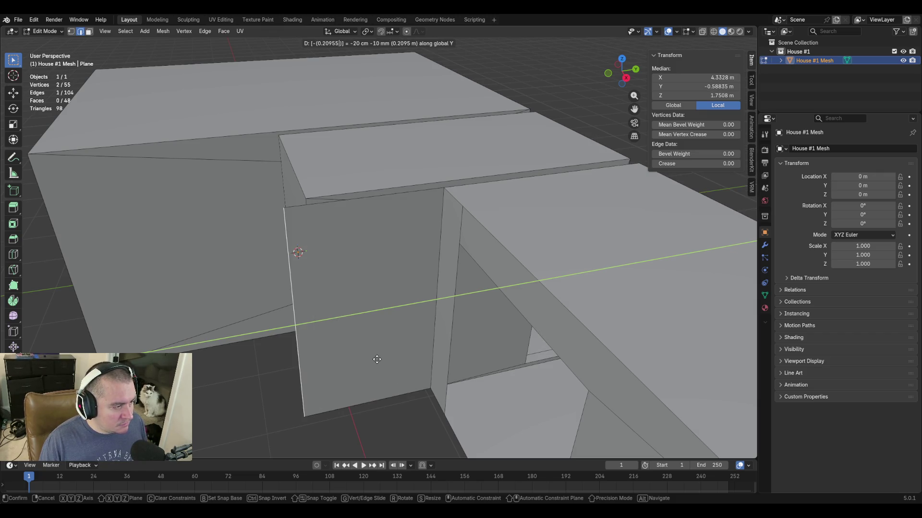
key(Return)
key(shift+grave)
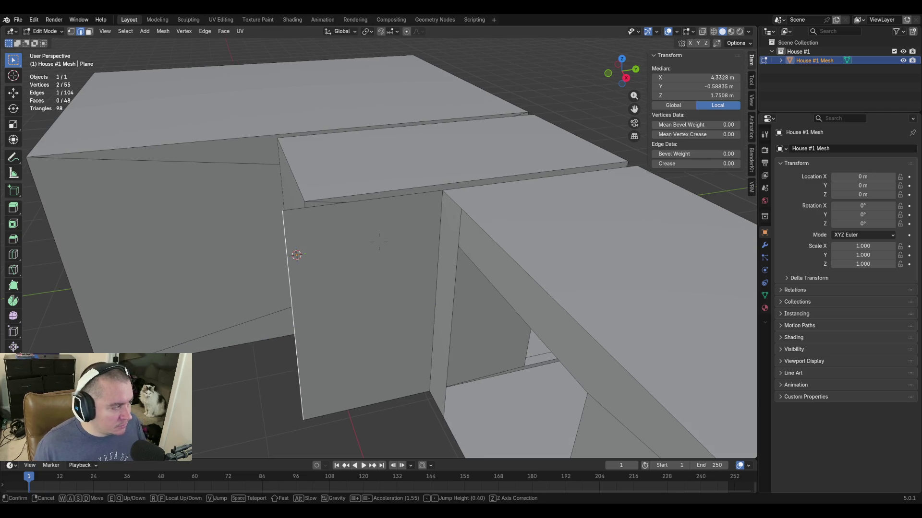
Walk to look into the doorway and set the inner edge's median Y to 2.8921 m.
key(Return)
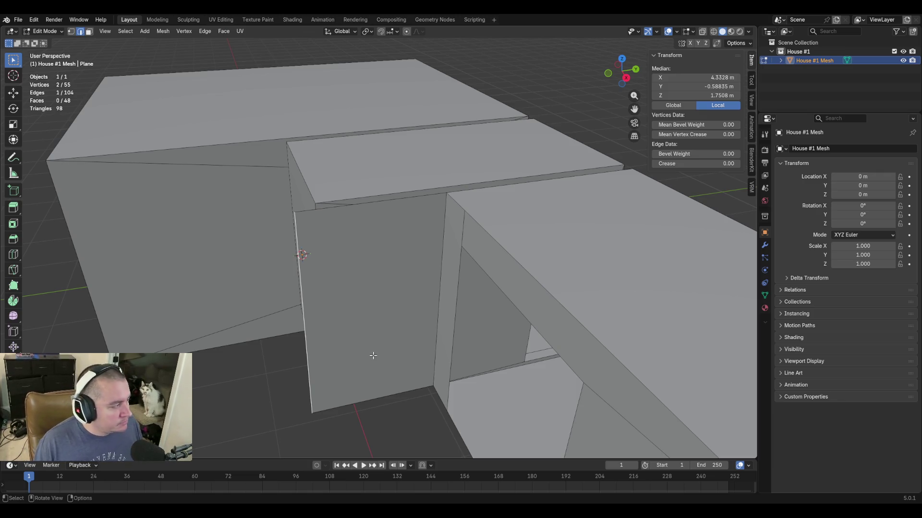
key(shift+grave)
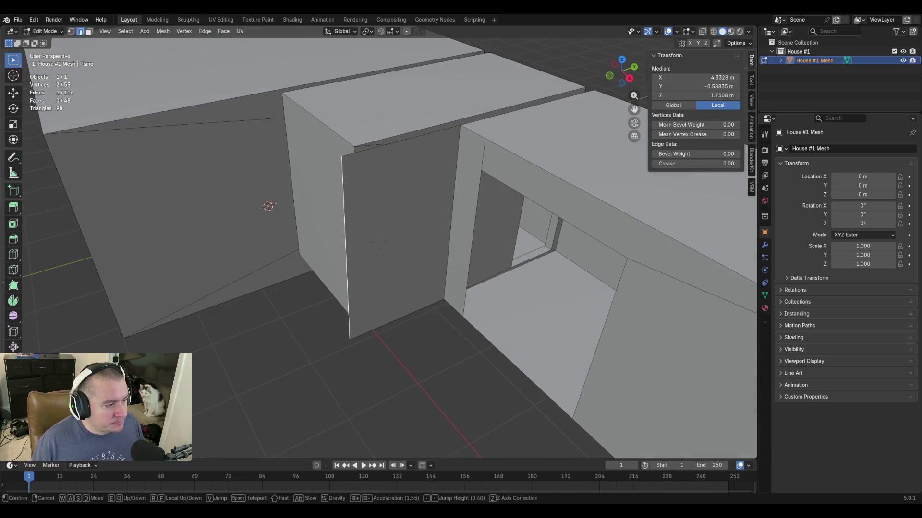
click(379, 243)
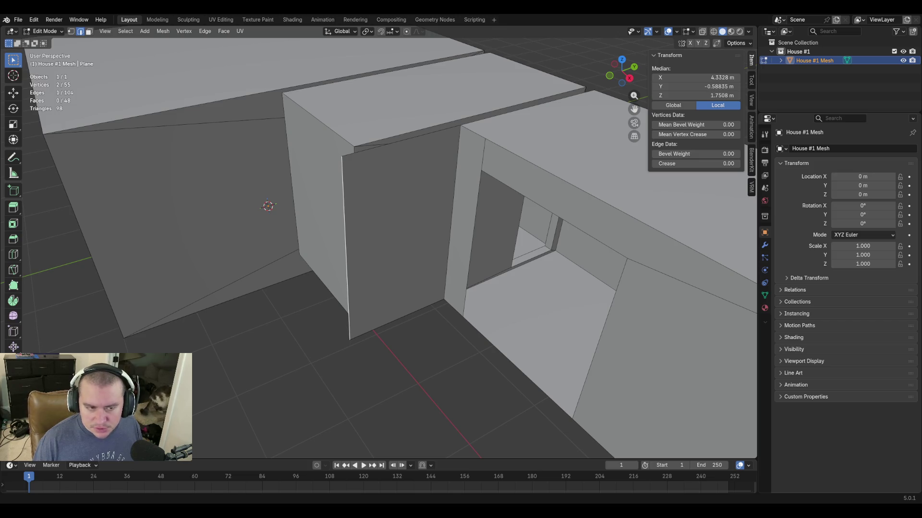
click(518, 230)
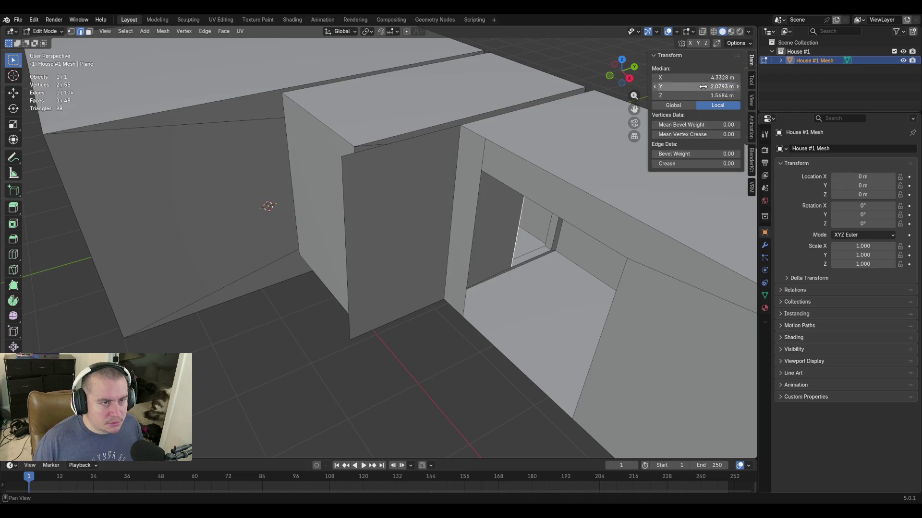
click(699, 87)
key(Return)
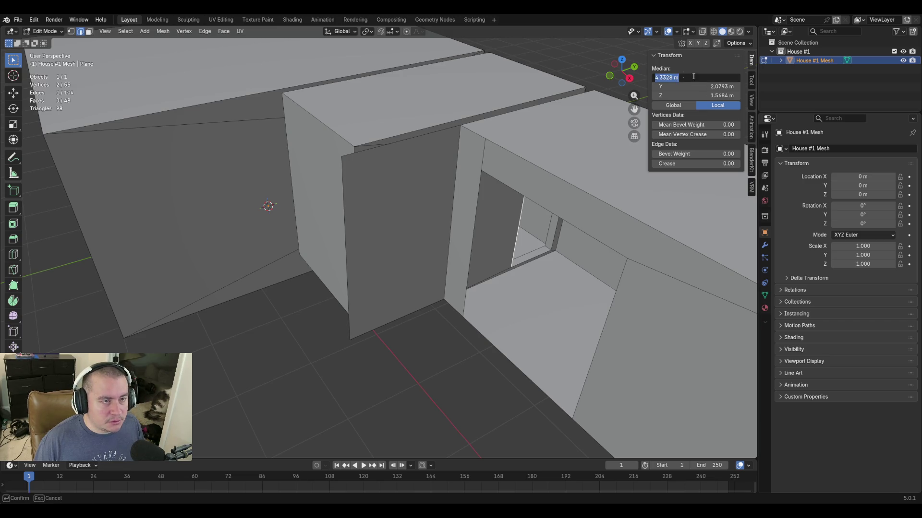
click(705, 87)
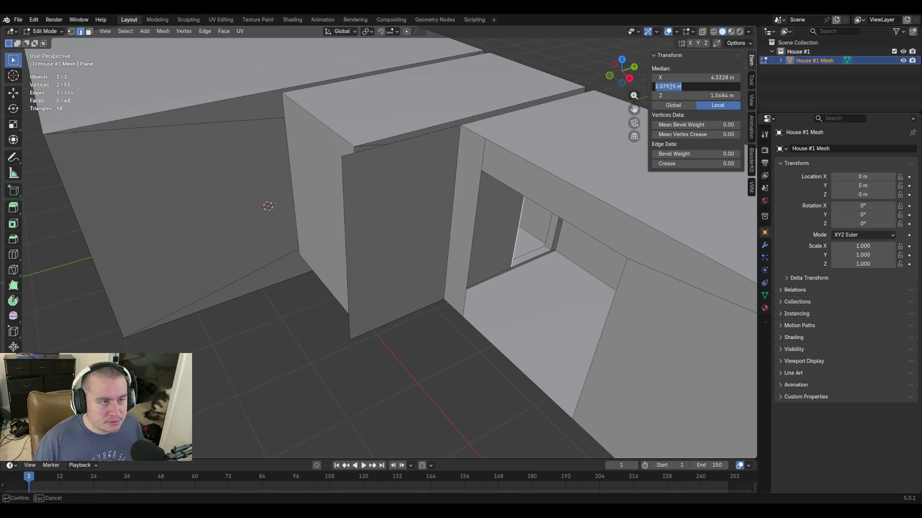
text(2.8921)
key(Return)
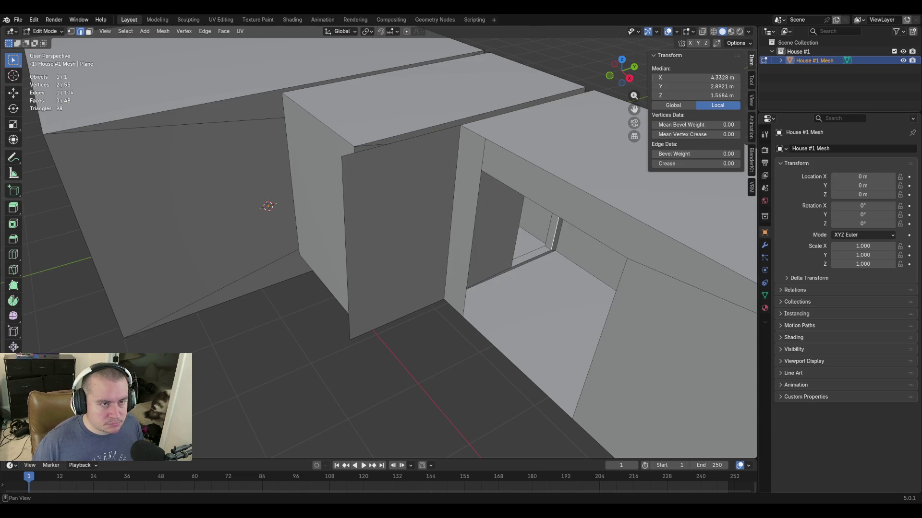
Copy the Y value, then select the door's left edge and begin extruding it.
click(657, 86)
double_click(675, 86)
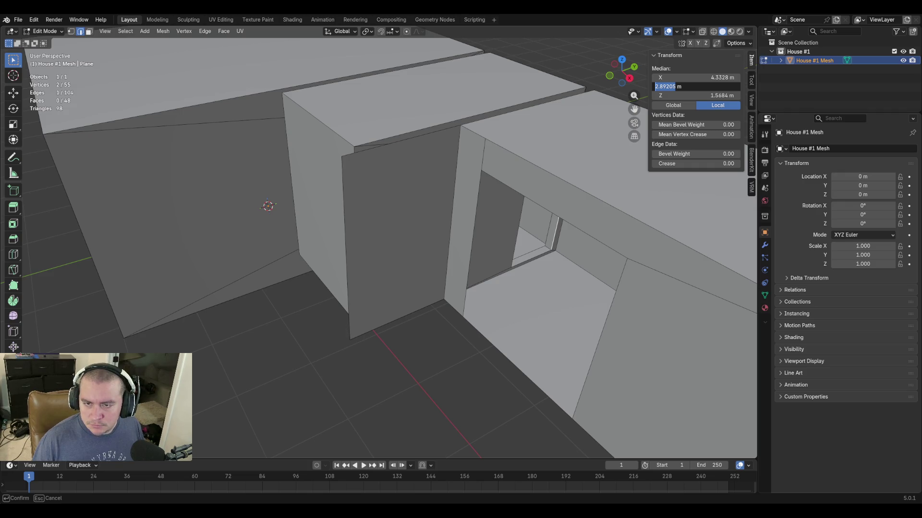
key(Return)
click(344, 209)
key(e)
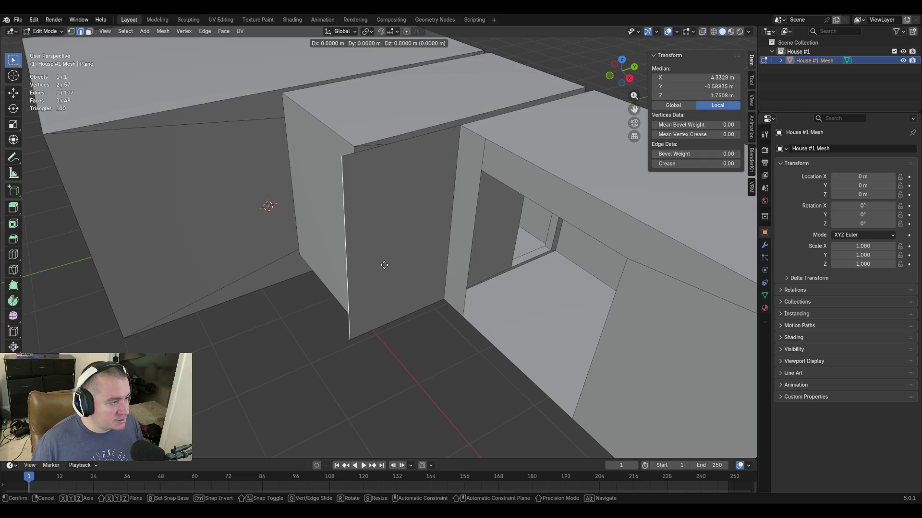
text(y)
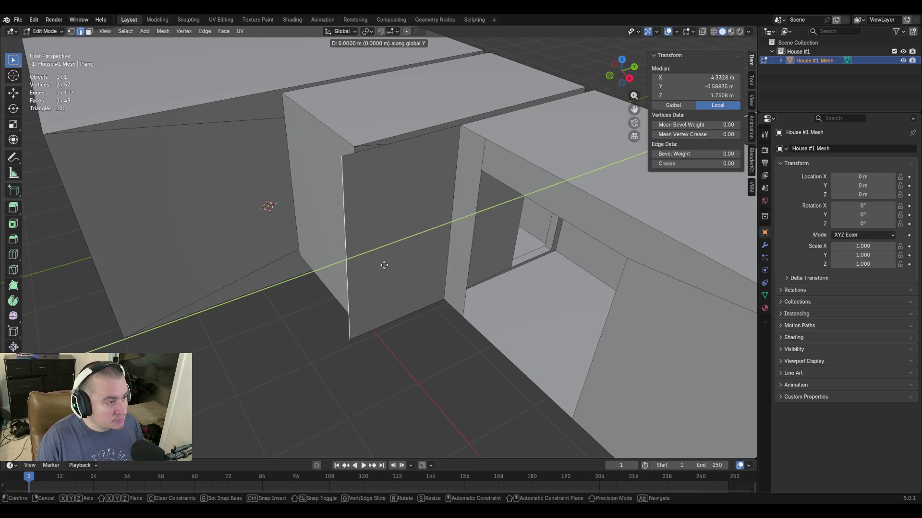
text(2.89205)
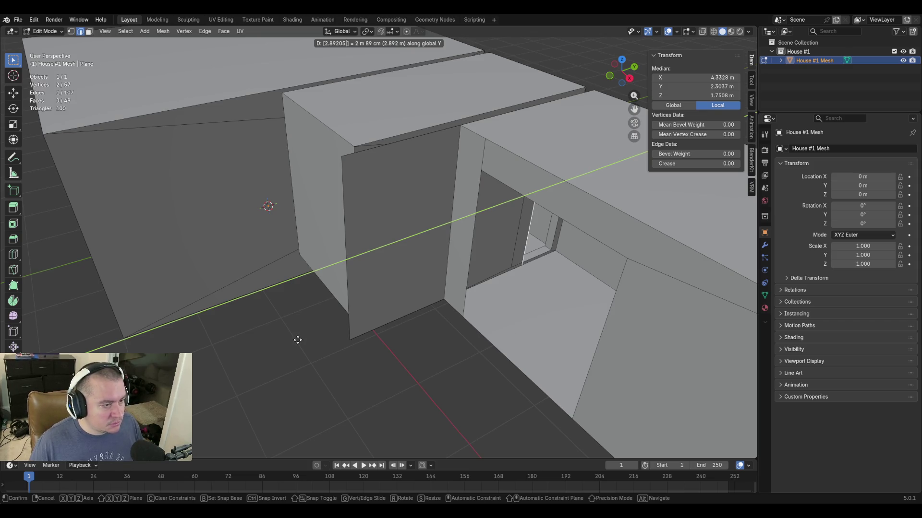
Extrude the door's left edge along Y into a narrow strip ending at Y -1.4011 m, then deselect.
key(Return)
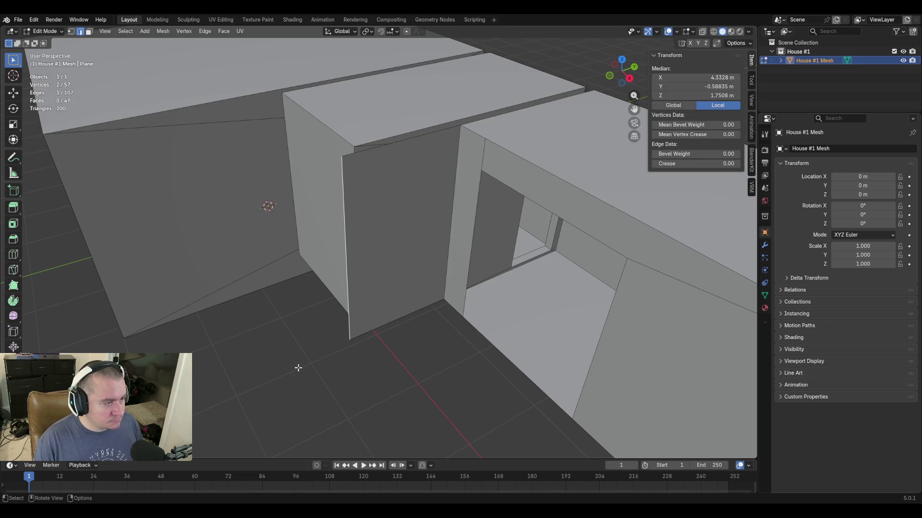
key(e)
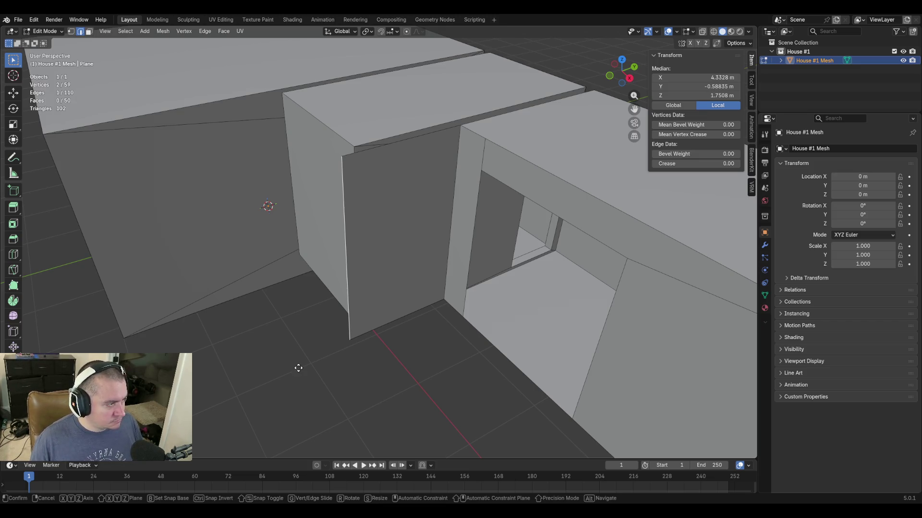
key(y)
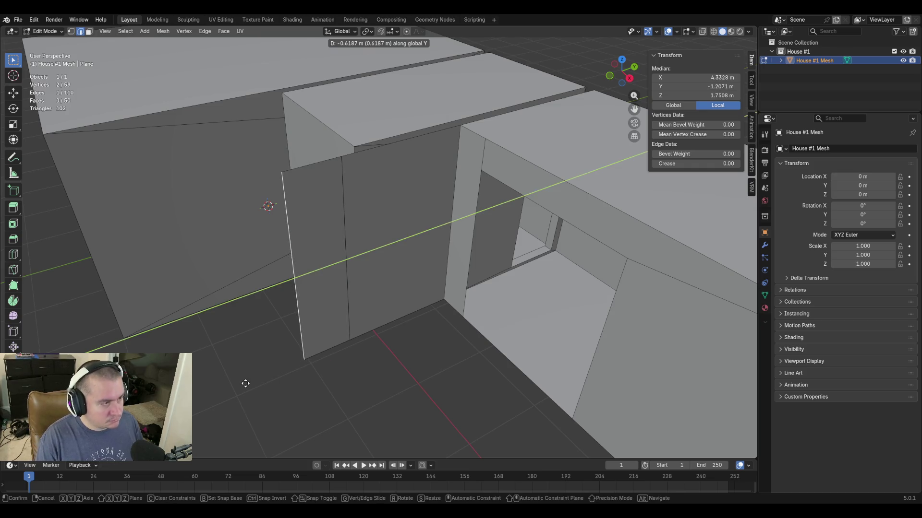
click(221, 352)
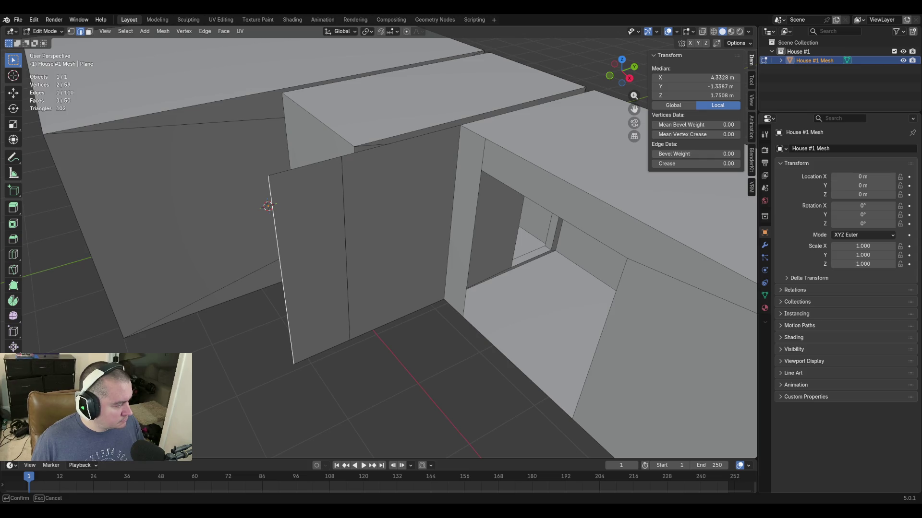
key(Return)
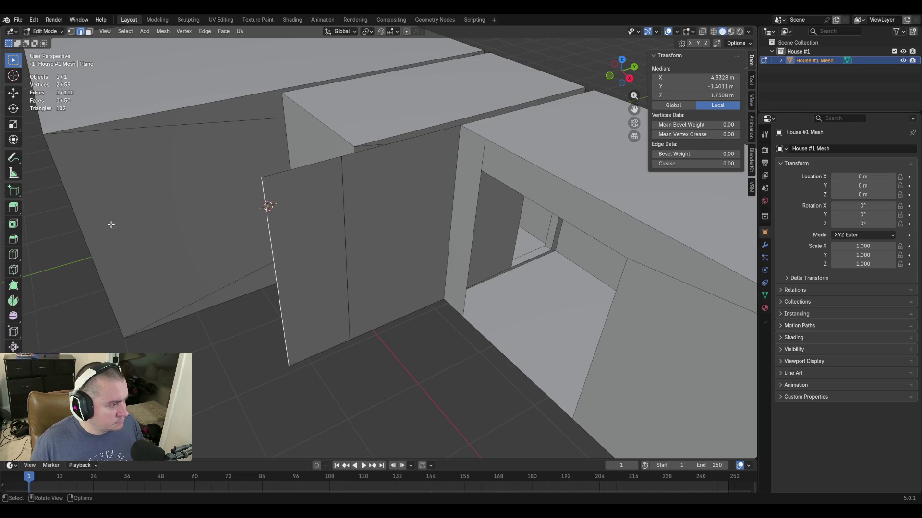
click(421, 381)
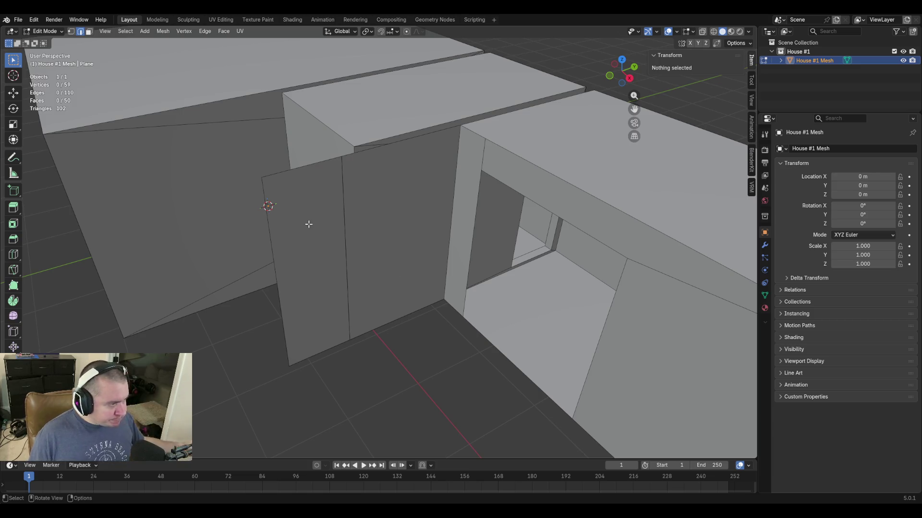
key(k)
click(269, 227)
key(y)
right_click(344, 204)
click(344, 204)
click(269, 227)
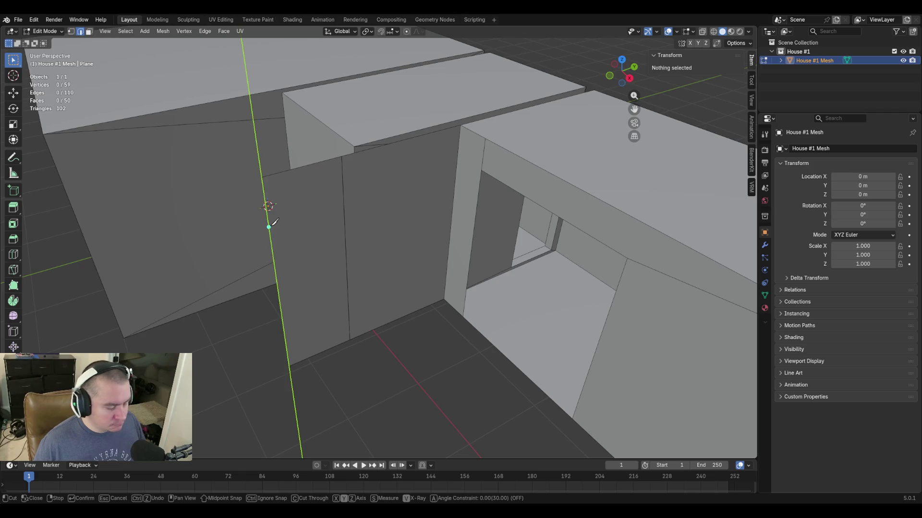
key(y)
right_click(344, 204)
click(345, 204)
right_click(437, 229)
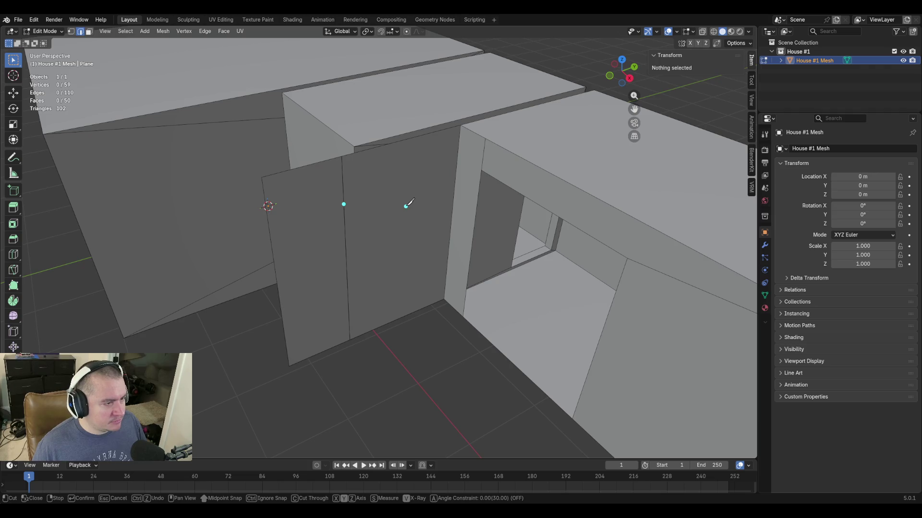
key(Escape)
key(shift+grave)
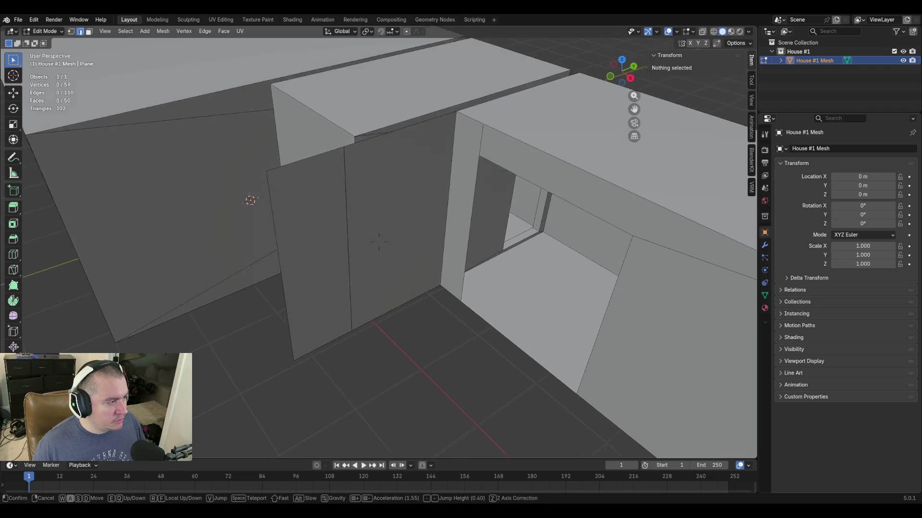
key(Escape)
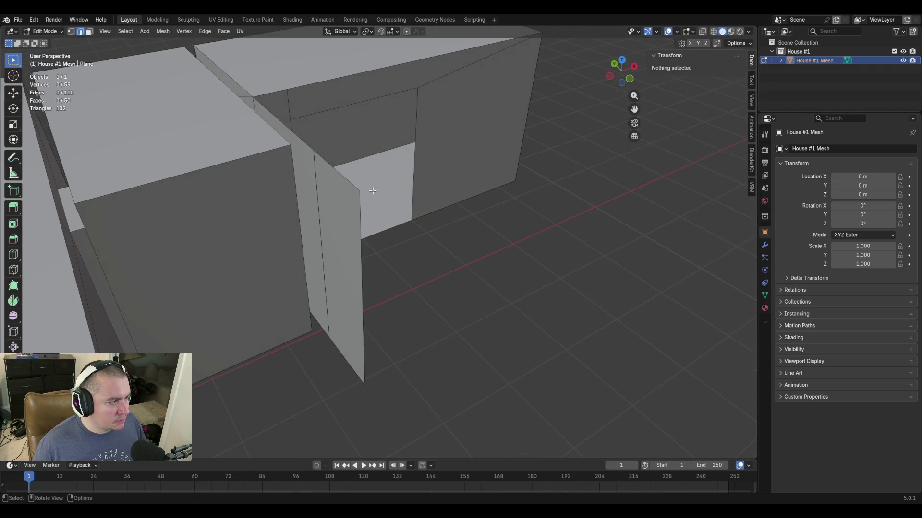
key(1)
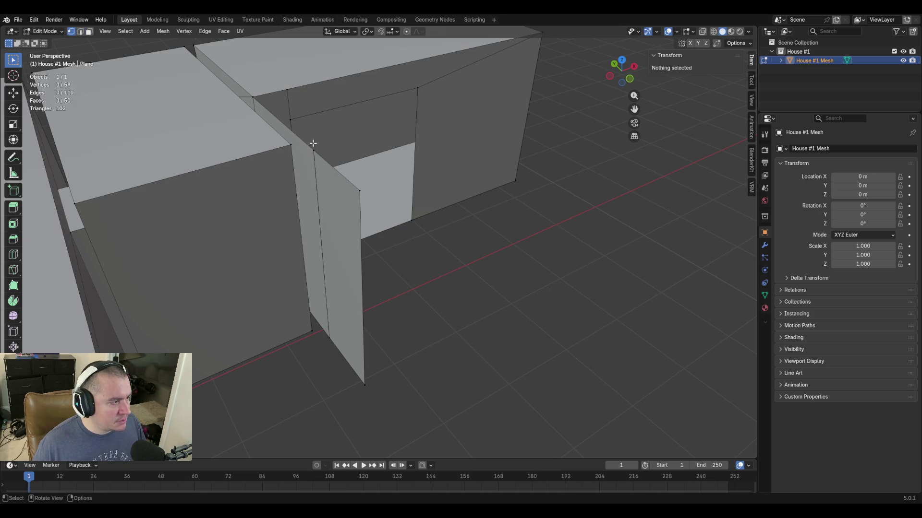
click(318, 148)
key(m)
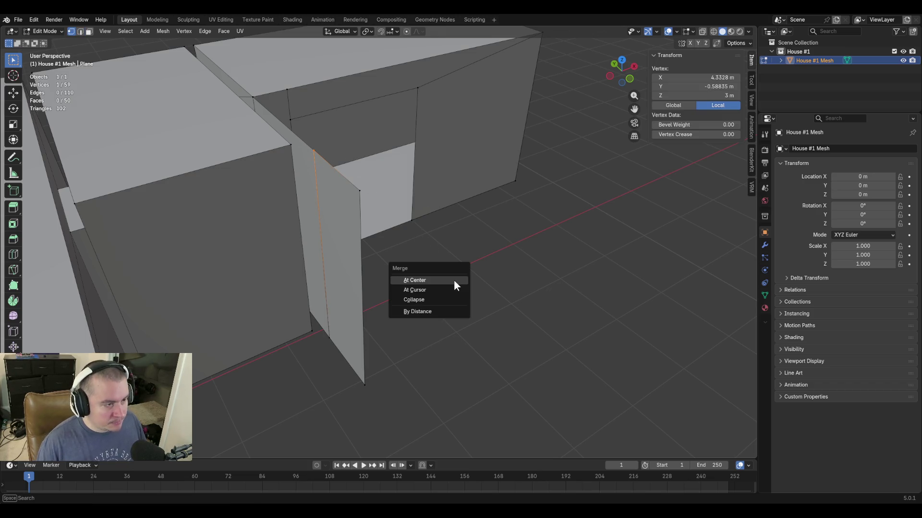
click(425, 313)
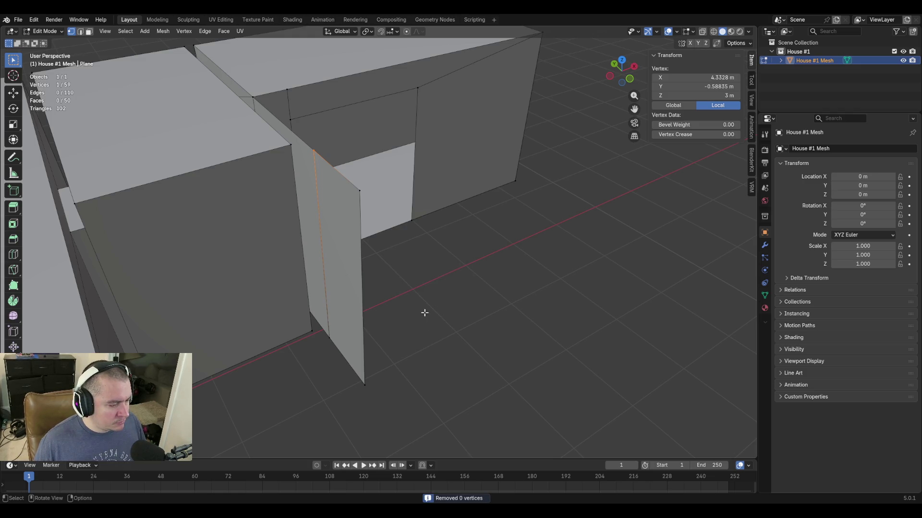
Knife a horizontal edge across the extruded door strip near its top.
click(426, 317)
key(shift+grave)
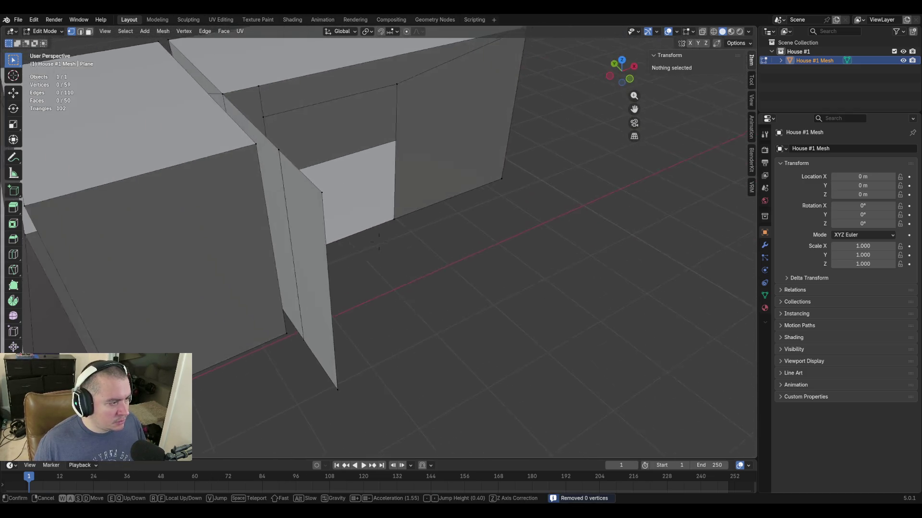
key(w)
click(398, 266)
key(k)
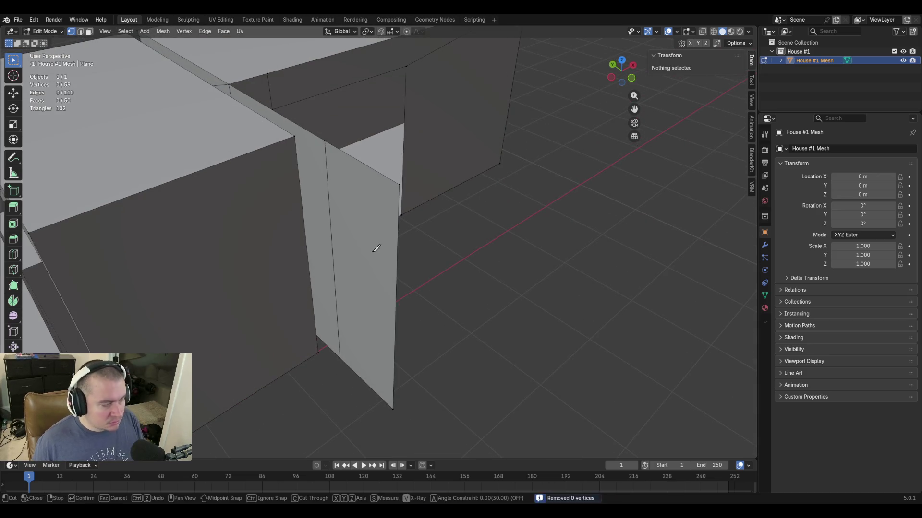
click(397, 242)
key(z)
key(y)
key(y)
click(329, 195)
key(Return)
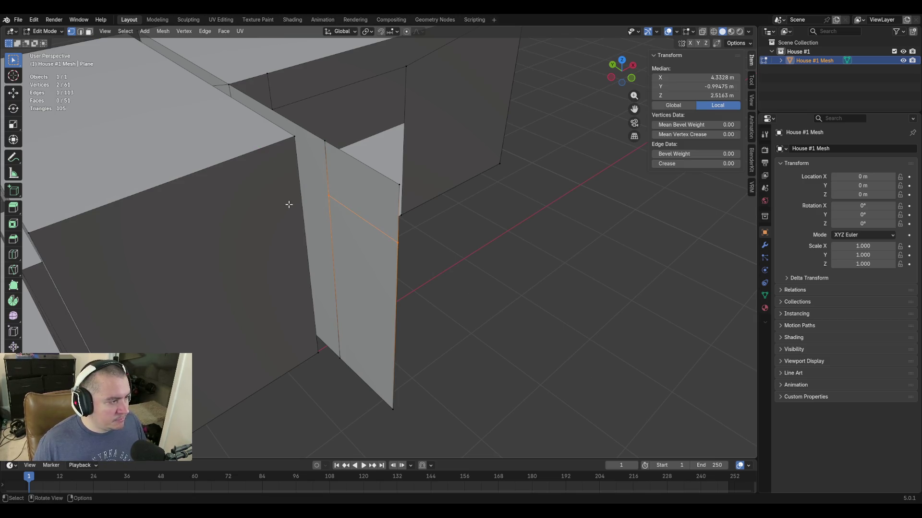
Walk into the doorway and read the door-top edge's Z height for copying.
key(2)
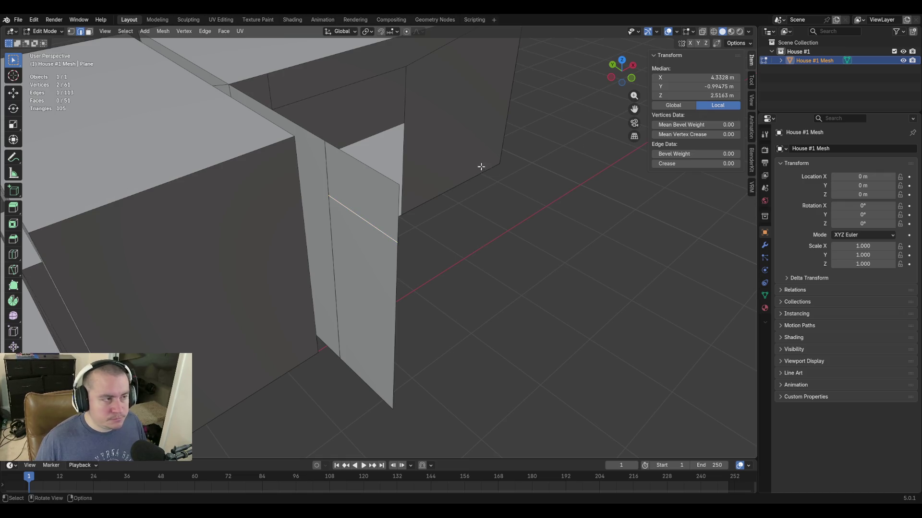
key(shift+grave)
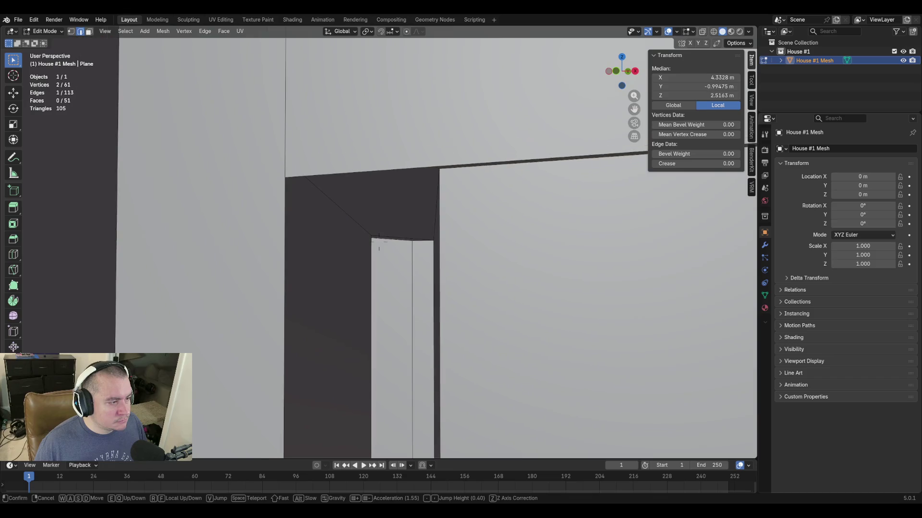
click(487, 173)
click(433, 241)
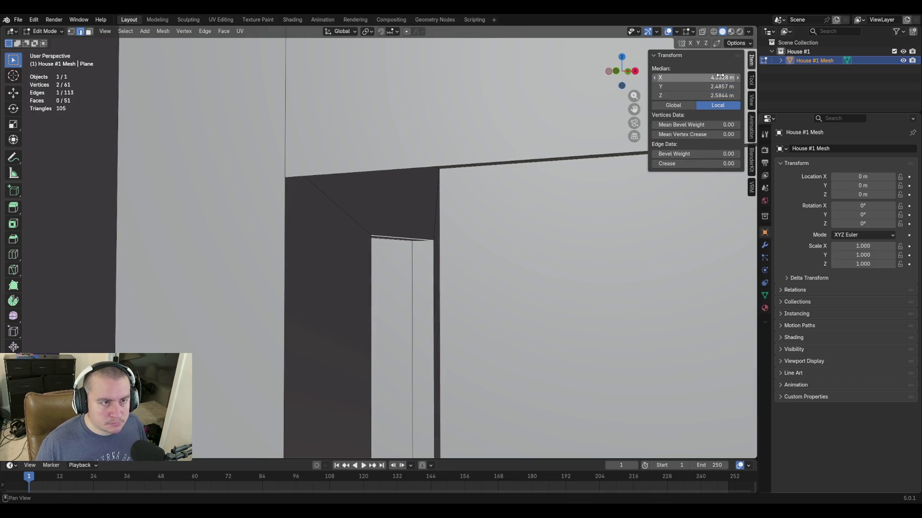
click(710, 95)
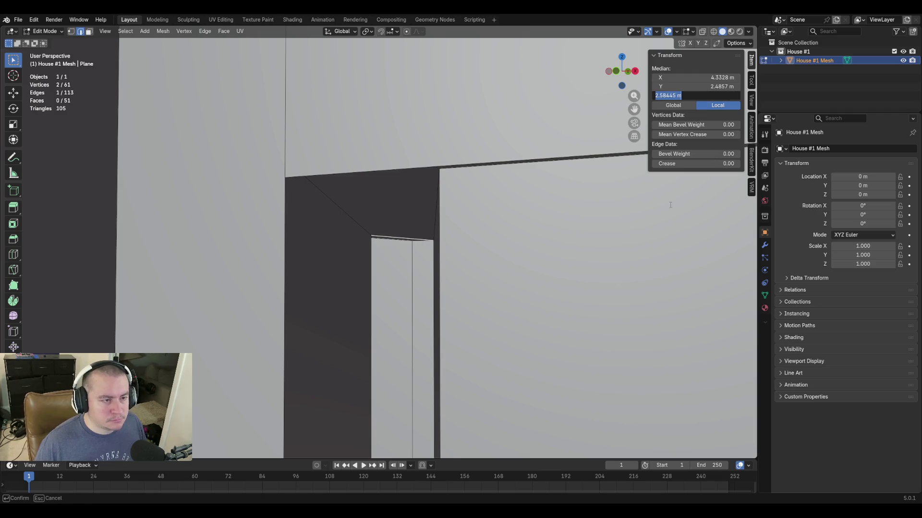
key(Return)
Paste that height into the new cut edge, raising it to Z 2.5844 m.
key(shift+grave)
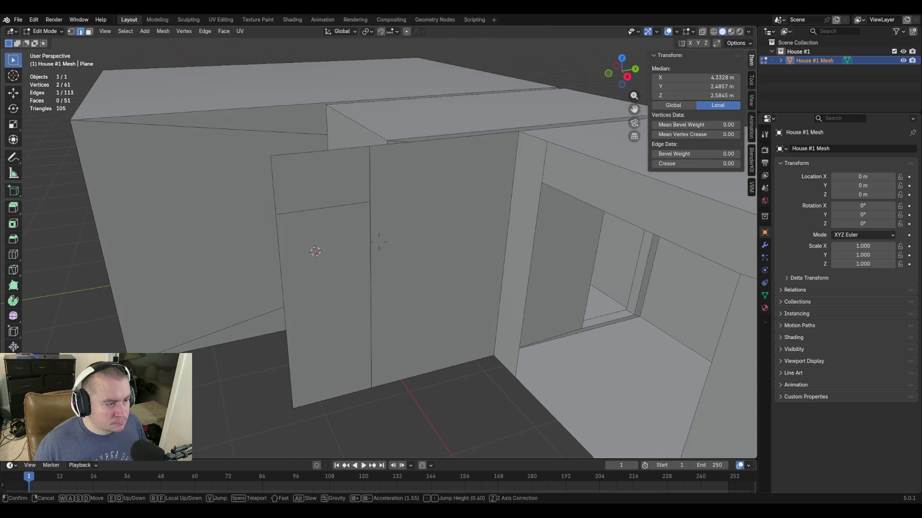
click(379, 243)
click(372, 203)
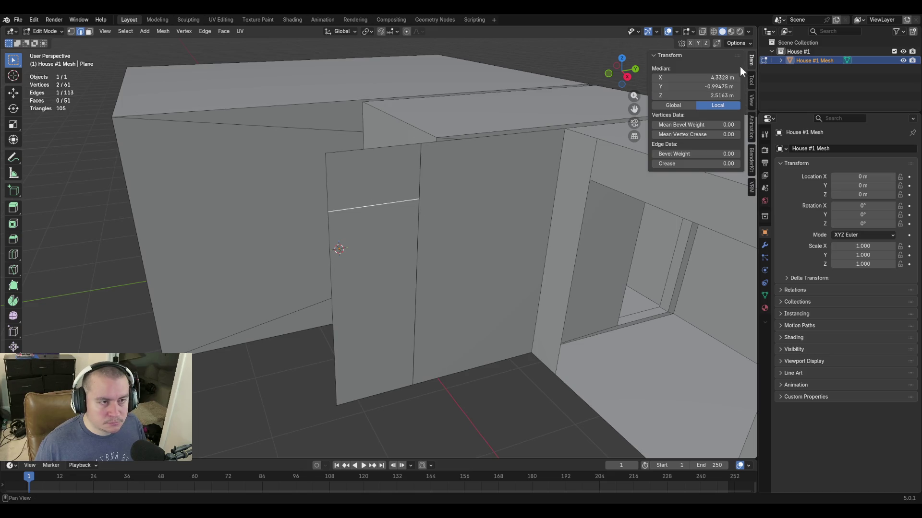
click(699, 96)
text(2.58445 m)
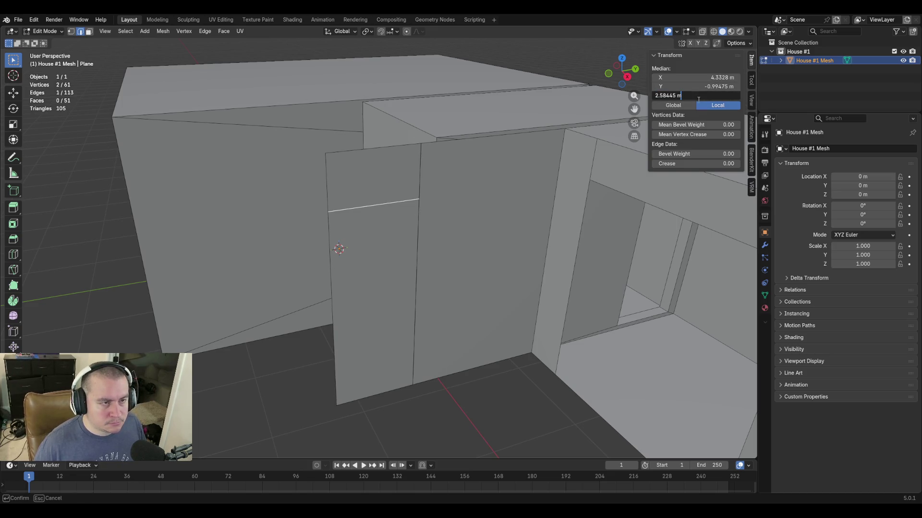
key(Return)
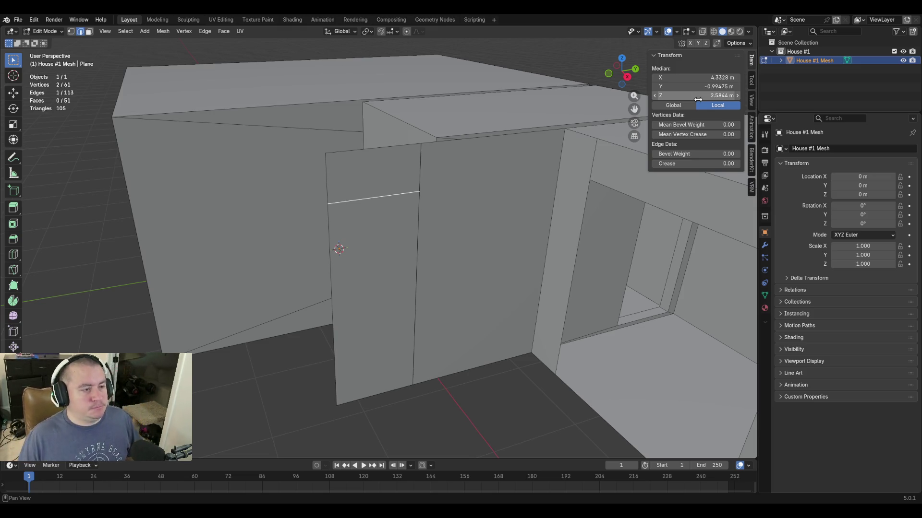
key(shift+grave)
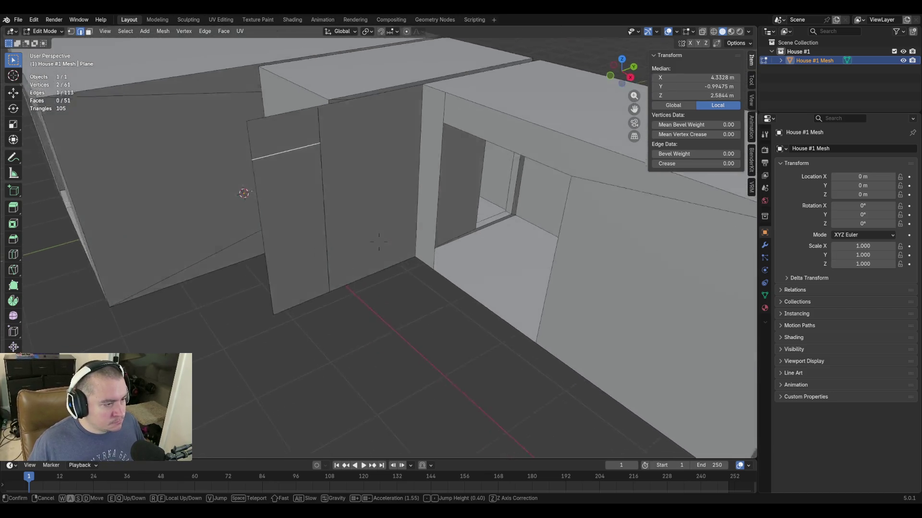
Select the doorway's two vertical edges and step the view back from the house.
click(380, 243)
key(3)
click(329, 231)
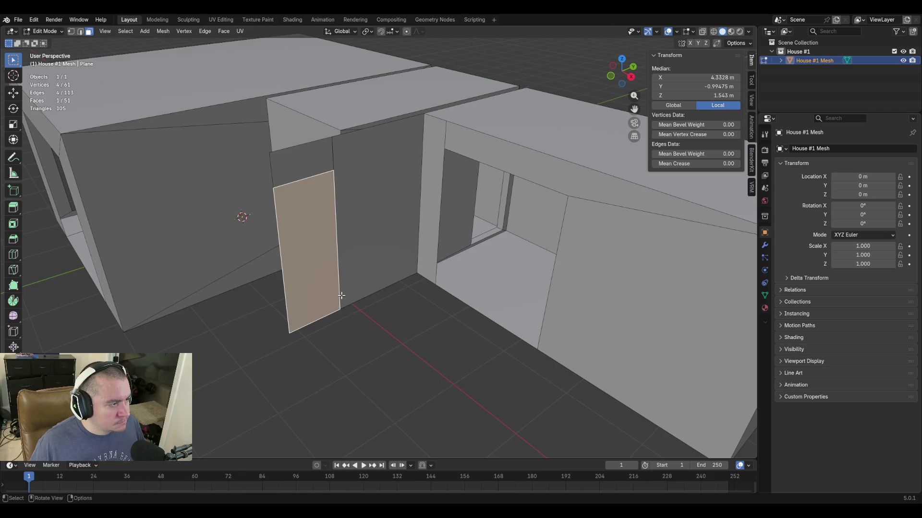
key(2)
click(269, 193)
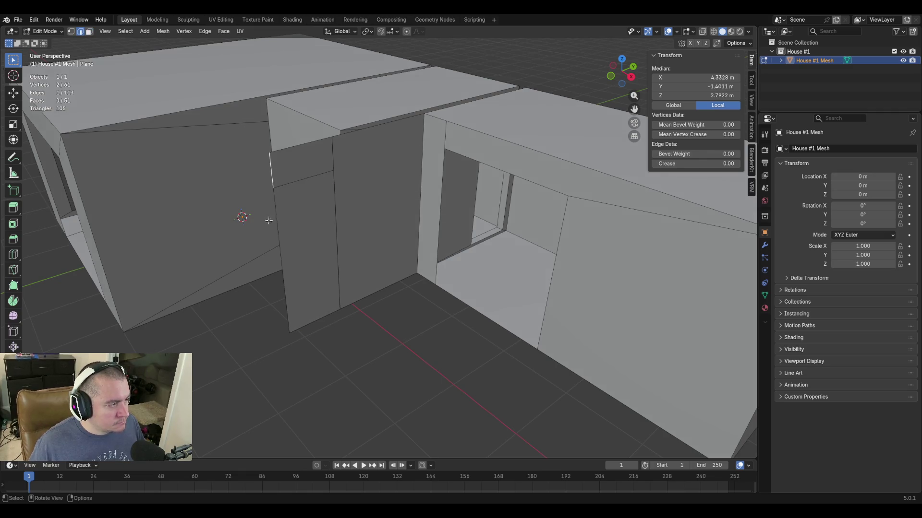
shift+click(277, 216)
key(shift+grave)
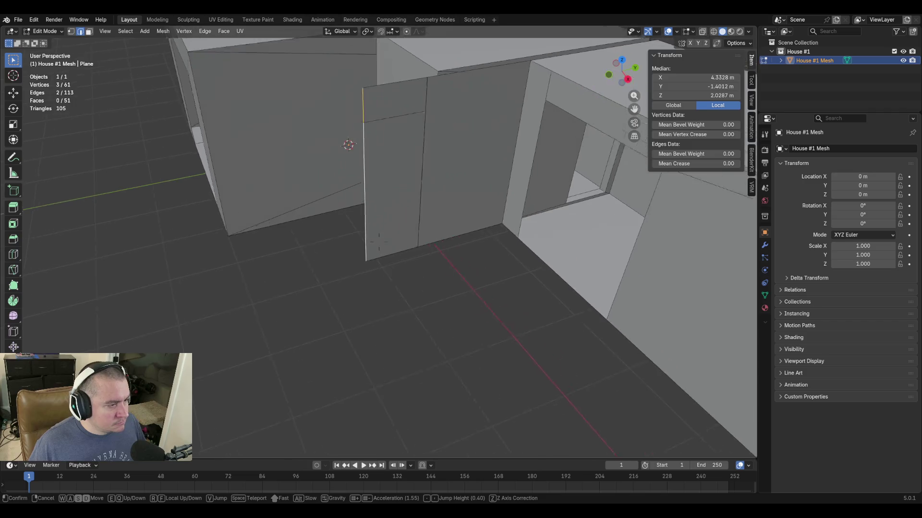
key(s)
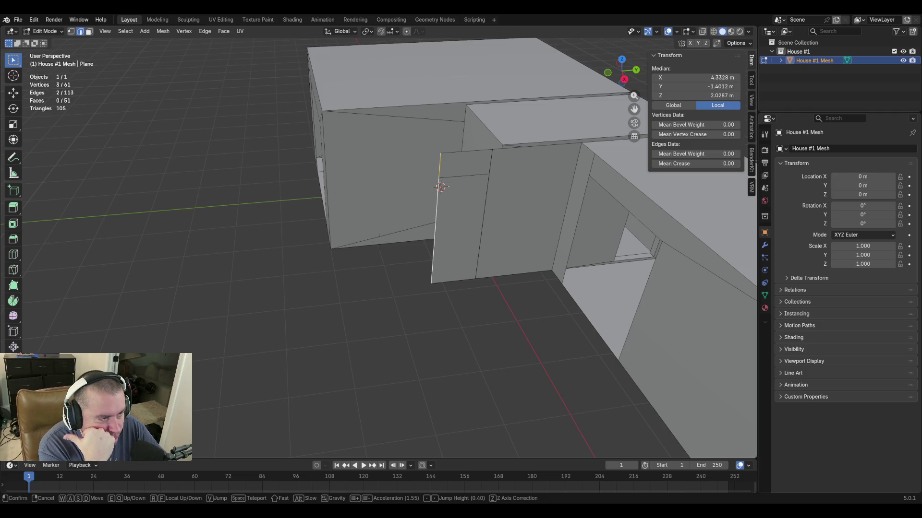
key(s)
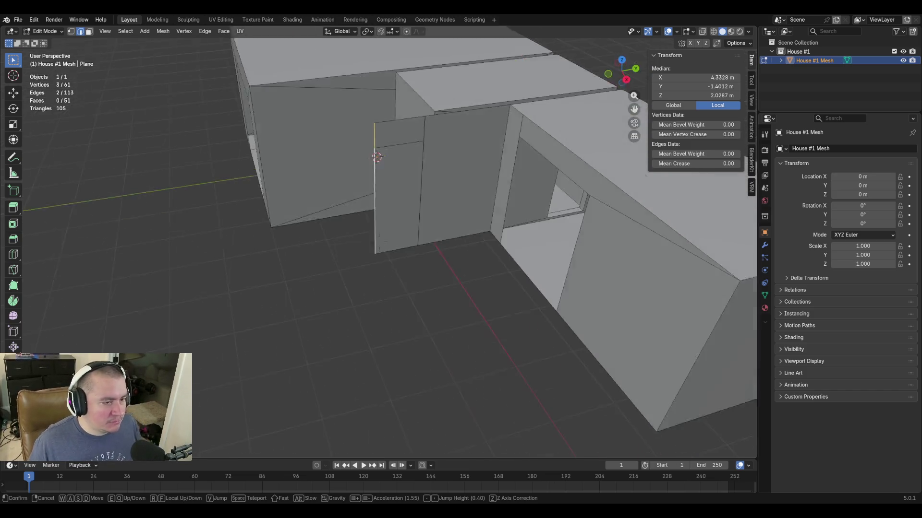
key(Return)
Straighten the door edges and extrude them along Y into a new wall panel reaching Y -3.0439 m.
key(r)
key(Escape)
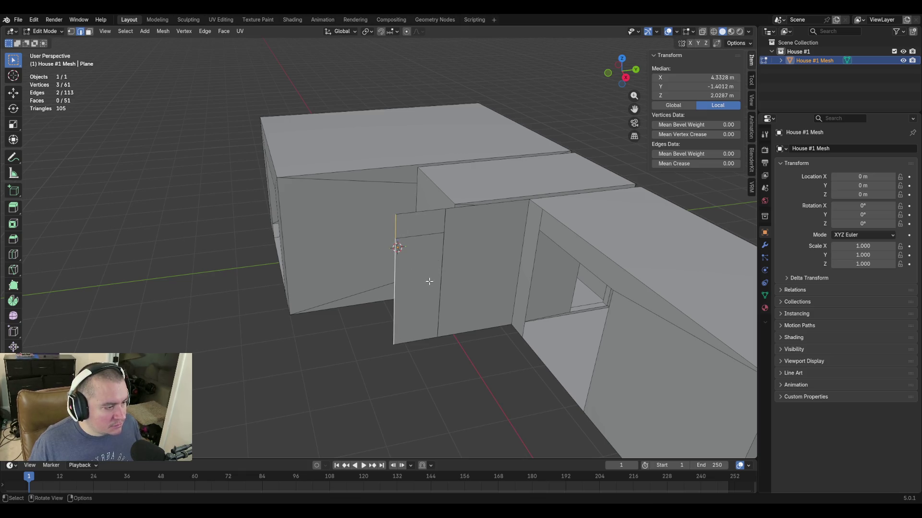
key(e)
key(y)
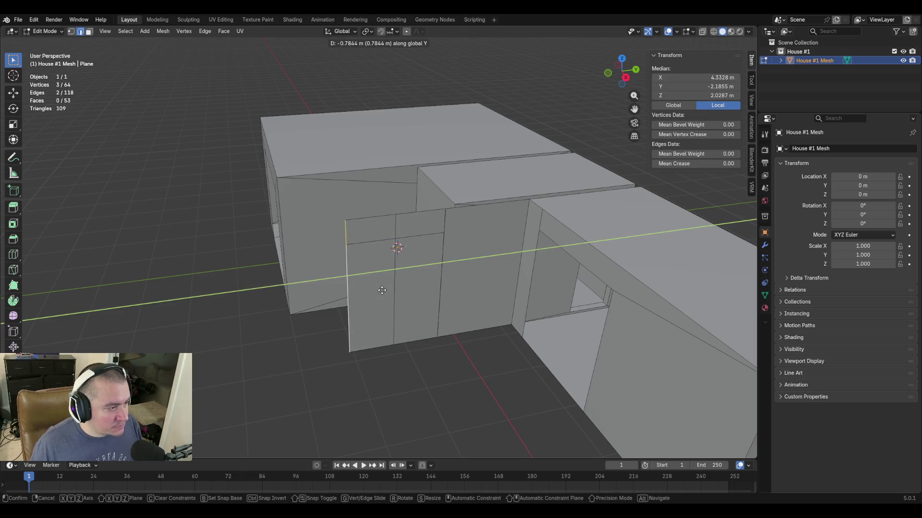
click(324, 292)
key(shift+grave)
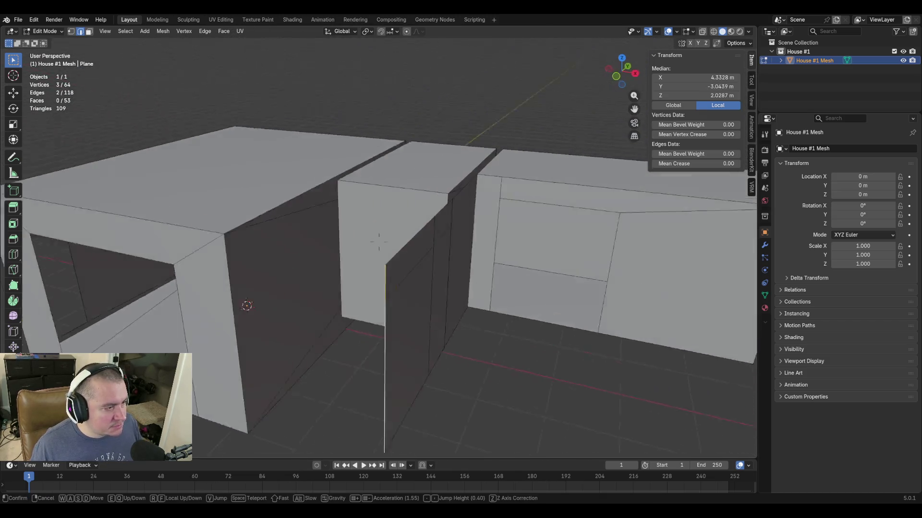
click(369, 251)
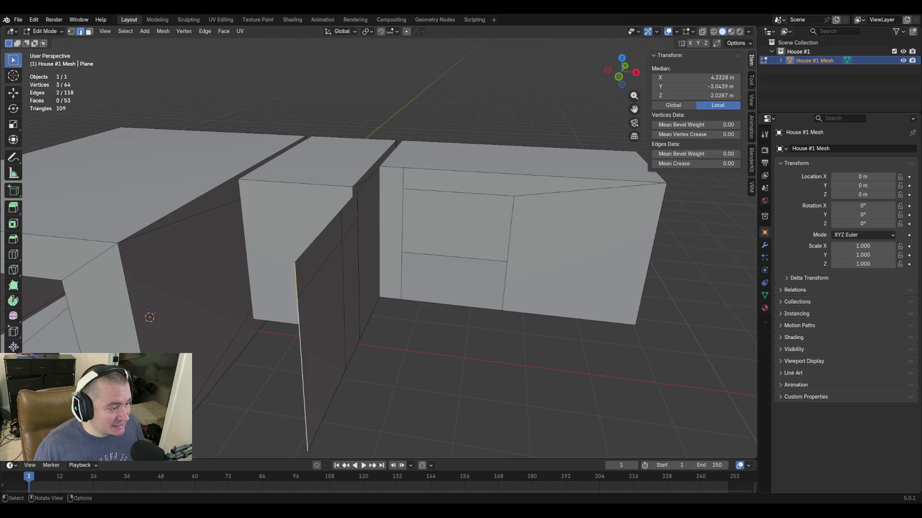
Extrude the floor edge by the doorway into a new 0.9144 m strip along X.
key(alt+a)
key(shift+grave)
key(w)
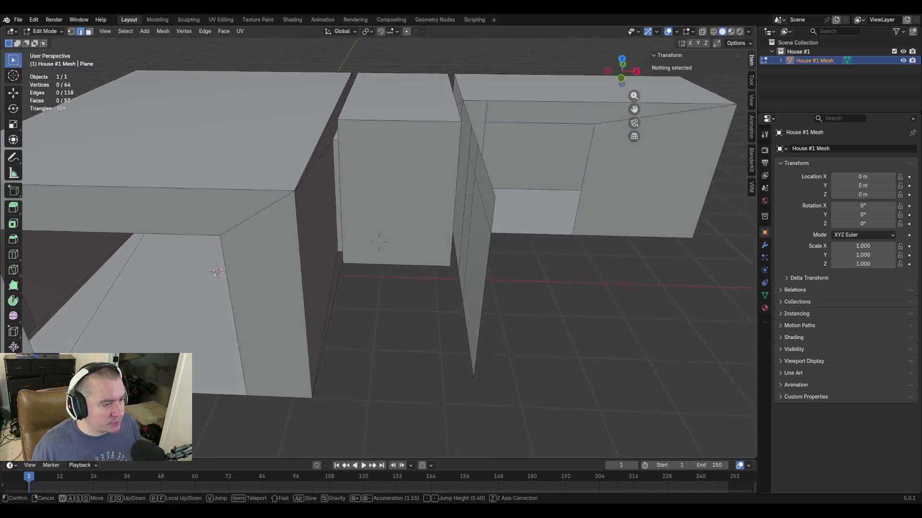
key(Return)
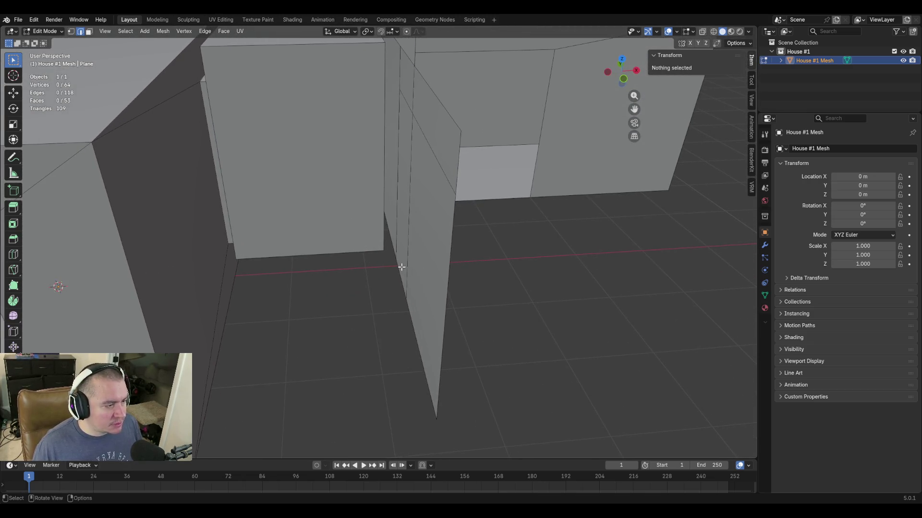
click(401, 267)
key(e)
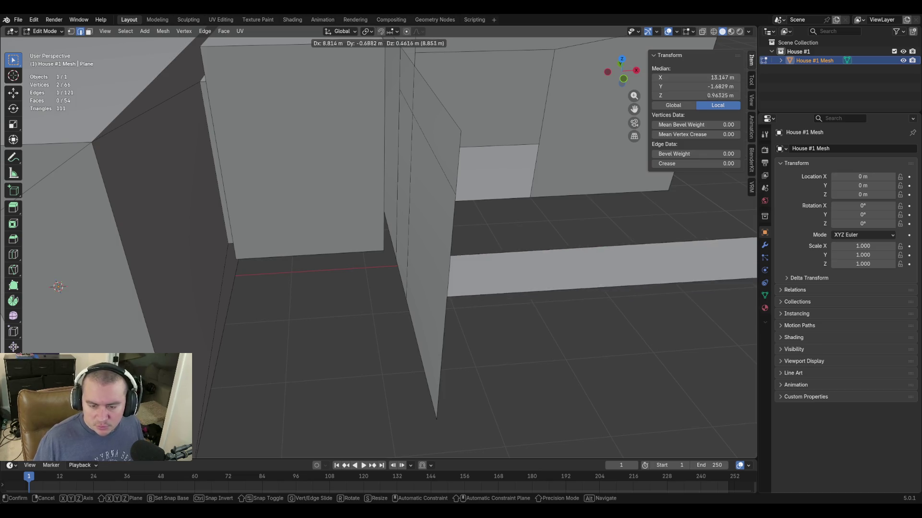
key(x)
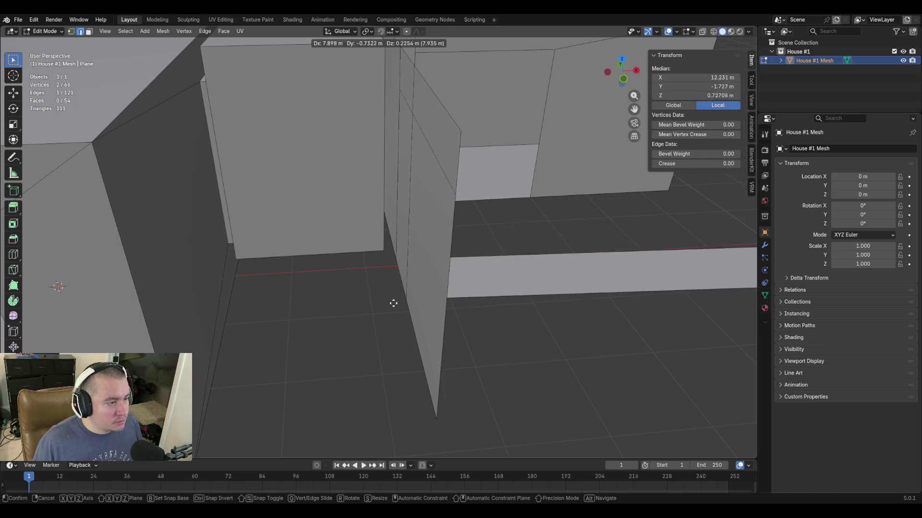
text(-(0.)
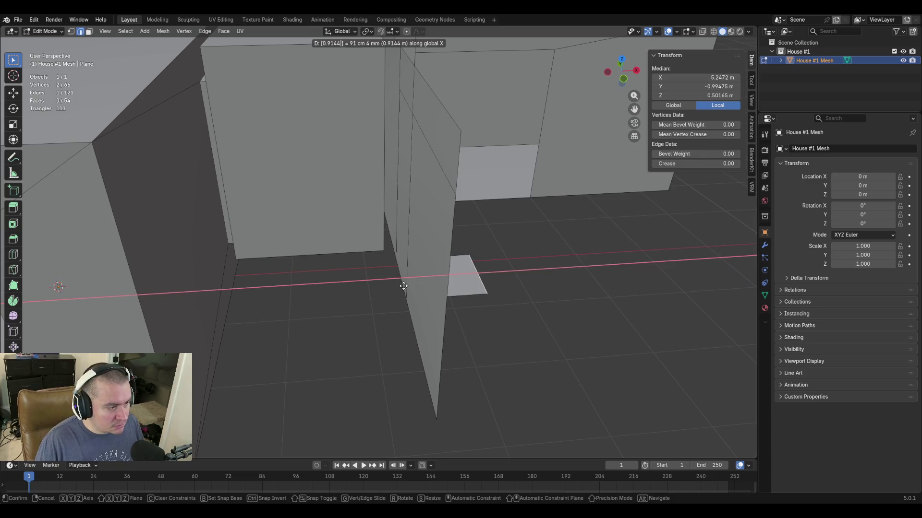
text(9144)
key(Return)
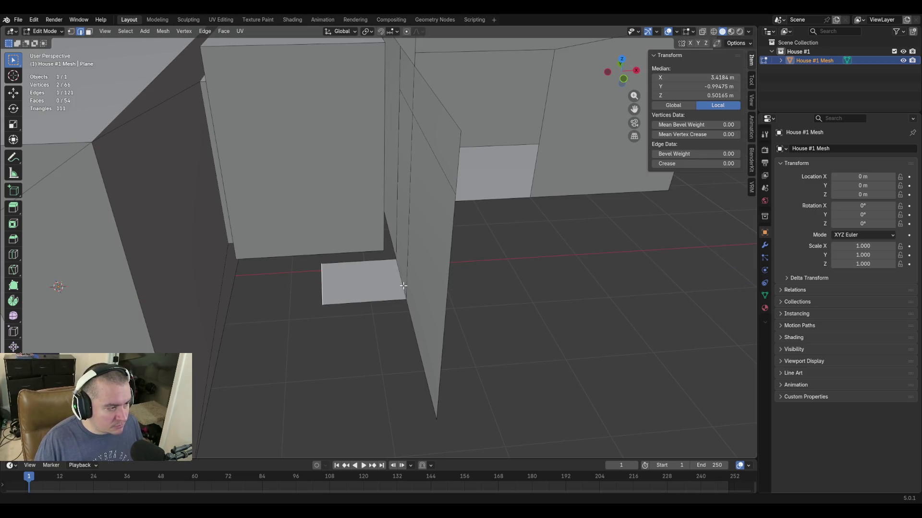
Nudge the new strip's edge 0.127 m along negative X, to X 3.2914 m.
key(shift+grave)
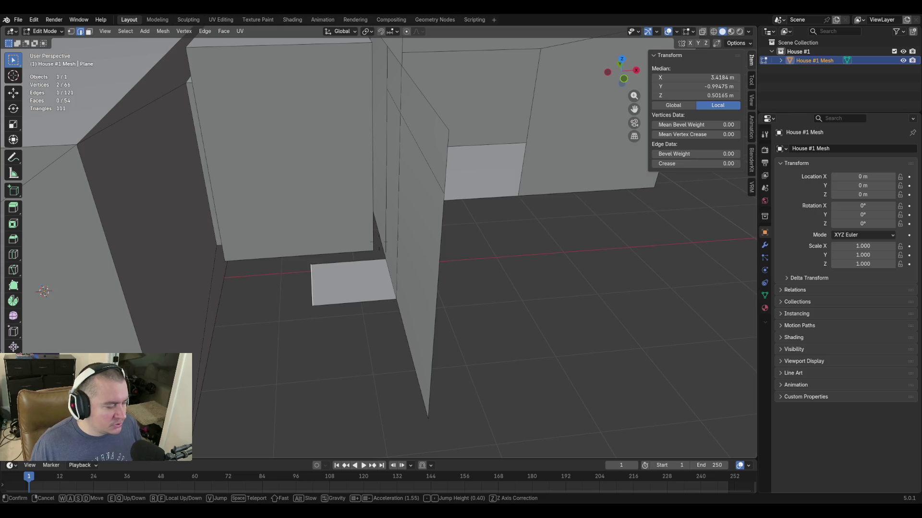
key(Return)
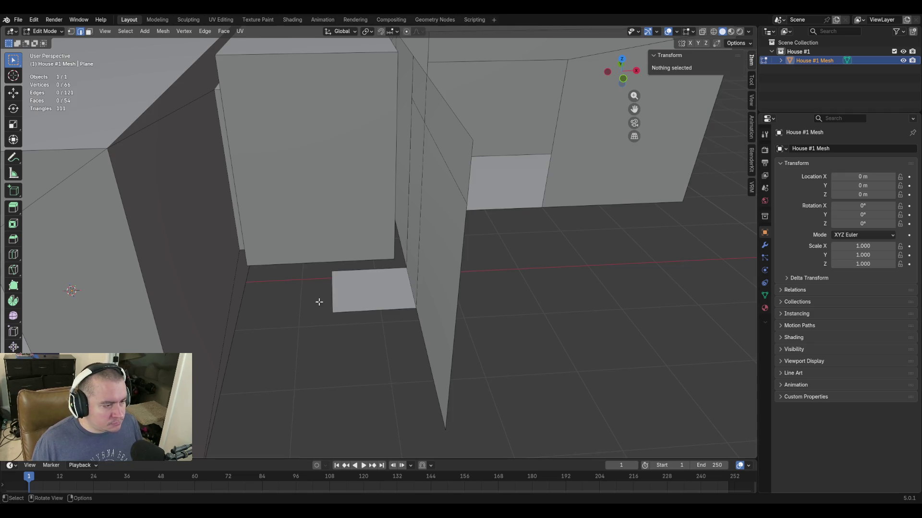
key(g)
key(x)
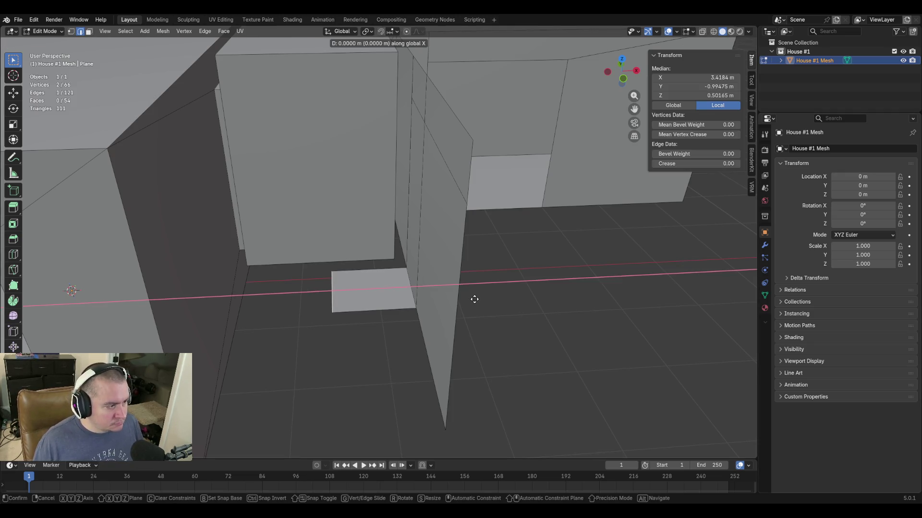
text(0.12700000000000000178)
key(minus)
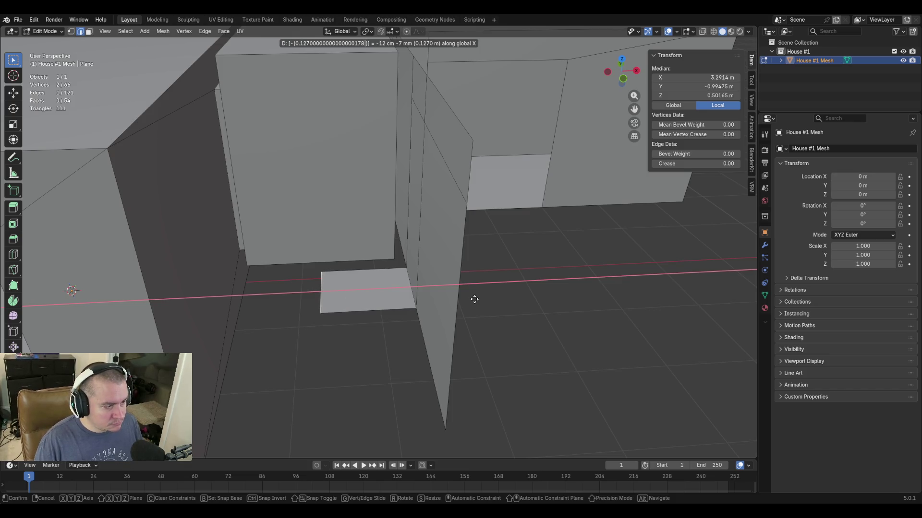
key(Return)
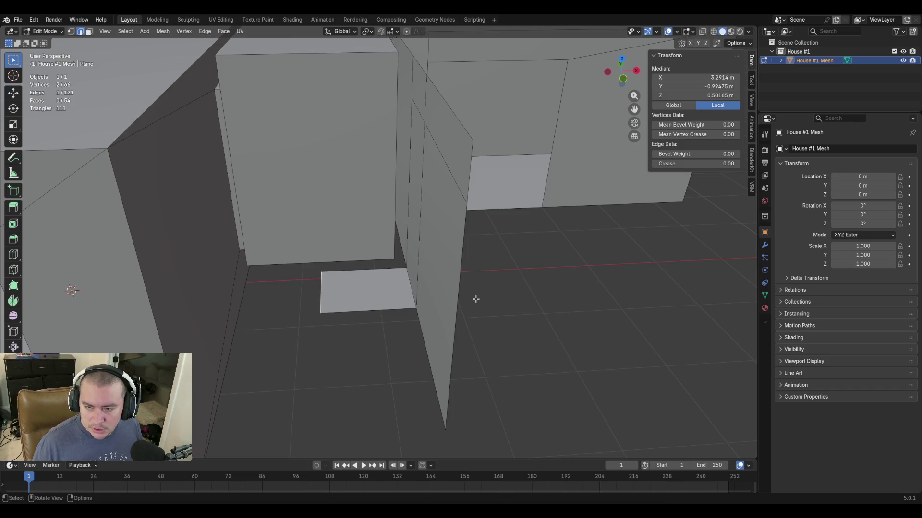
key(shift+grave)
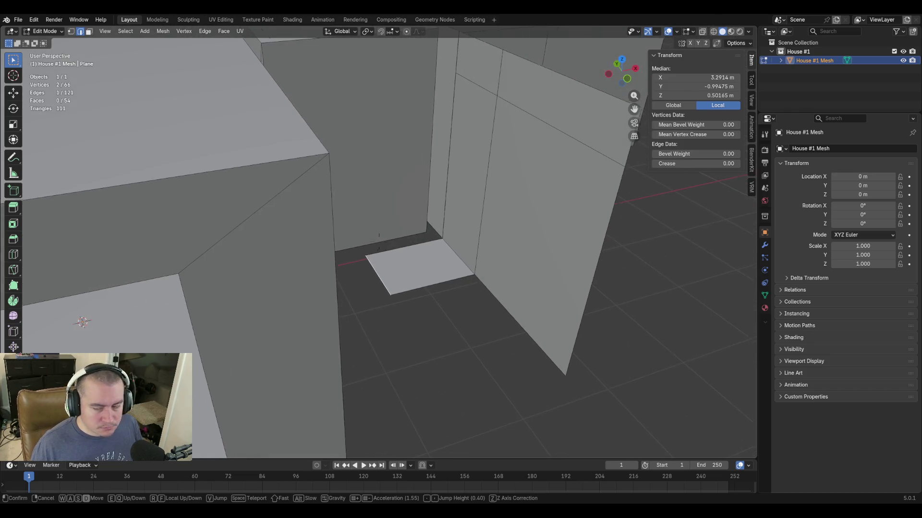
Delete only the thin wall face beside the doorway, leaving 53 faces, and save blockout.blend.
click(480, 296)
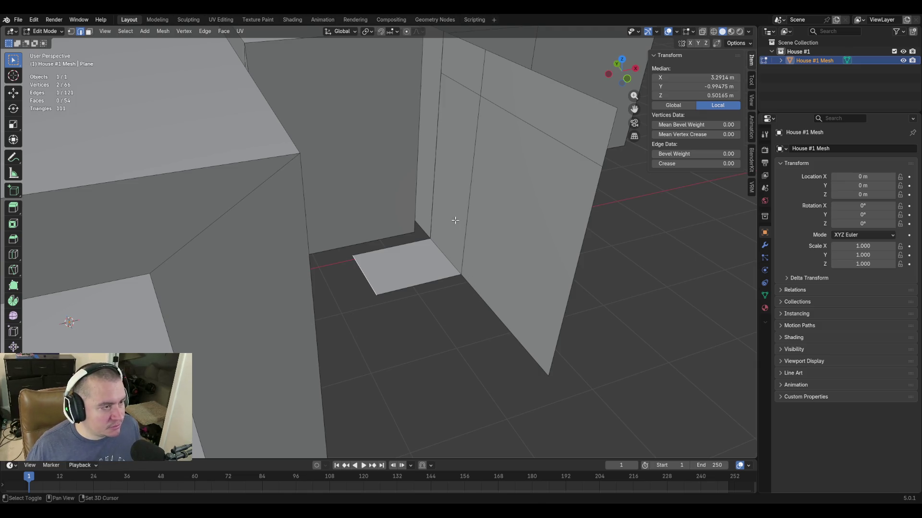
key(shift+grave)
click(378, 242)
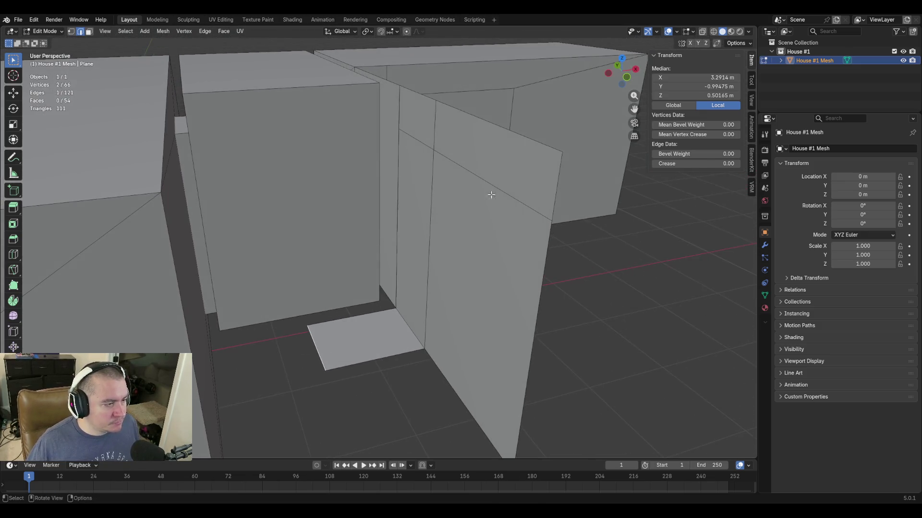
click(412, 249)
key(x)
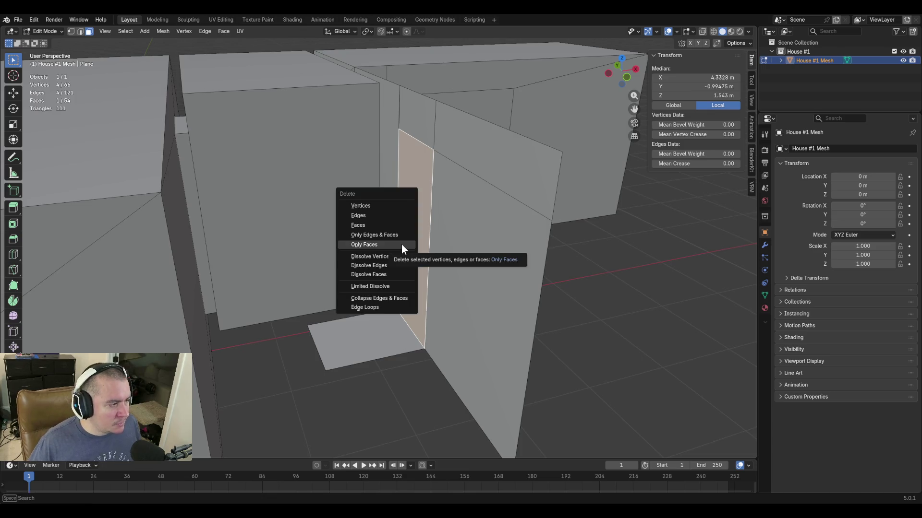
click(401, 244)
key(ctrl+s)
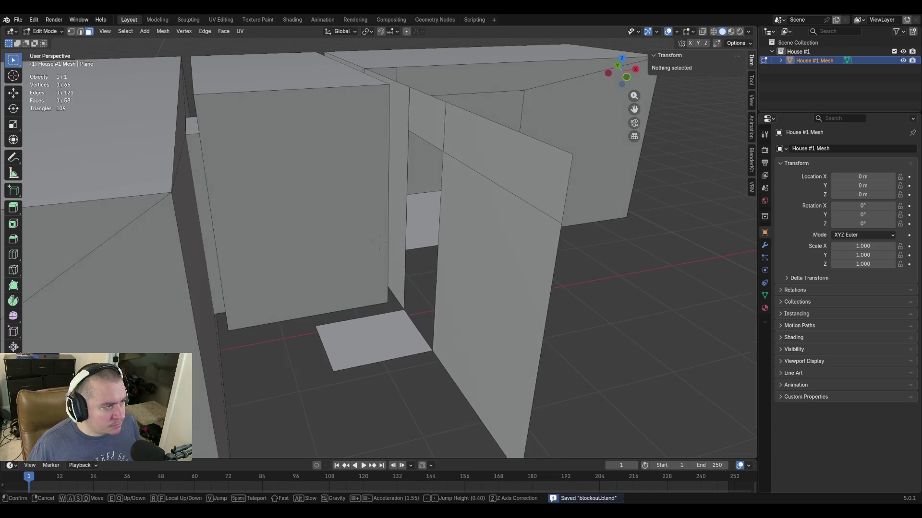
middle_drag(401, 245, 401, 244)
Walk the view toward the walls and doorway, briefly selecting then deselecting the upper wall face.
key(shift+grave)
click(380, 243)
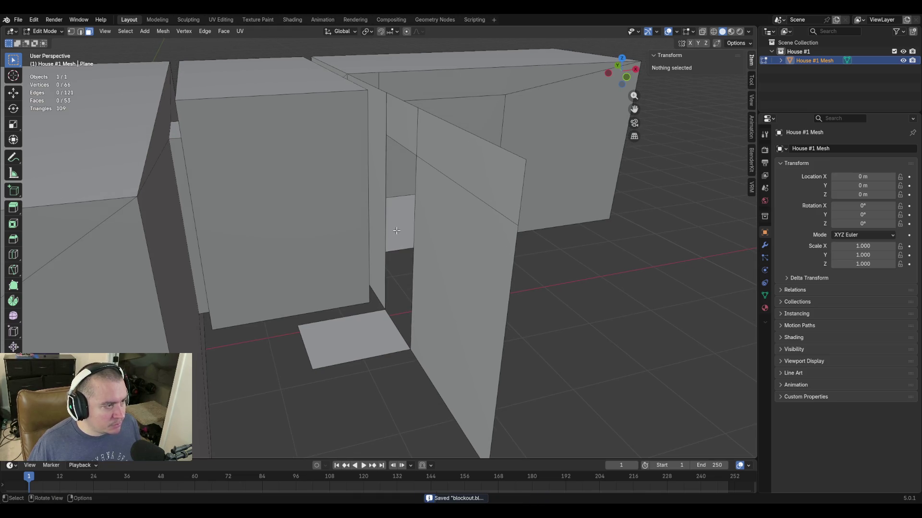
click(398, 101)
click(647, 305)
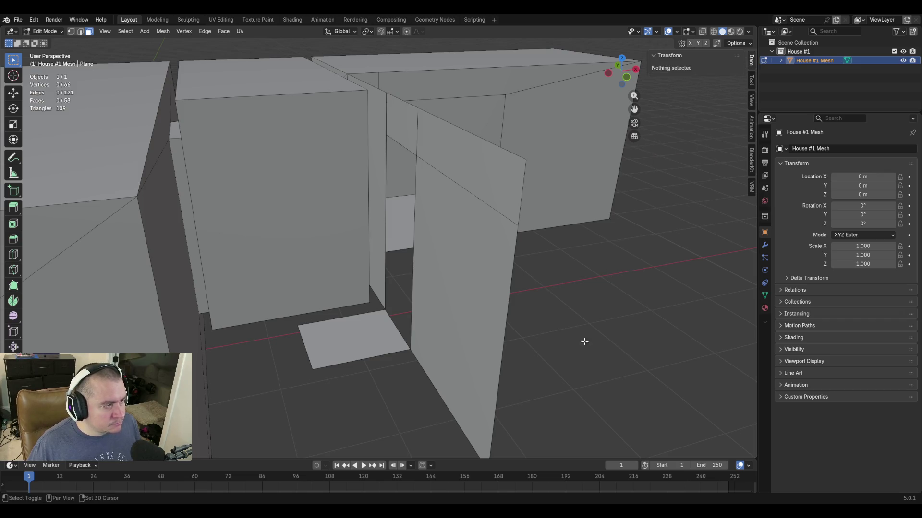
key(shift+grave)
key(w)
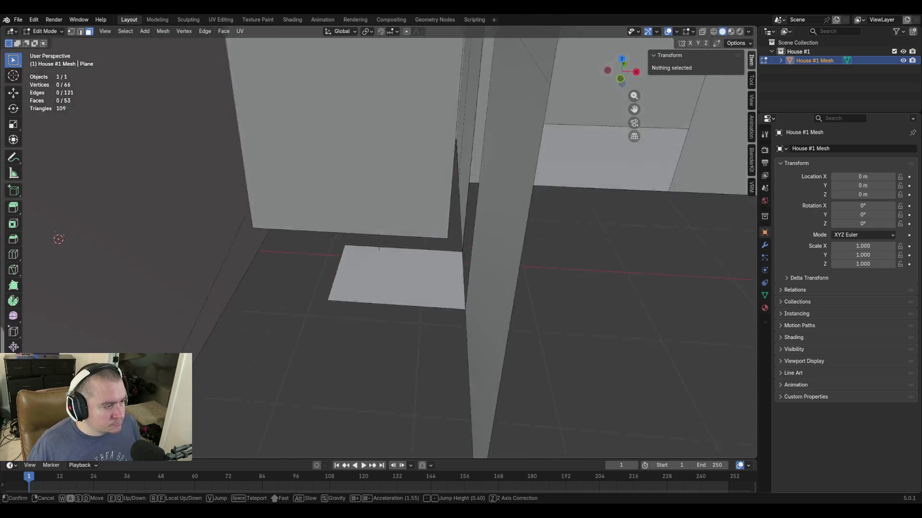
key(s)
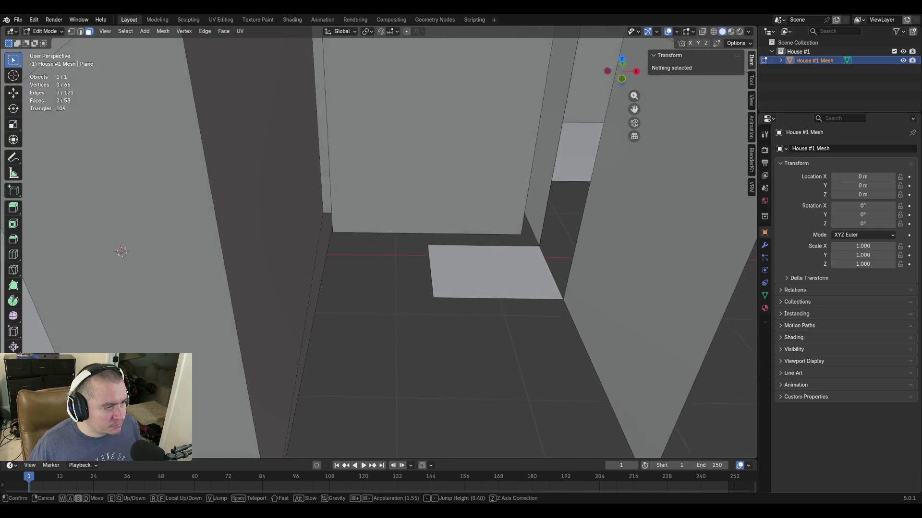
click(375, 238)
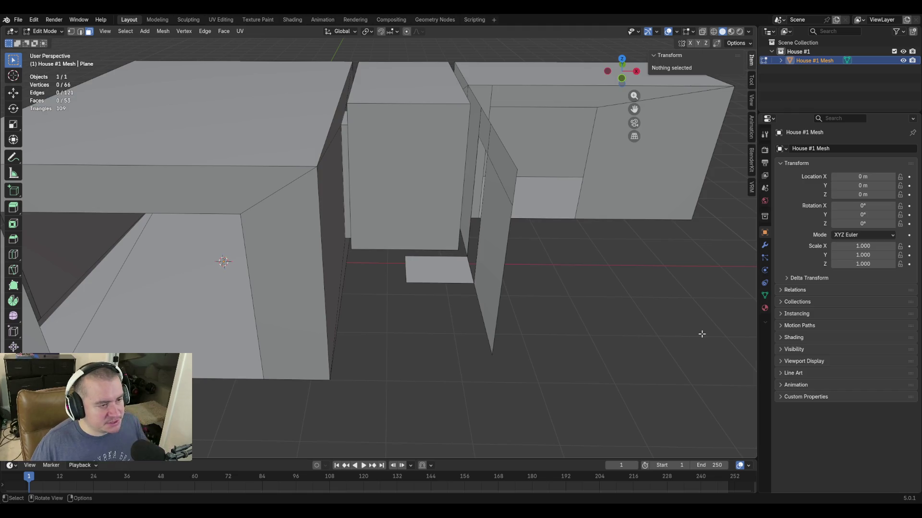
Reach the doorway, switch to edge select and pick the threshold floor edge.
key(shift+grave)
key(w)
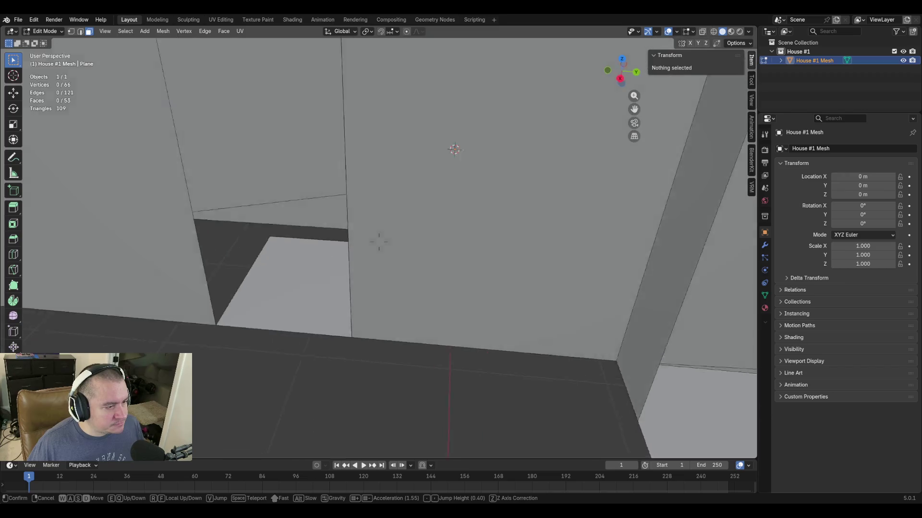
click(431, 226)
key(2)
click(438, 228)
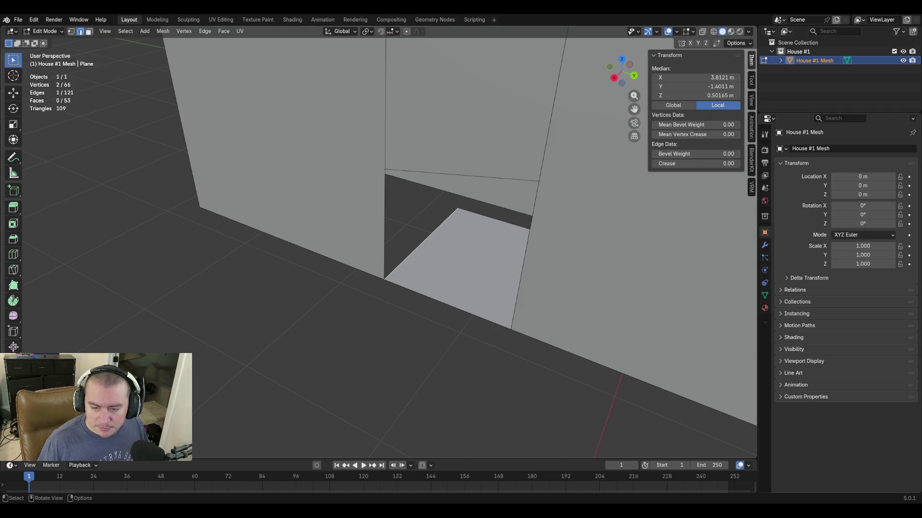
Reselect the threshold edge and undo a first cancelled Y-axis extrusion attempt.
click(471, 389)
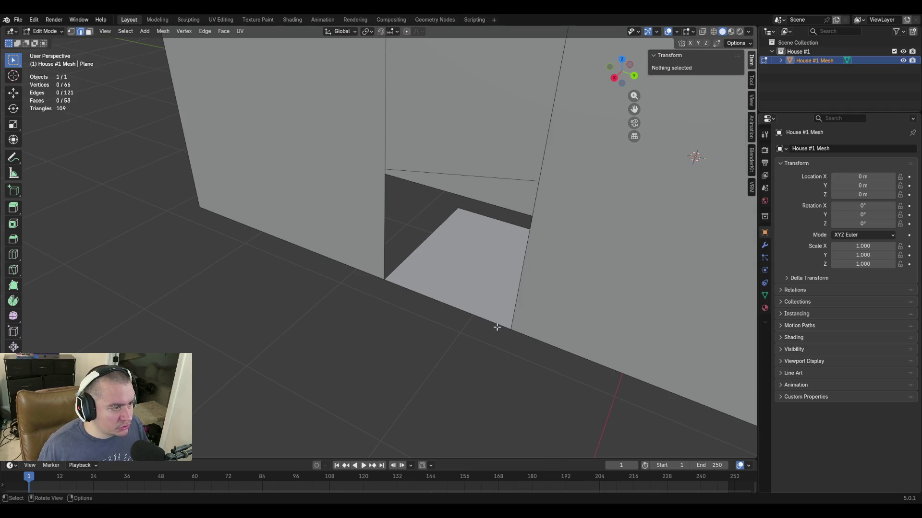
key(ctrl+z)
middle_drag(454, 341, 437, 290)
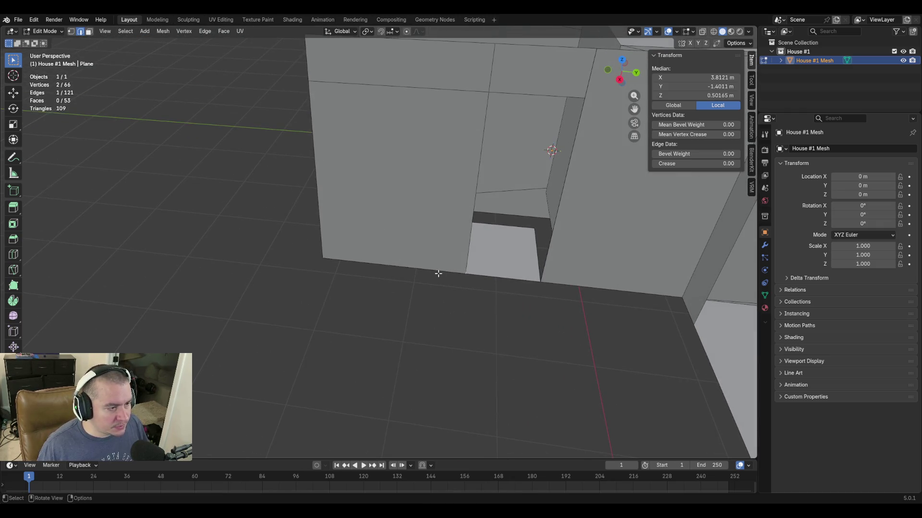
key(e)
key(y)
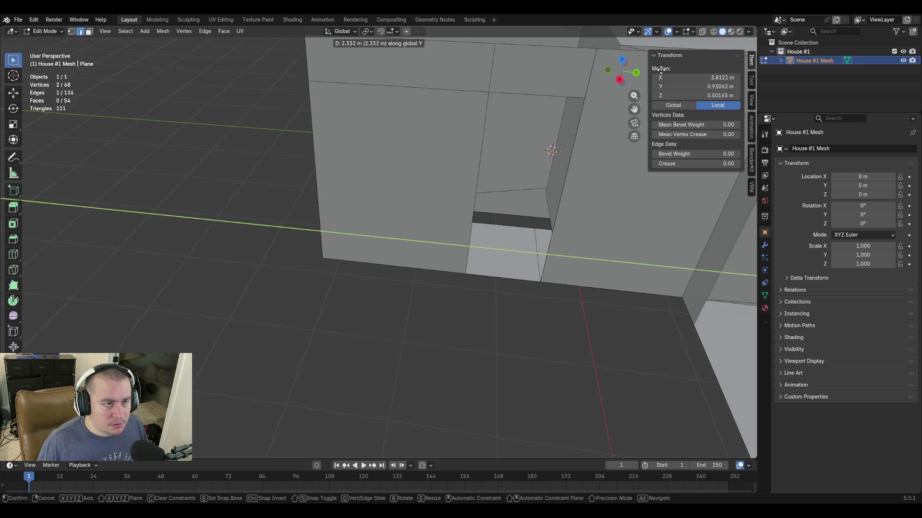
key(Escape)
key(ctrl+z)
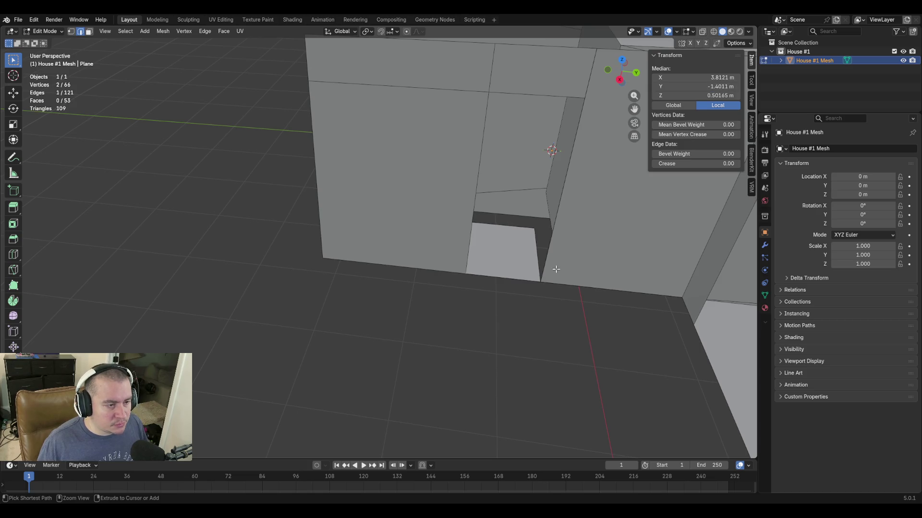
shift+middle_drag(556, 273, 525, 250)
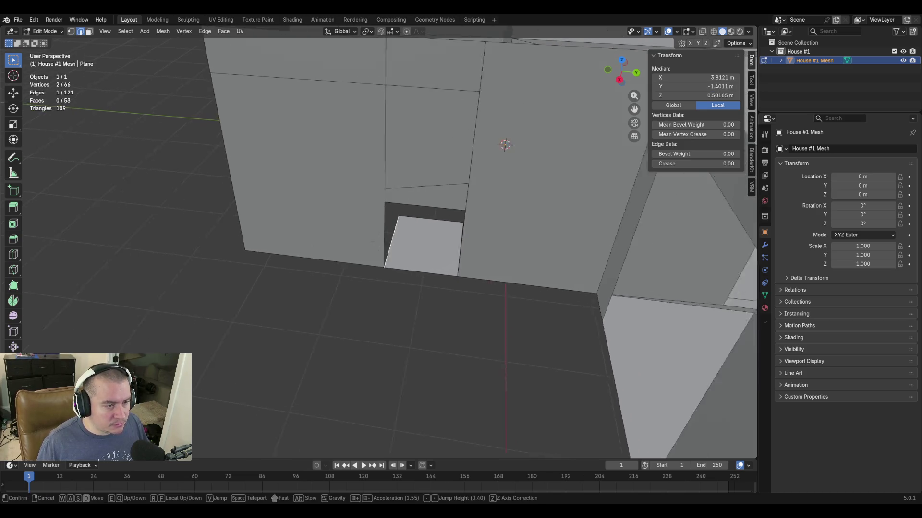
Extrude the threshold edge along negative Y into a walkway strip, bringing the mesh to 54 faces.
key(e)
key(y)
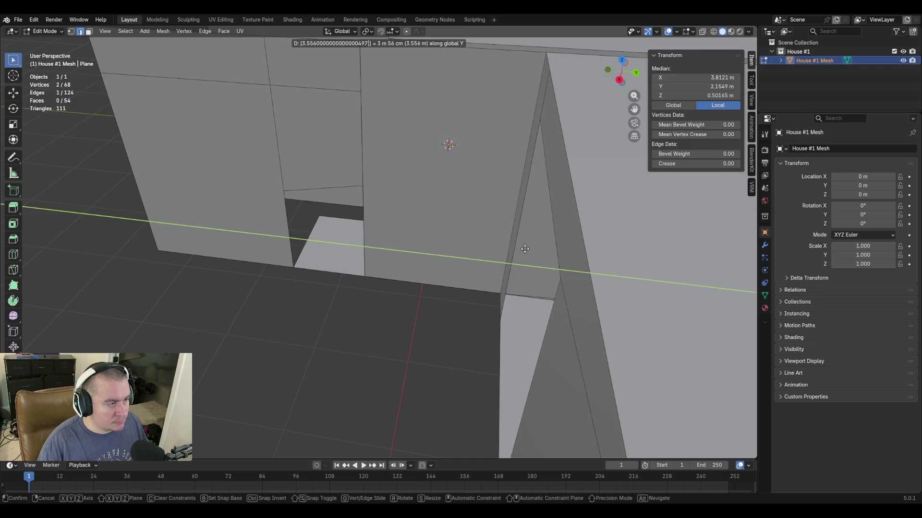
key(minus)
key(Return)
key(shift+grave)
key(s)
key(a)
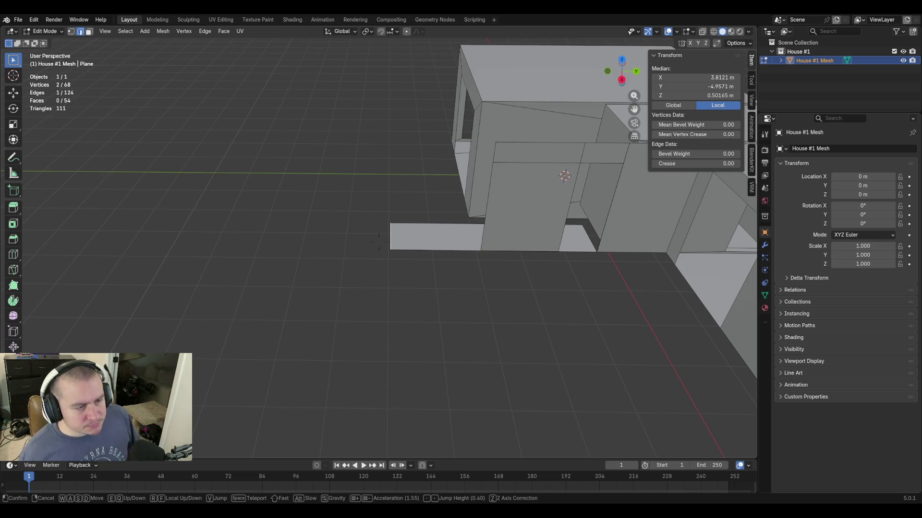
key(s)
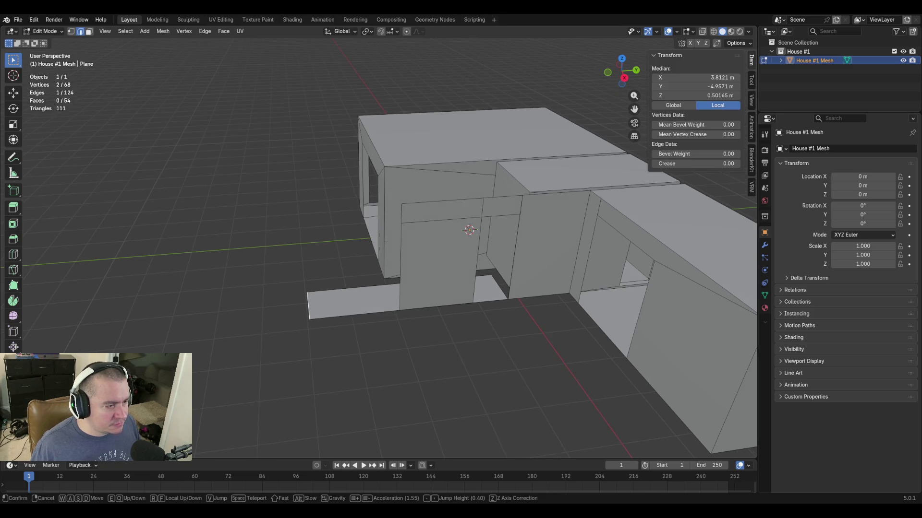
key(w)
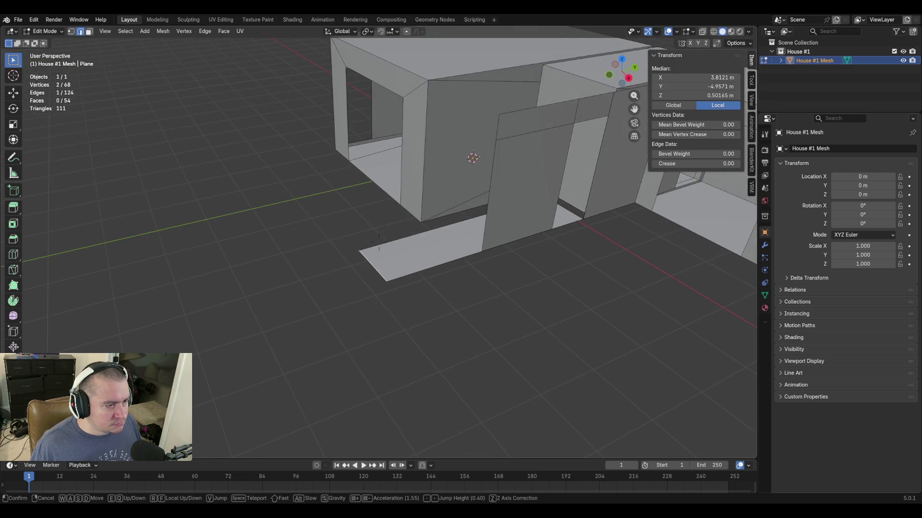
click(348, 333)
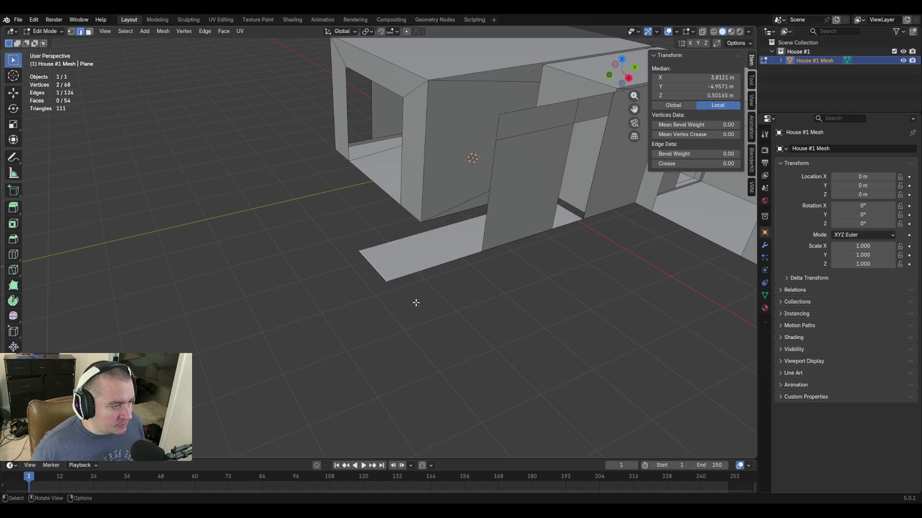
key(g)
Move the walkway strip 0.9144 m along negative global Y, its end edge reaching Y −5.8716 m.
click(423, 236)
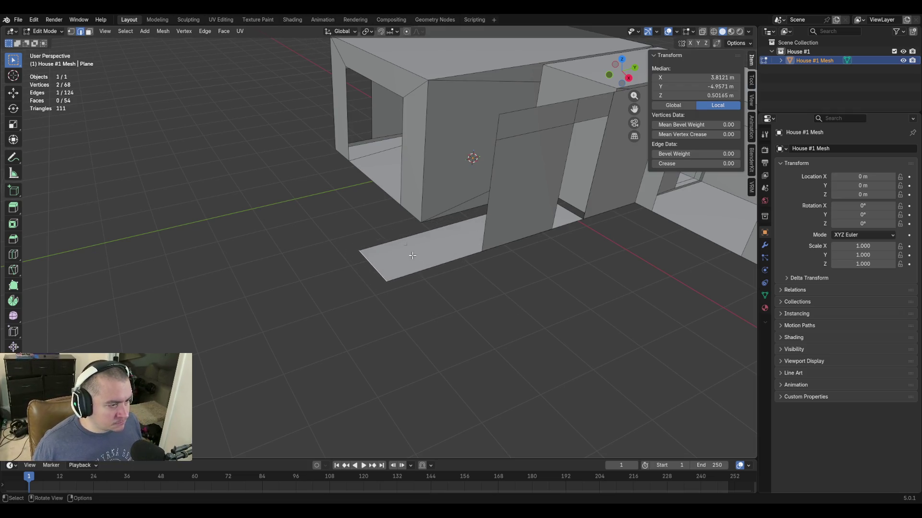
key(g)
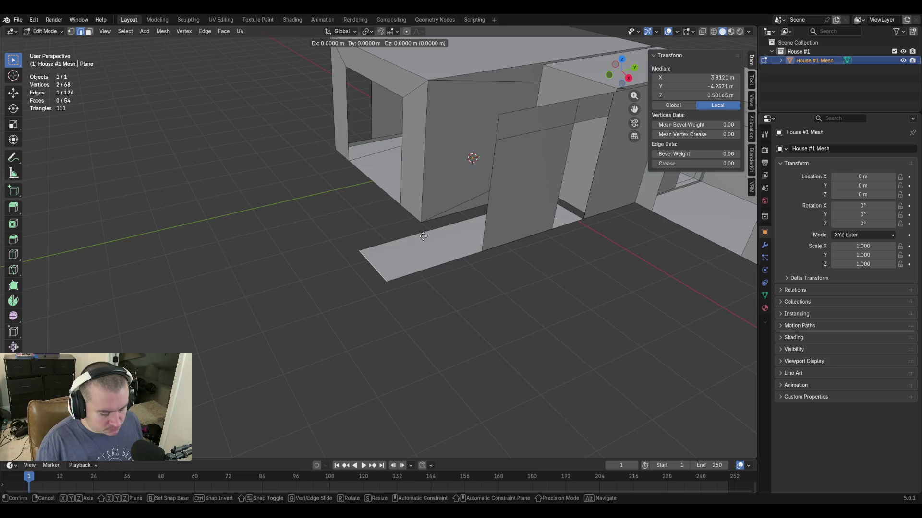
key(y)
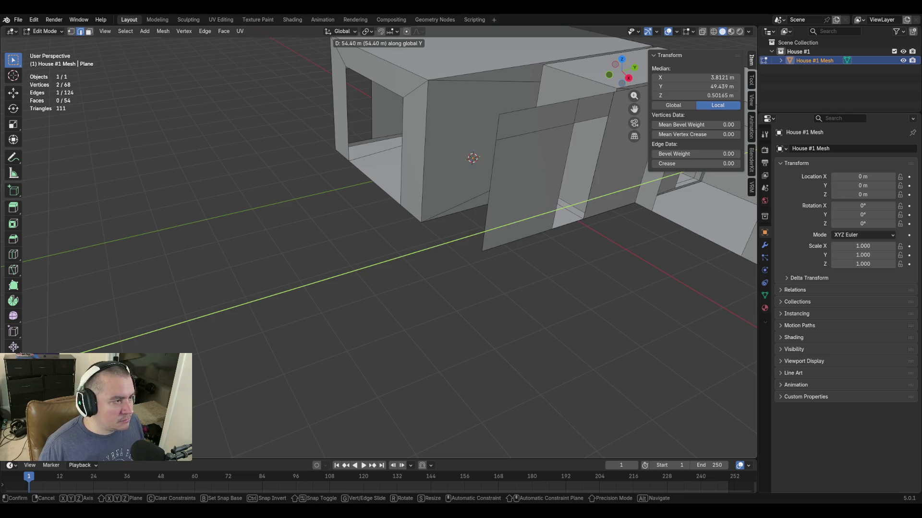
text(0.9144)
key(minus)
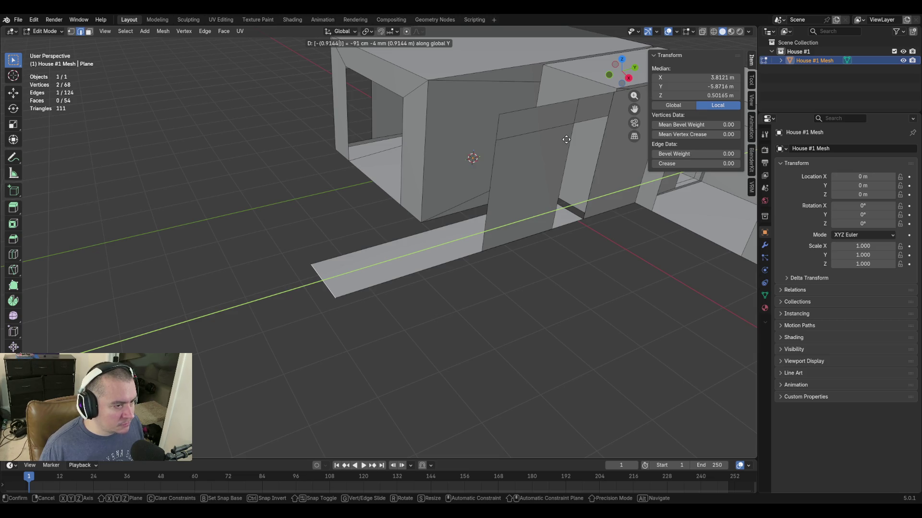
key(Return)
key(shift+grave)
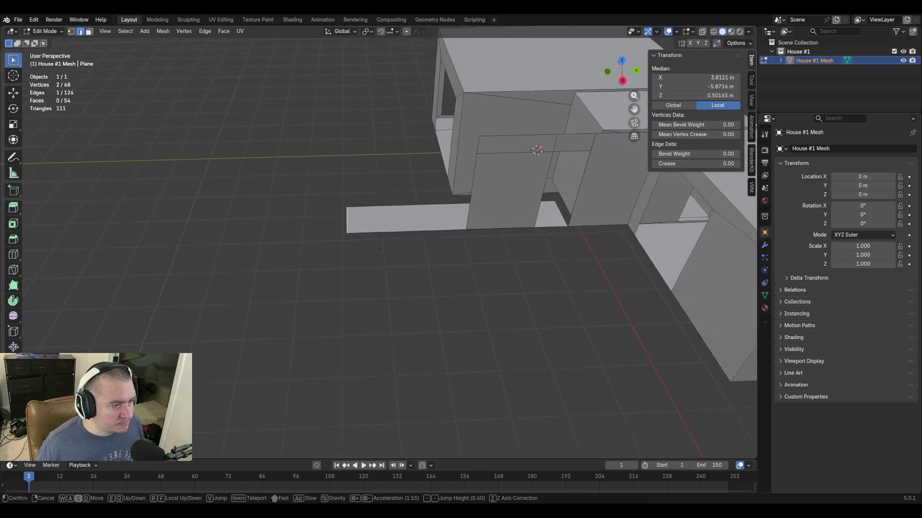
click(562, 145)
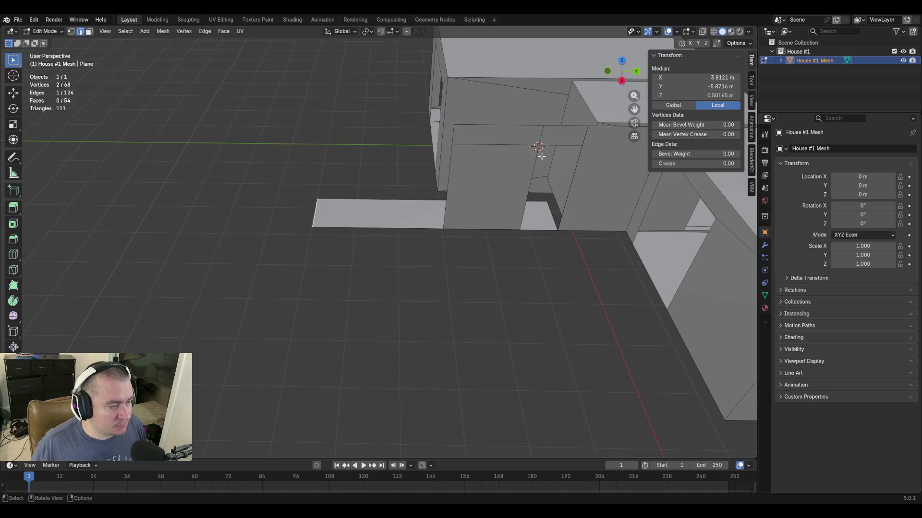
key(shift+grave)
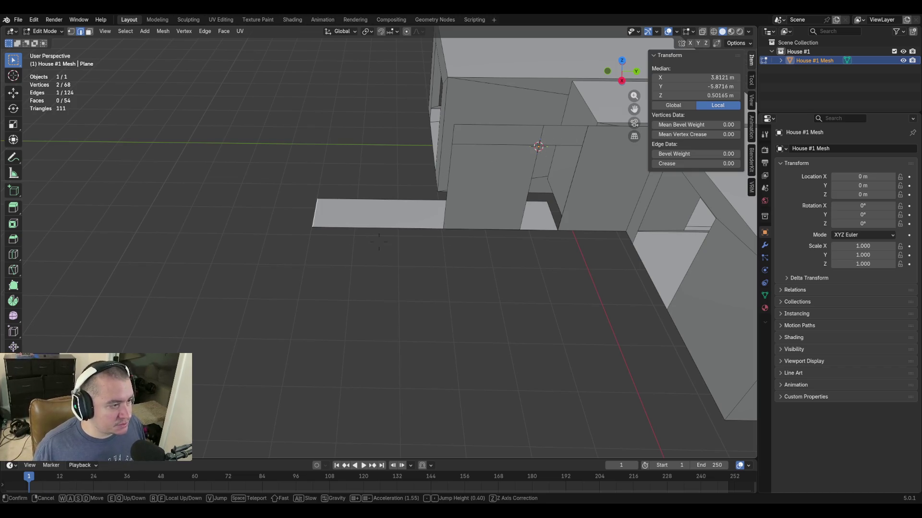
Save blockout.blend, then select a vertical edge of the right-hand building.
key(s)
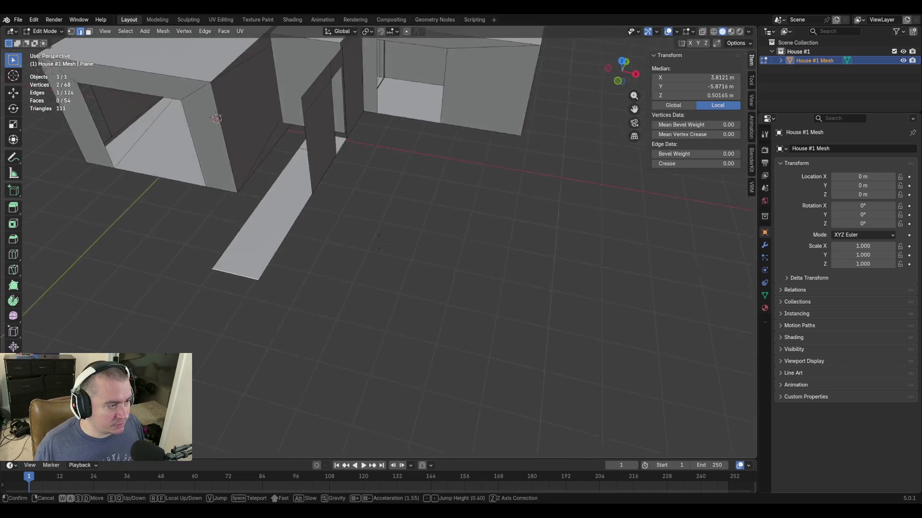
click(458, 292)
key(ctrl+s)
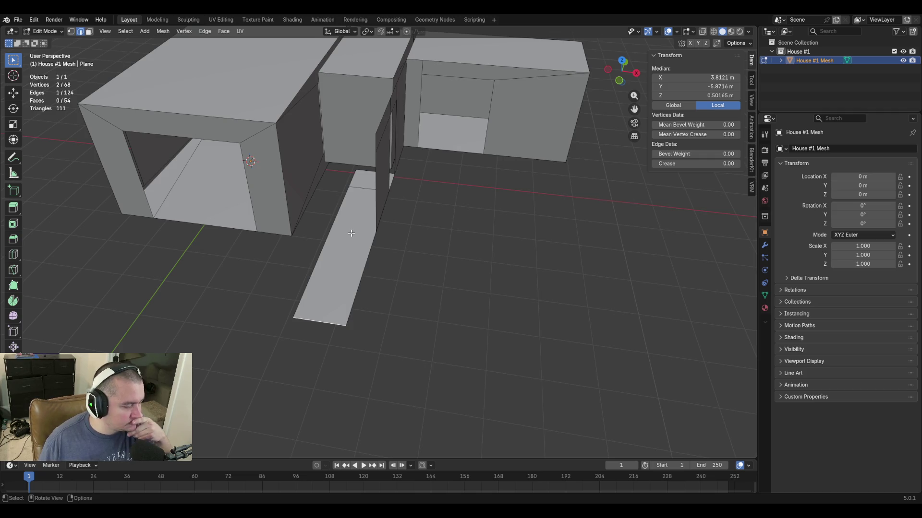
key(shift+grave)
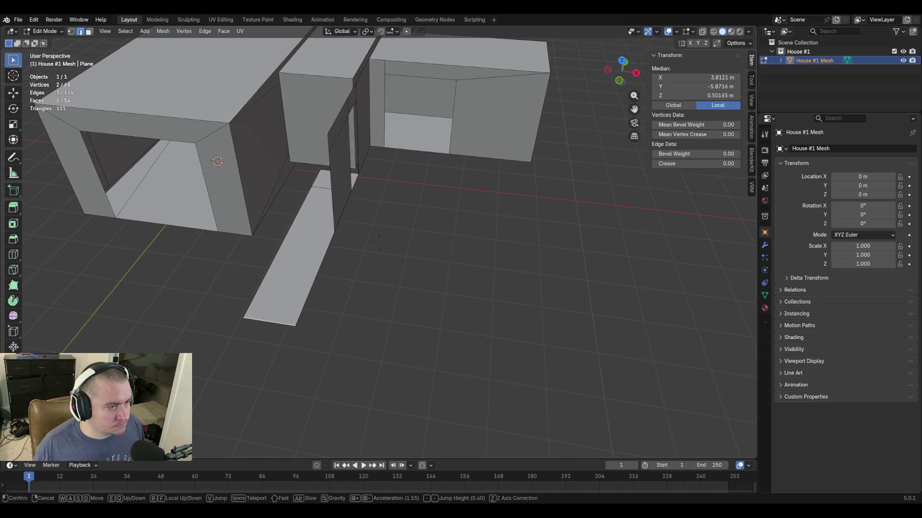
click(558, 130)
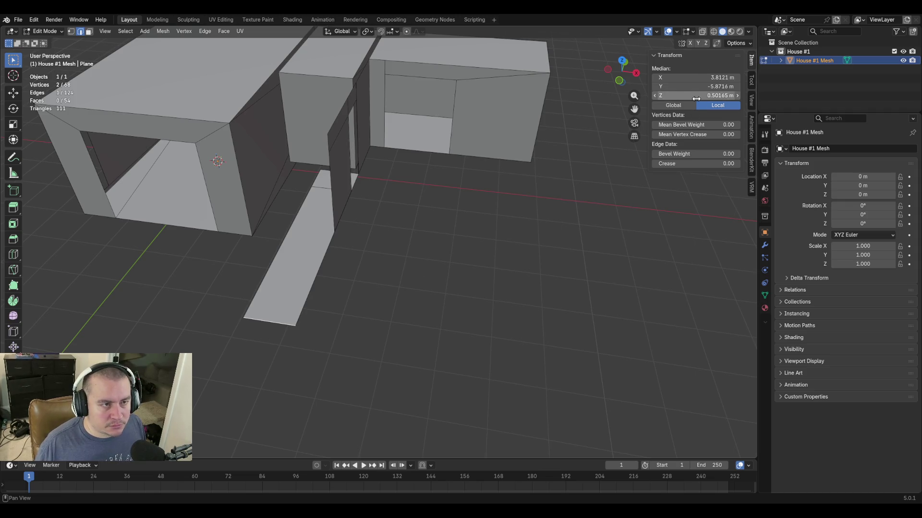
drag(699, 87, 699, 86)
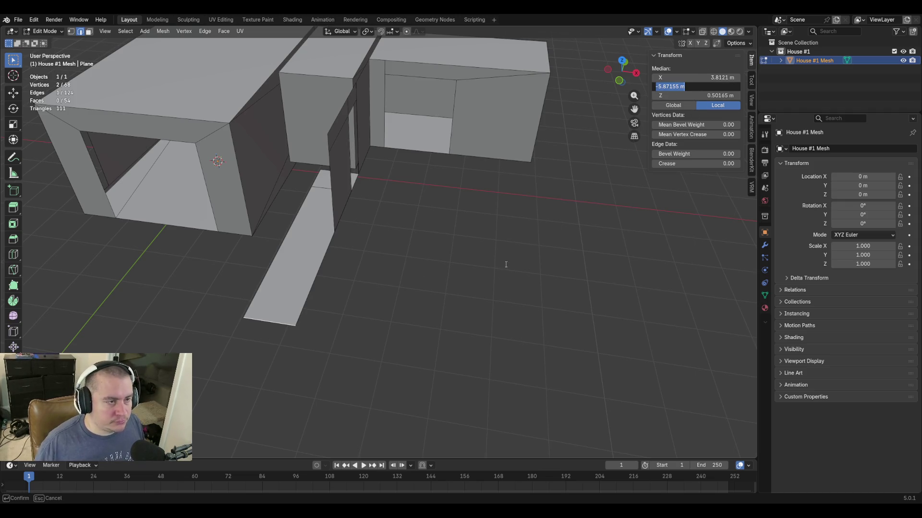
key(Return)
click(542, 116)
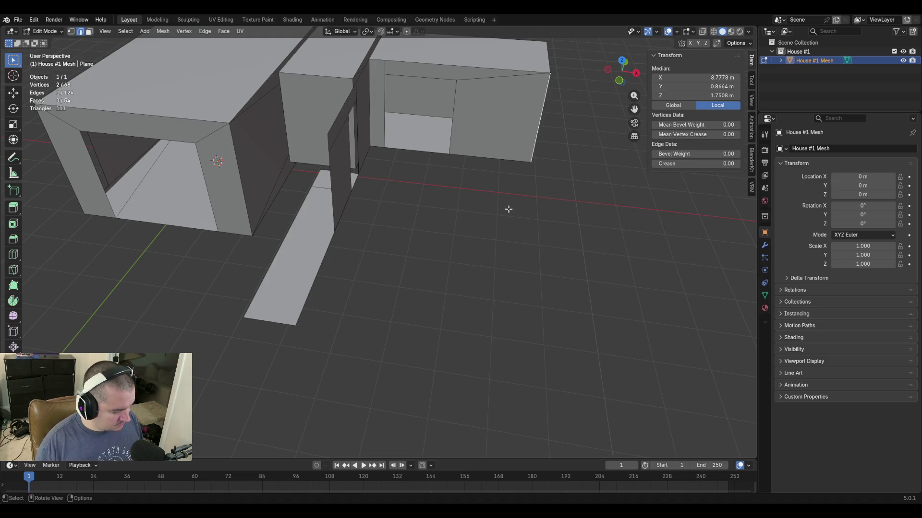
key(e)
key(y)
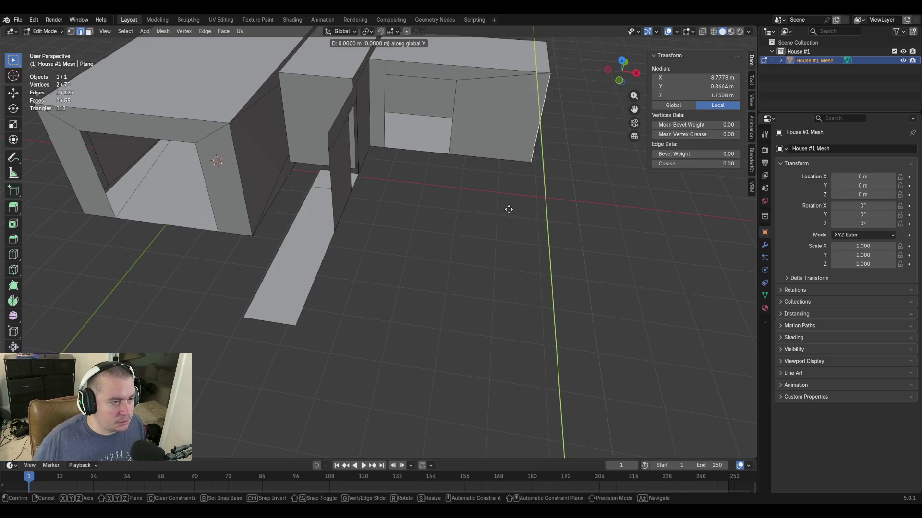
click(531, 333)
click(685, 86)
text(-5.8716)
key(Return)
key(shift+grave)
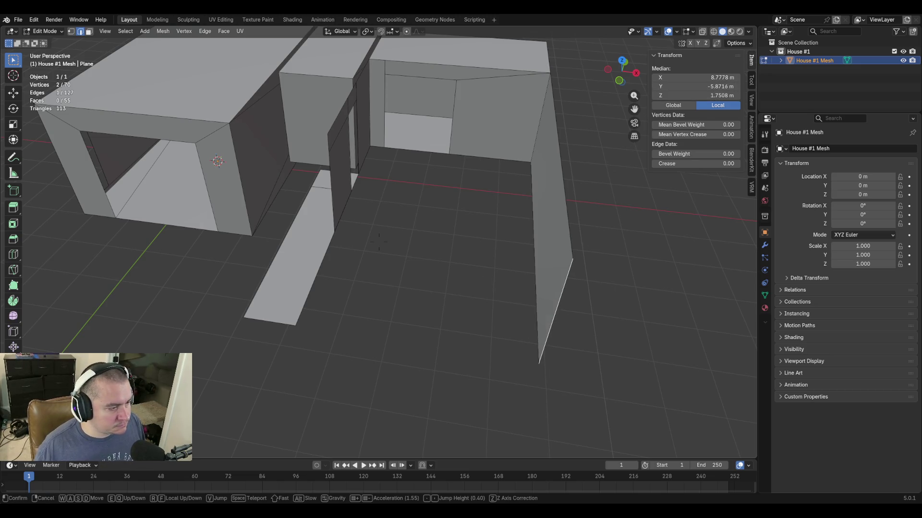
key(s)
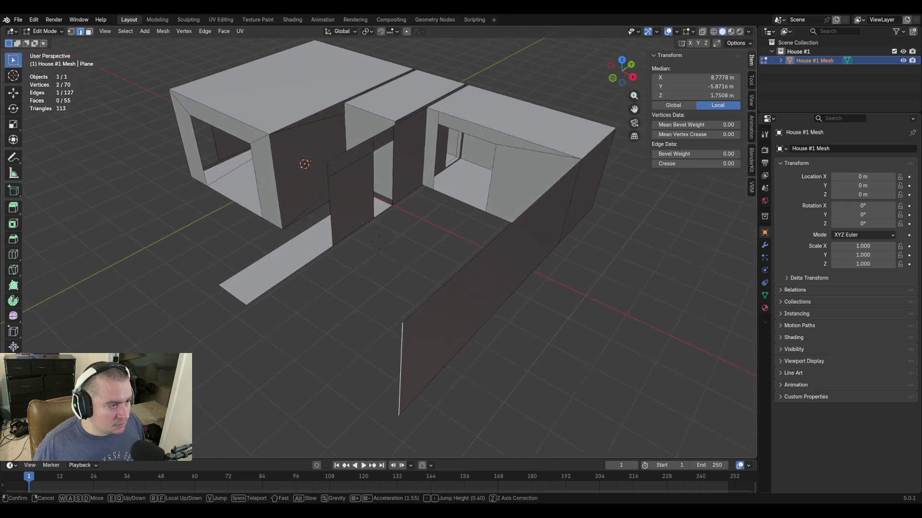
click(484, 274)
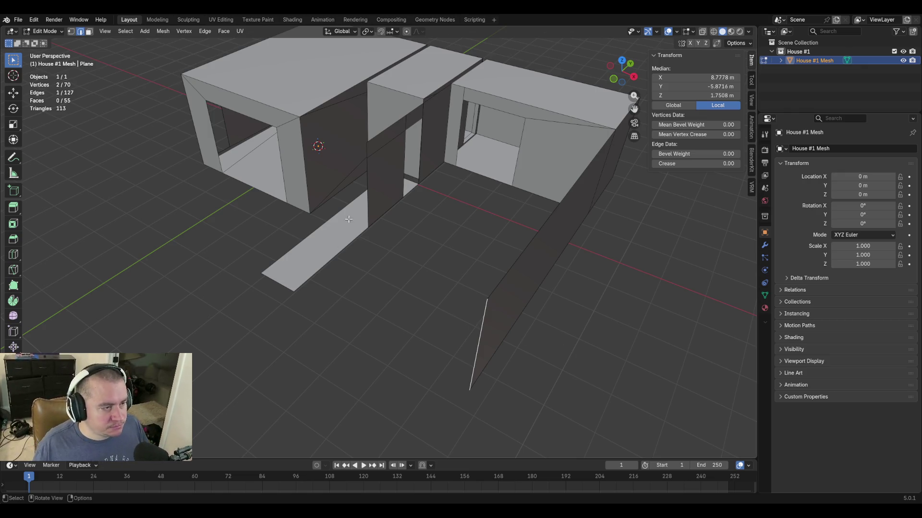
key(shift+grave)
Walk close to the walkway strip, select its face, then switch to edges and pick one long edge.
key(s)
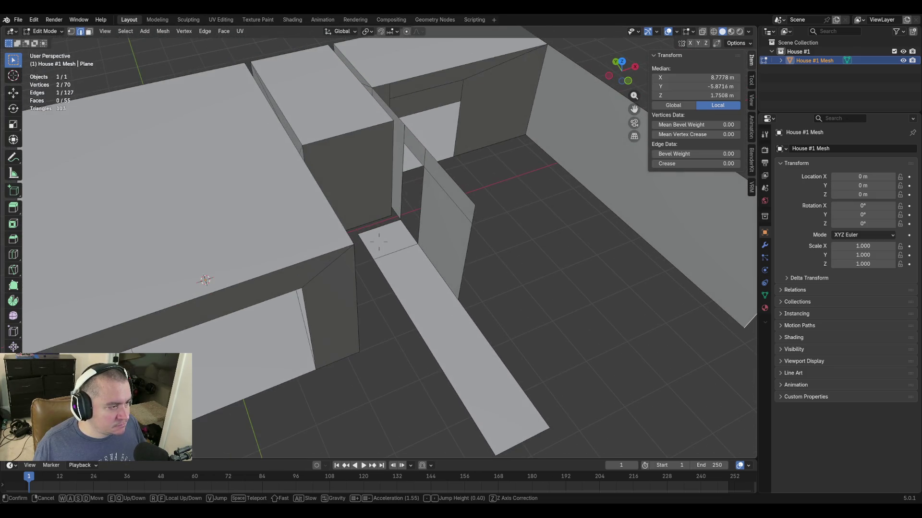
key(w)
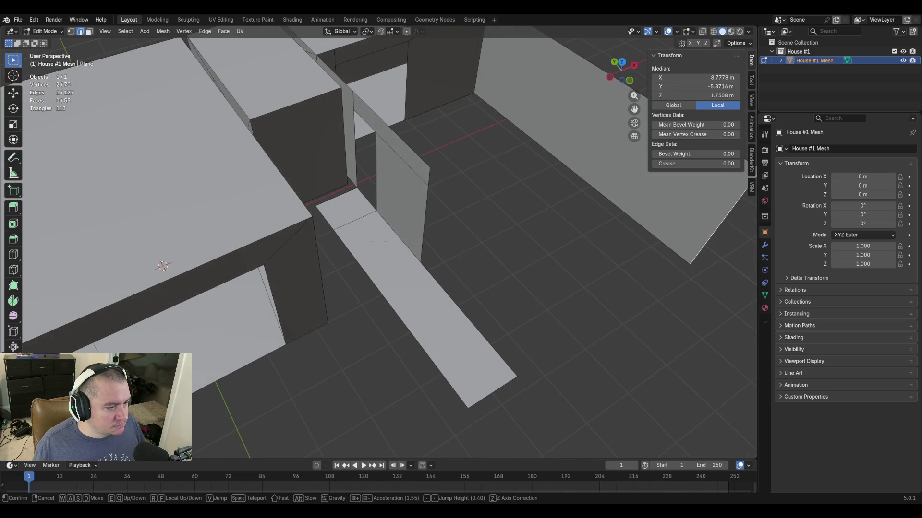
click(378, 242)
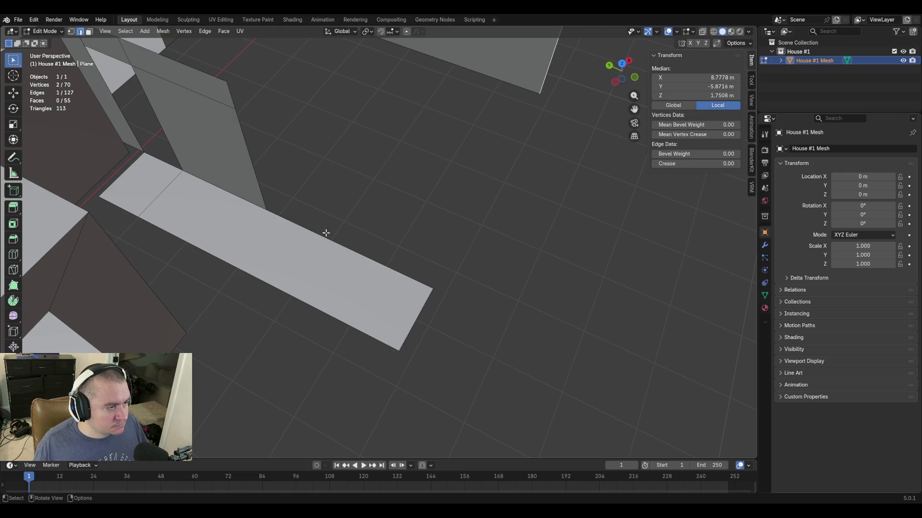
key(3)
click(323, 268)
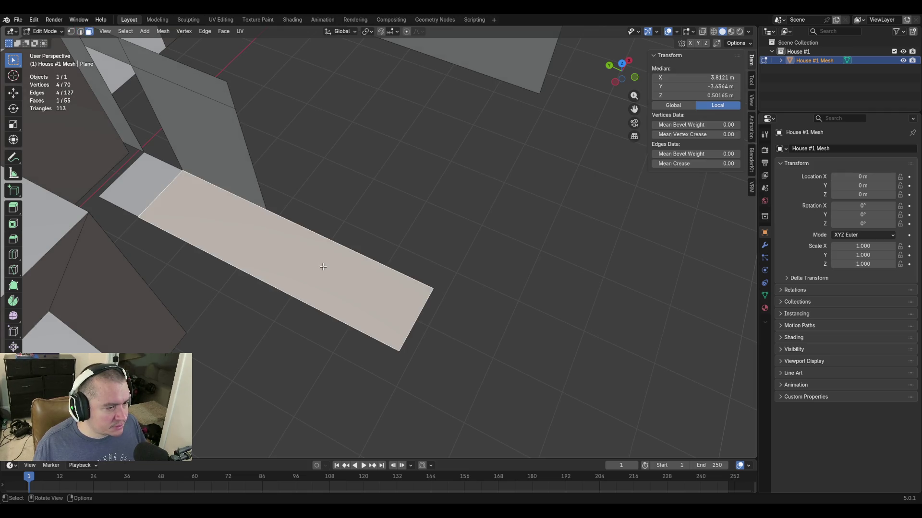
key(2)
click(333, 330)
Delete the long walkway strip by its two long edges.
shift+click(343, 322)
key(x)
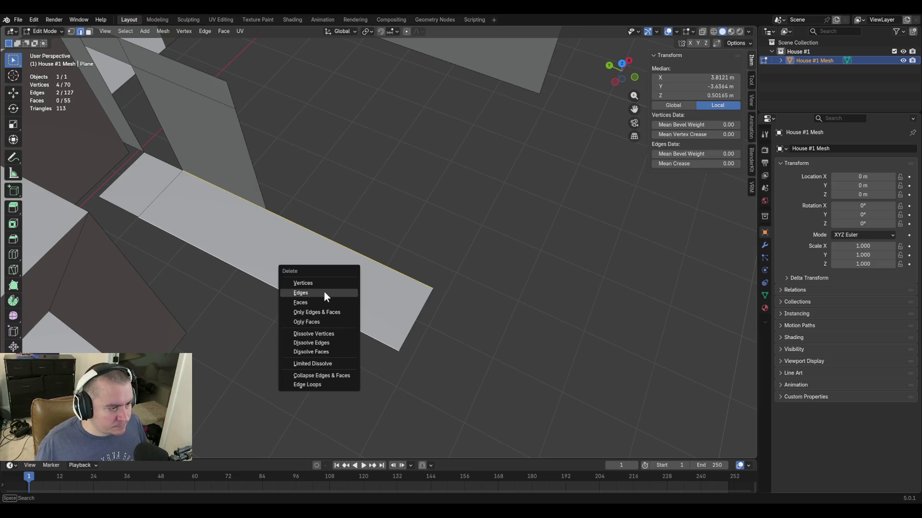
click(324, 292)
key(shift+grave)
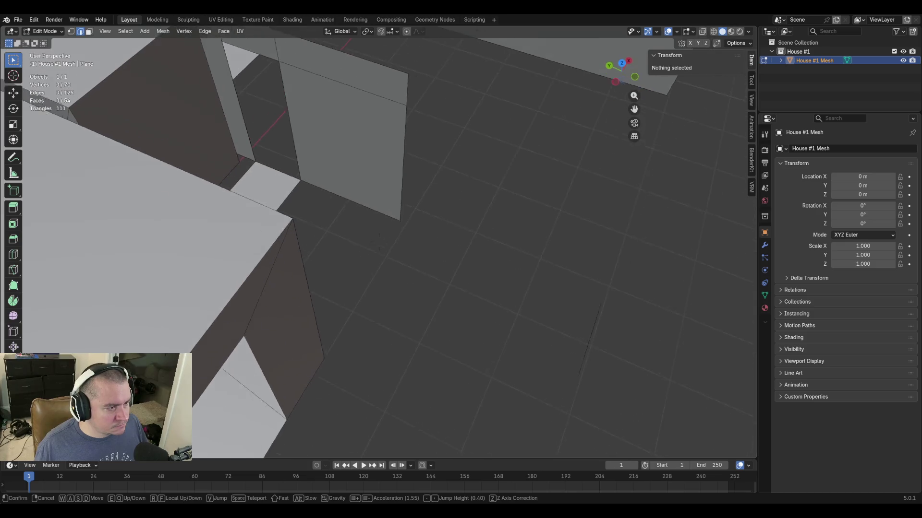
click(318, 217)
key(shift+grave)
click(379, 242)
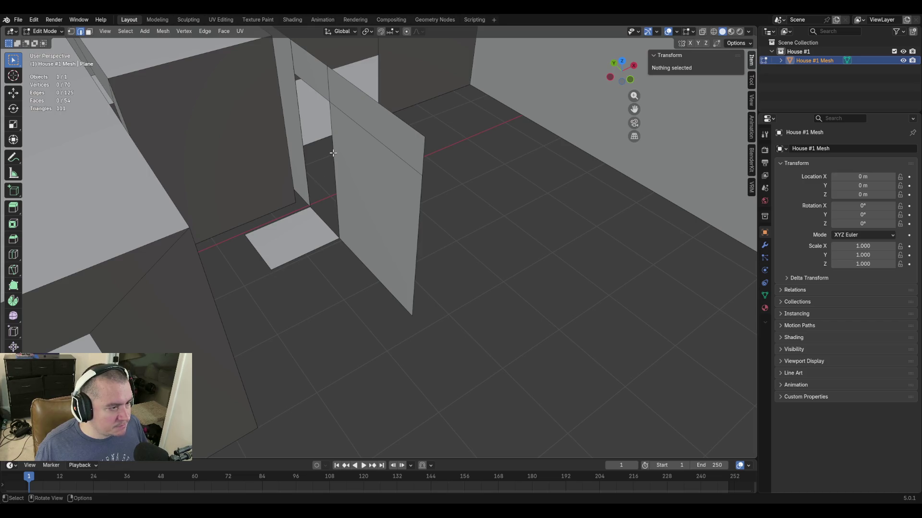
Delete the small floor square at the doorway threshold by its edges, leaving 53 faces.
key(shift+grave)
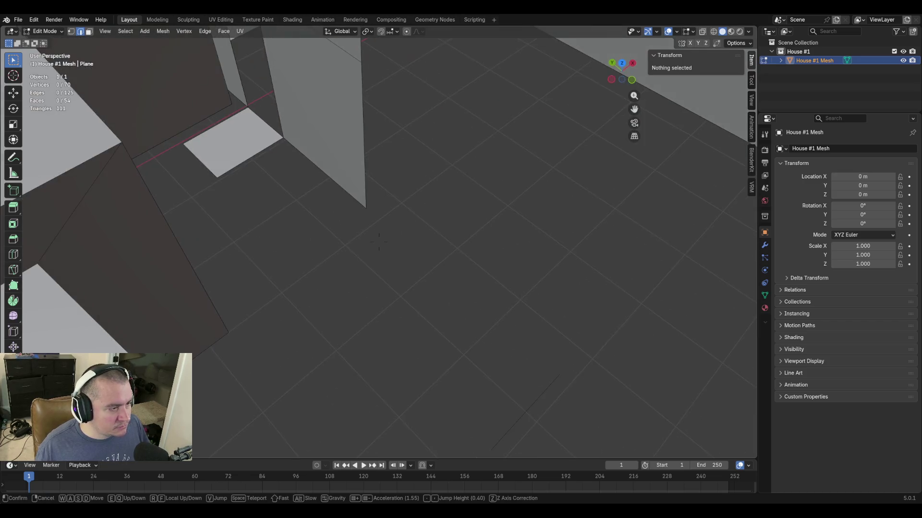
click(402, 313)
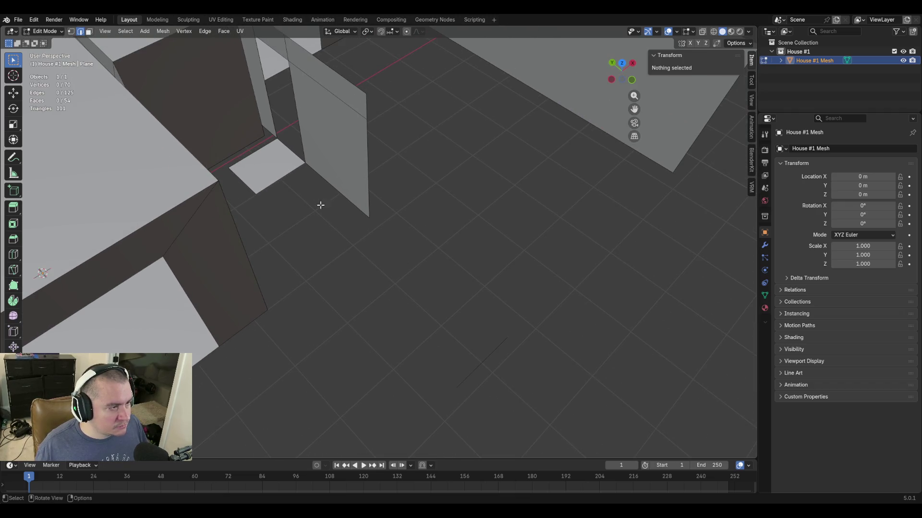
click(288, 175)
shift+click(255, 150)
key(x)
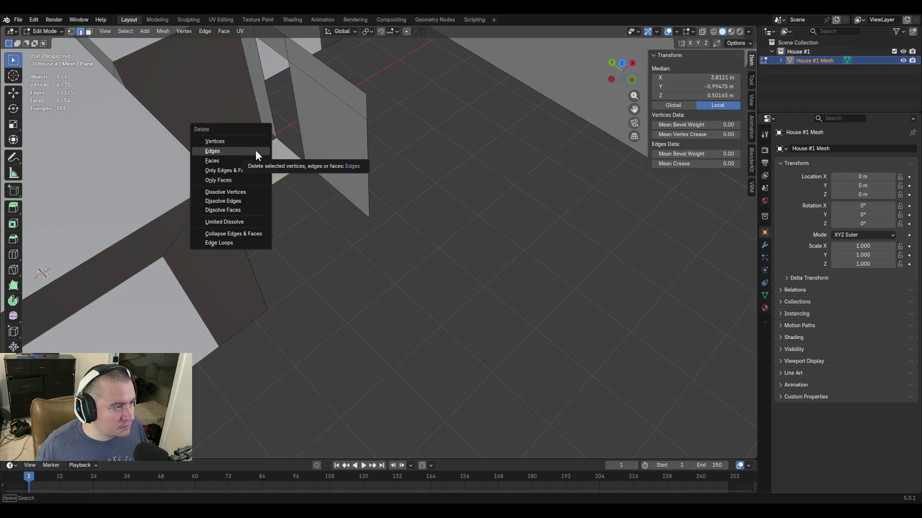
click(256, 150)
Select the doorway's two vertical edges and bottom edge.
click(290, 60)
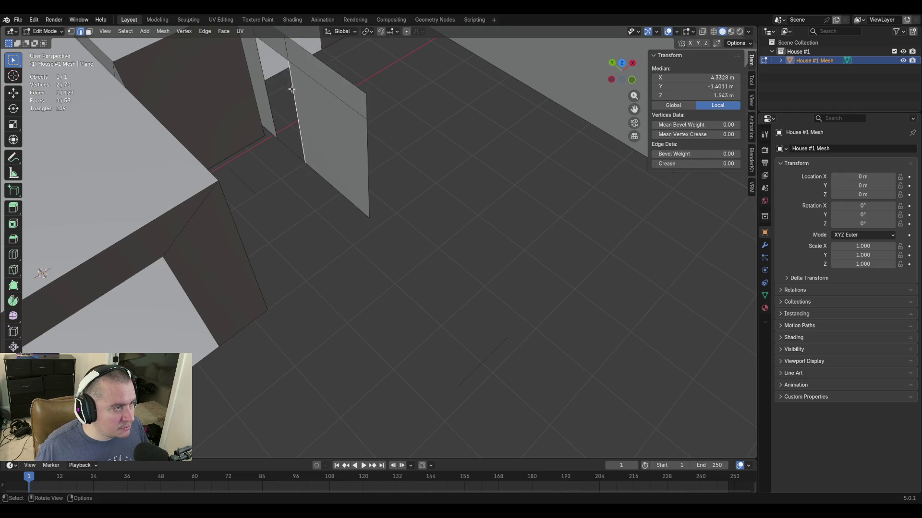
shift+click(261, 63)
shift+click(292, 154)
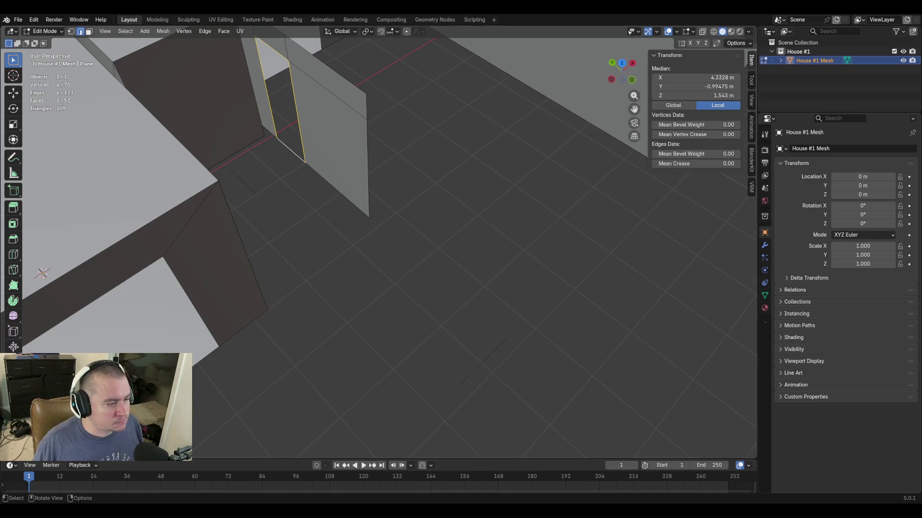
key(shift+grave)
Save blockout.blend and shift the doorway edges 0.127 m along negative X to X 4.2058 m.
key(ctrl+s)
key(s)
click(379, 243)
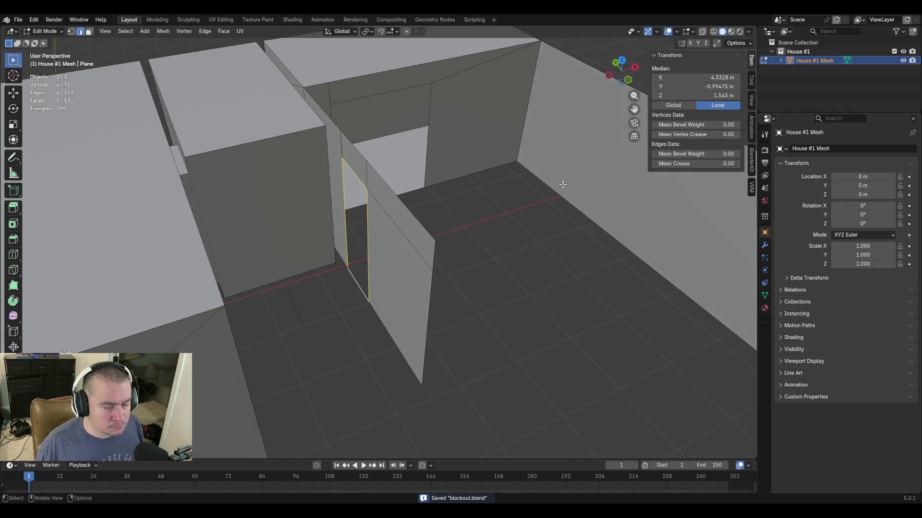
text(g0.127x)
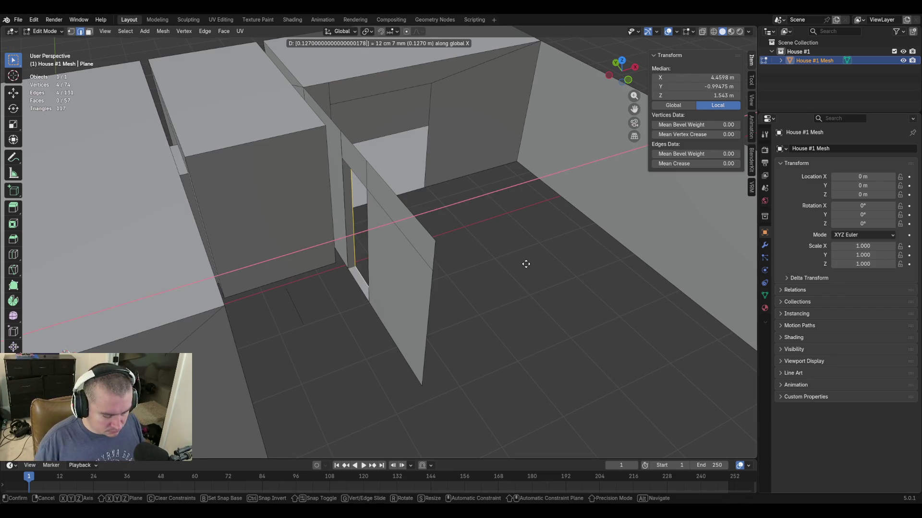
key(minus)
key(Return)
key(shift+grave)
key(w)
key(s)
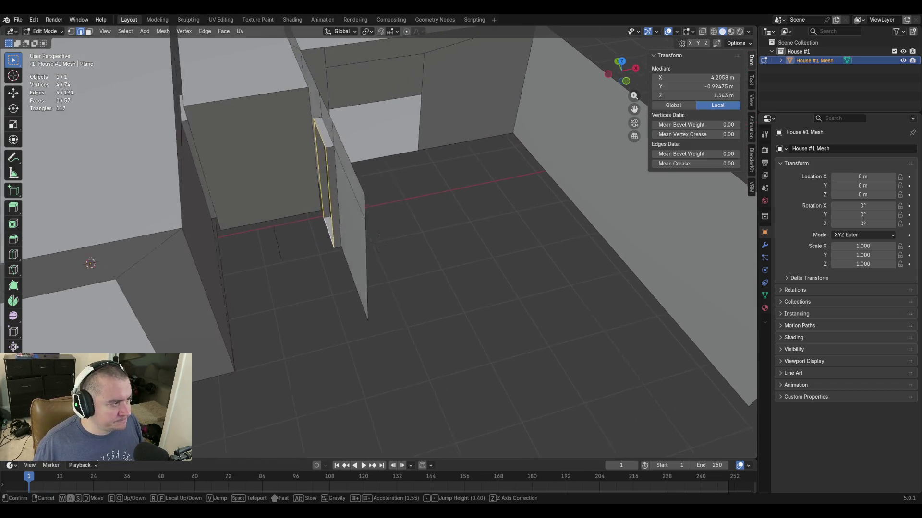
key(w)
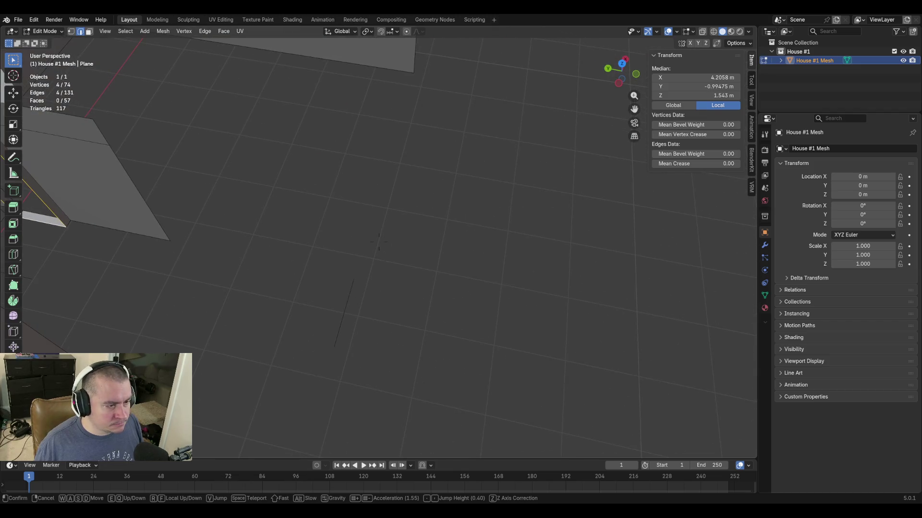
In vertex mode join two pairs of floor vertices near the doorway with new edges (F).
click(527, 263)
key(1)
click(66, 228)
shift+click(353, 279)
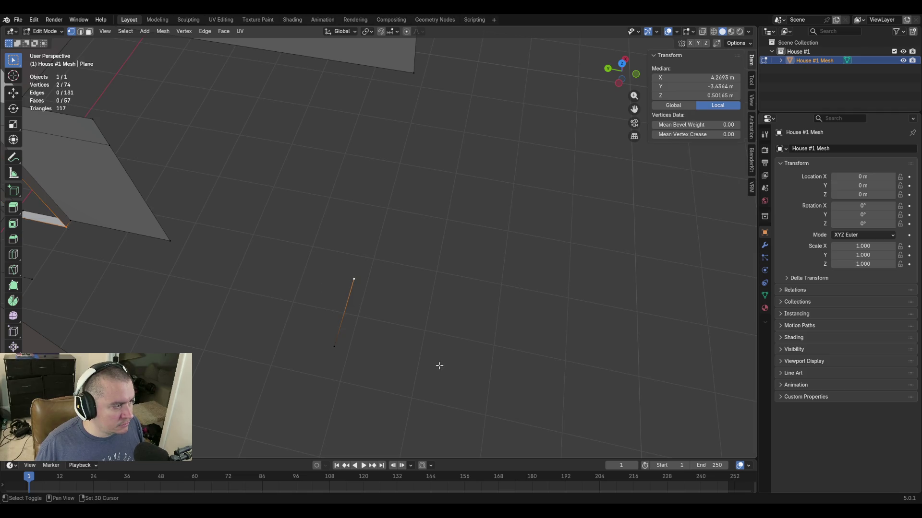
key(f)
middle_drag(432, 357, 341, 217)
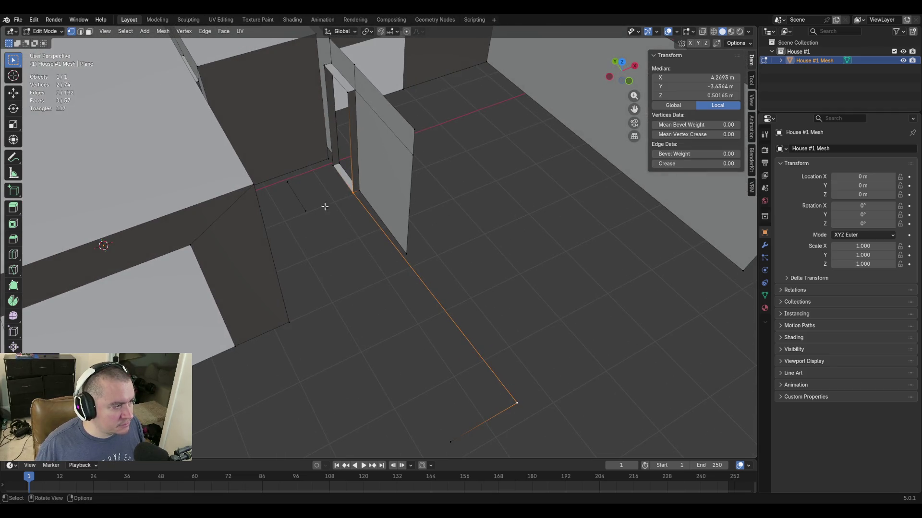
click(326, 171)
shift+click(288, 181)
key(f)
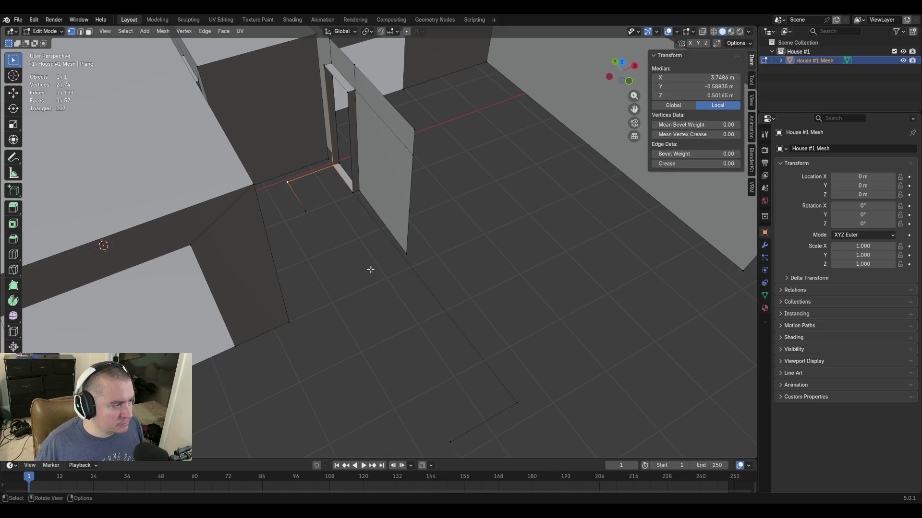
Delete the two stray floor vertices, leaving 72 vertices, then select the threshold and long floor edges.
click(297, 210)
shift+click(450, 439)
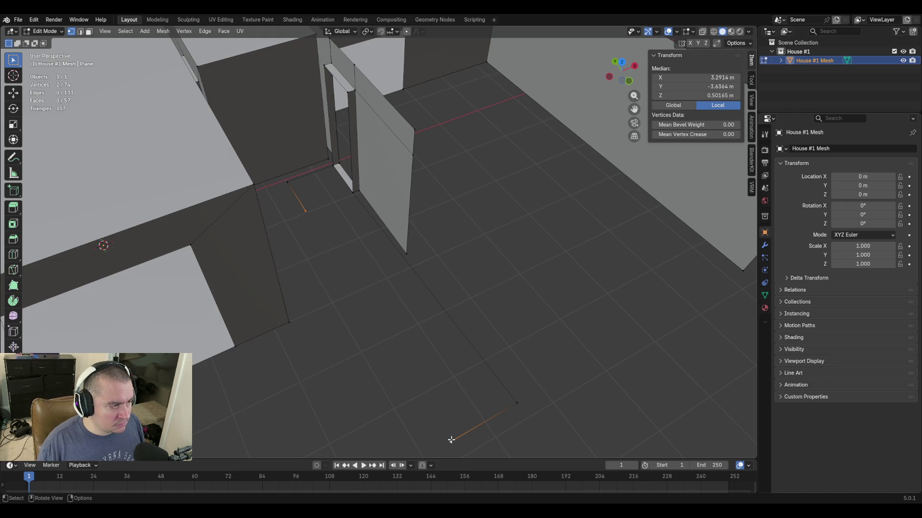
key(x)
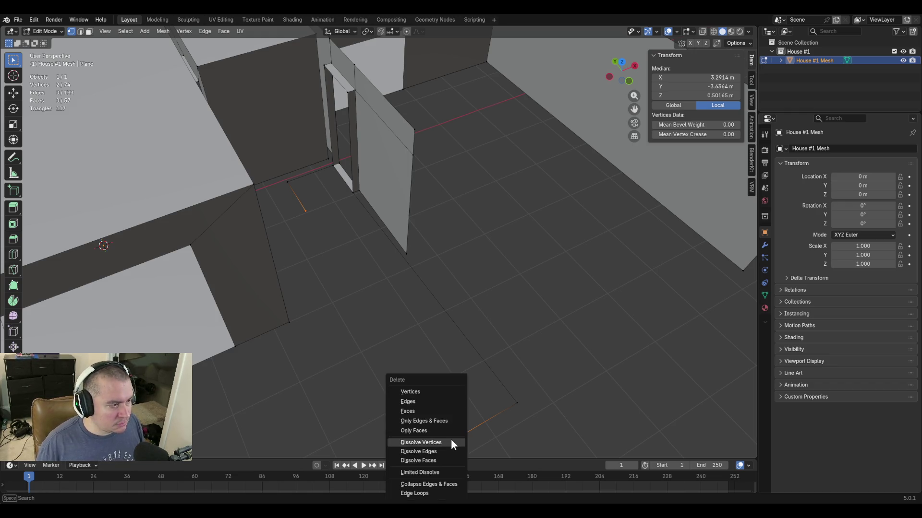
click(428, 391)
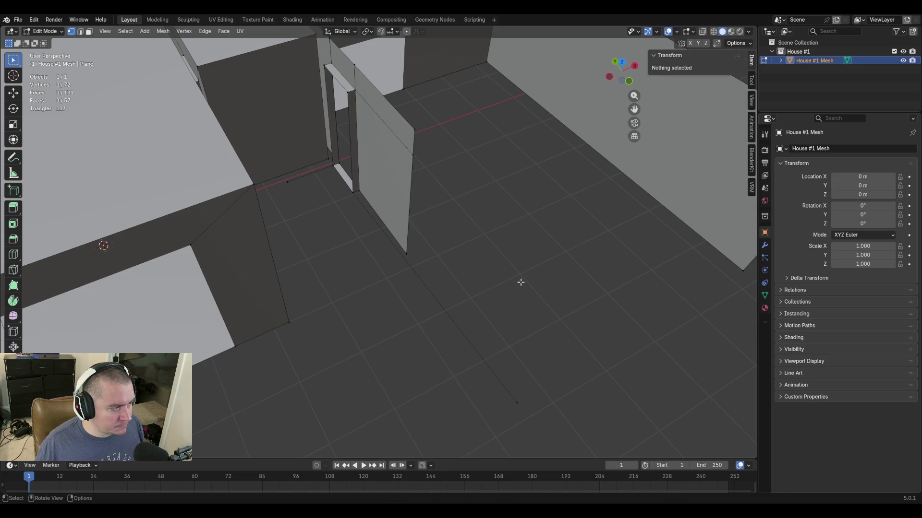
key(2)
click(307, 175)
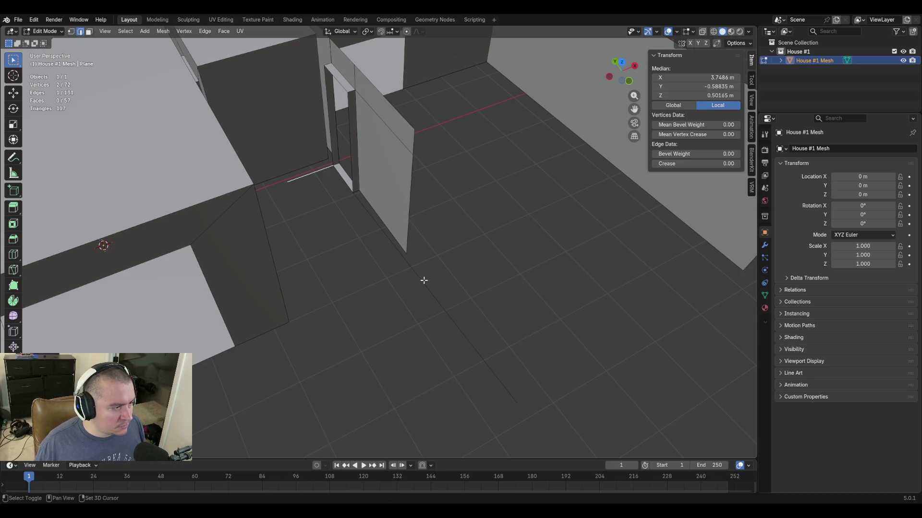
shift+click(423, 280)
Extrude the two selected floor edges straight up along Z into a wall.
key(shift+grave)
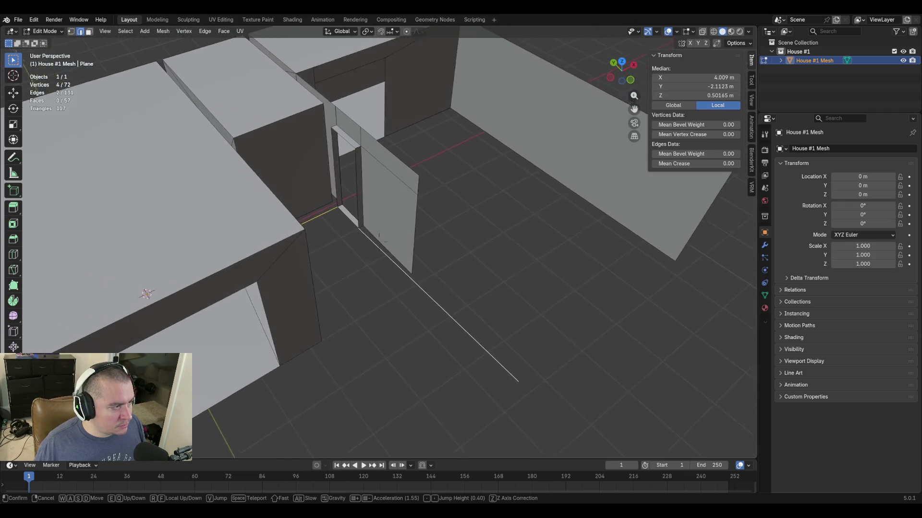
click(457, 304)
key(e)
key(z)
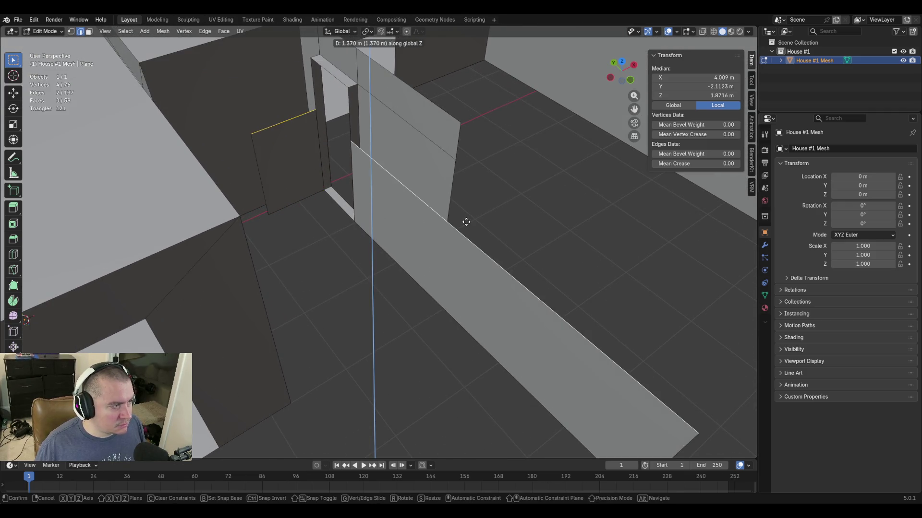
click(466, 222)
Select the walls' top edges and enter a new height for them in the N panel.
click(420, 89)
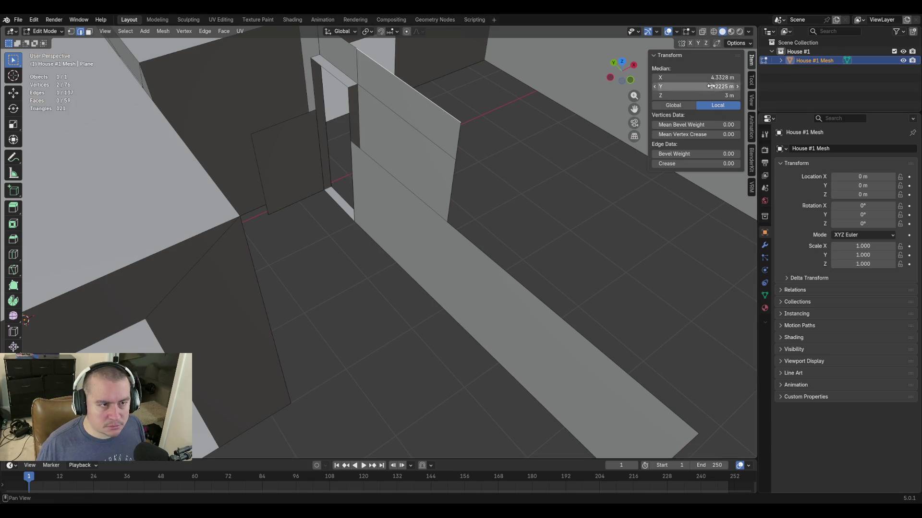
click(439, 216)
shift+click(274, 121)
click(713, 95)
text(3)
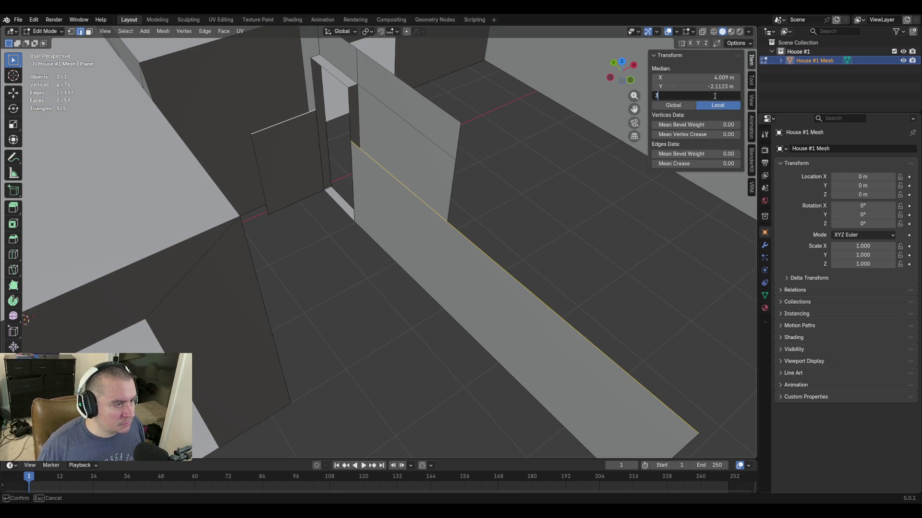
key(Return)
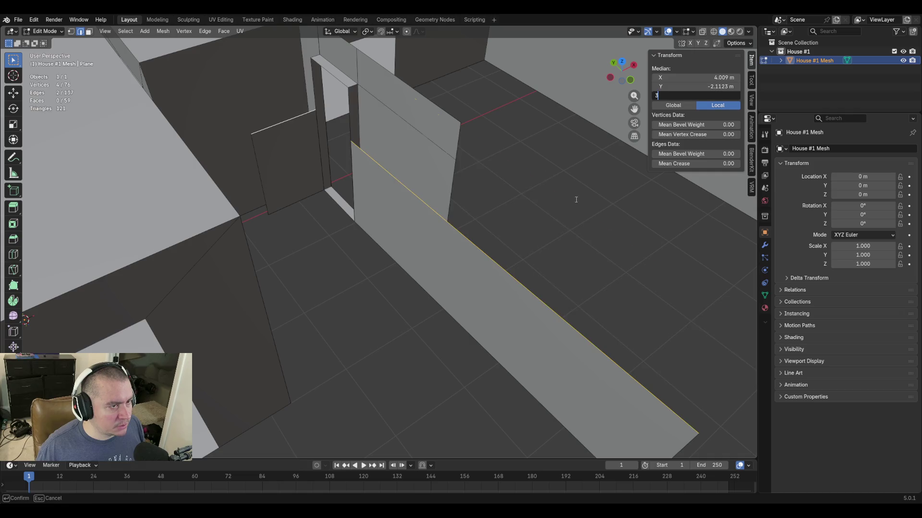
Undo the height change and long wall extrusion back to the short door edge.
key(ctrl+z)
key(ctrl+z)
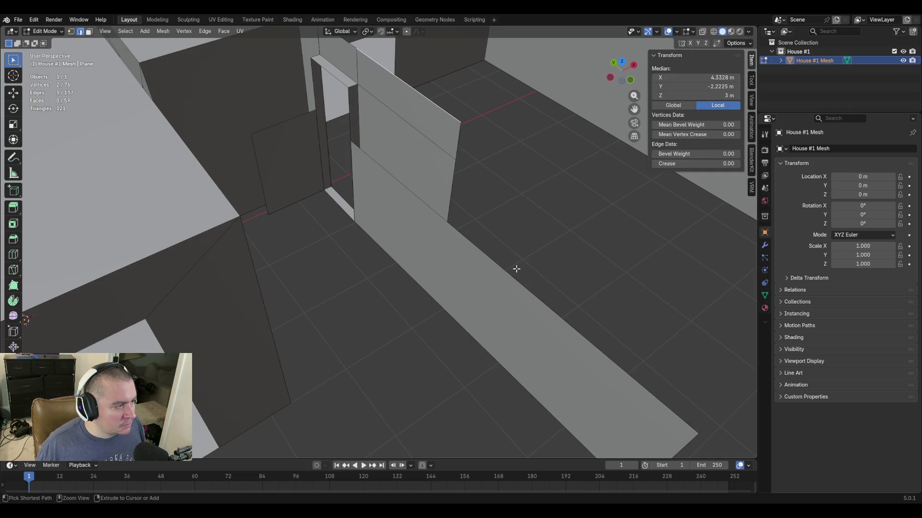
key(ctrl+z)
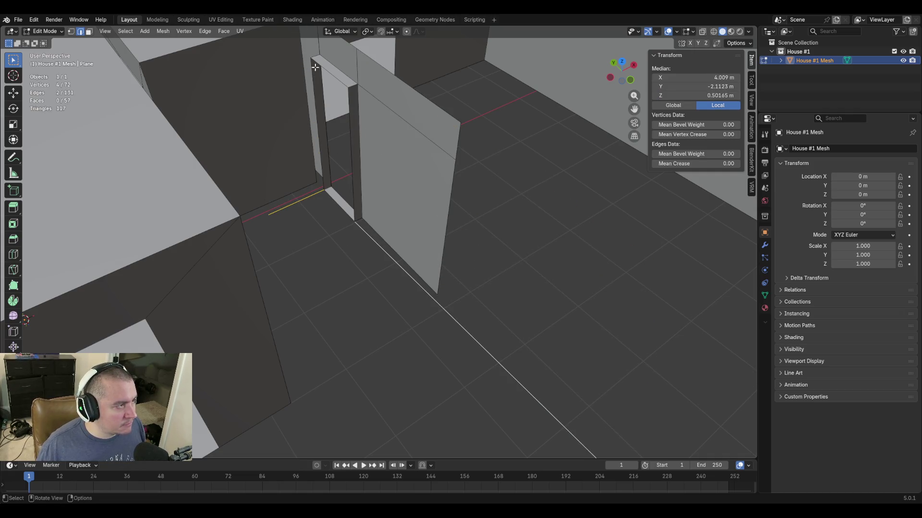
key(ctrl+z)
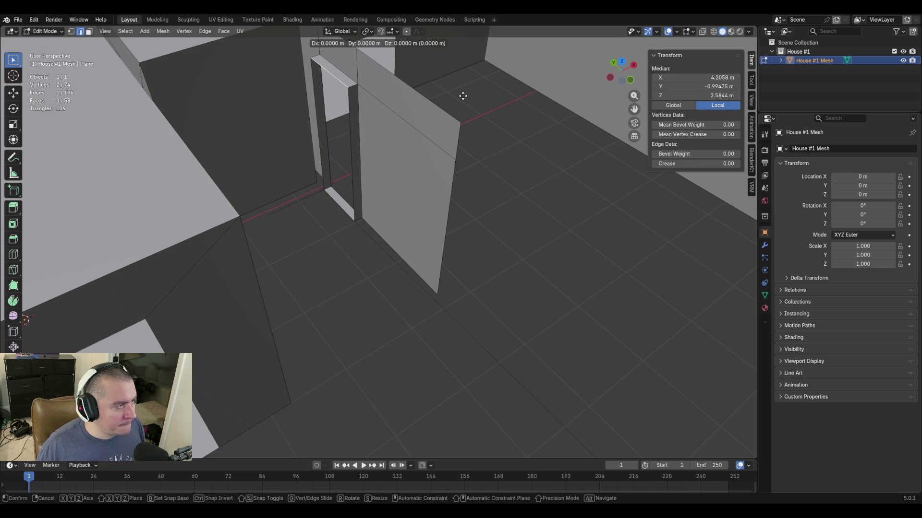
double_click(706, 95)
text(3)
Set the door edge's Median Z to 3 m and frame the doorway and floor.
key(Return)
key(shift+grave)
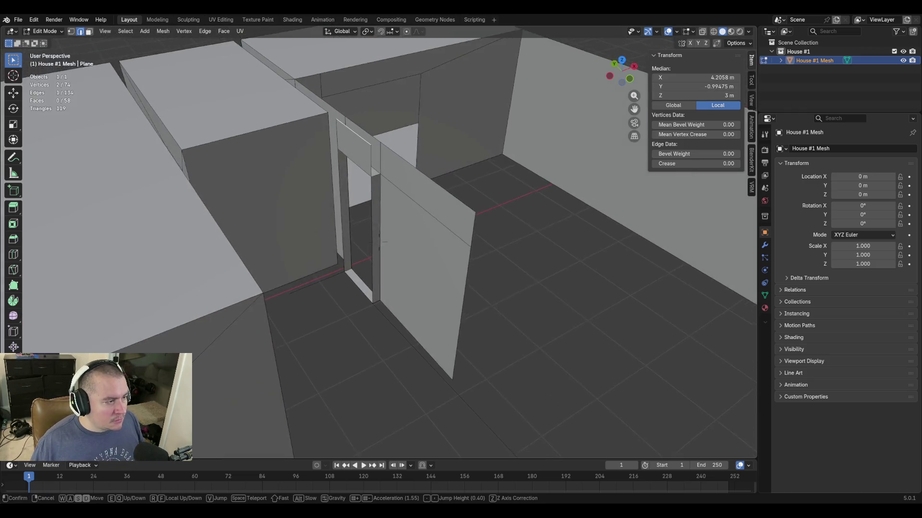
key(d)
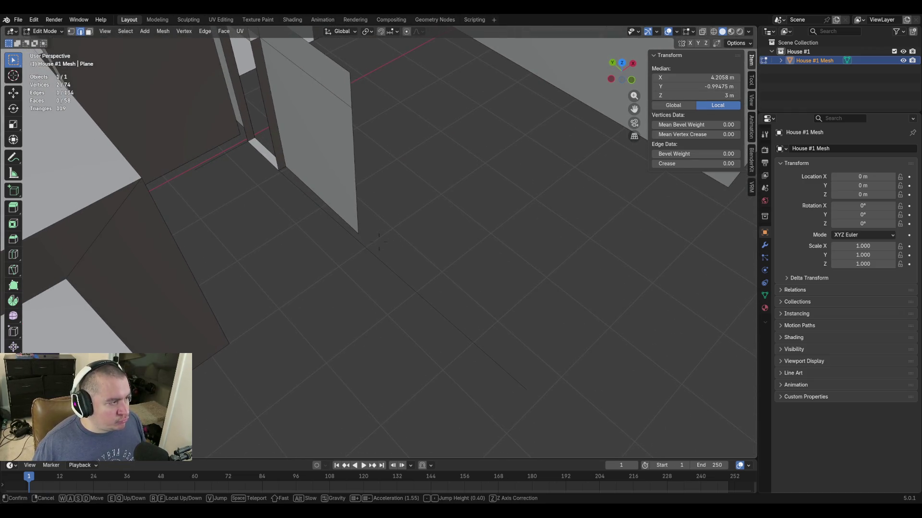
key(s)
click(378, 243)
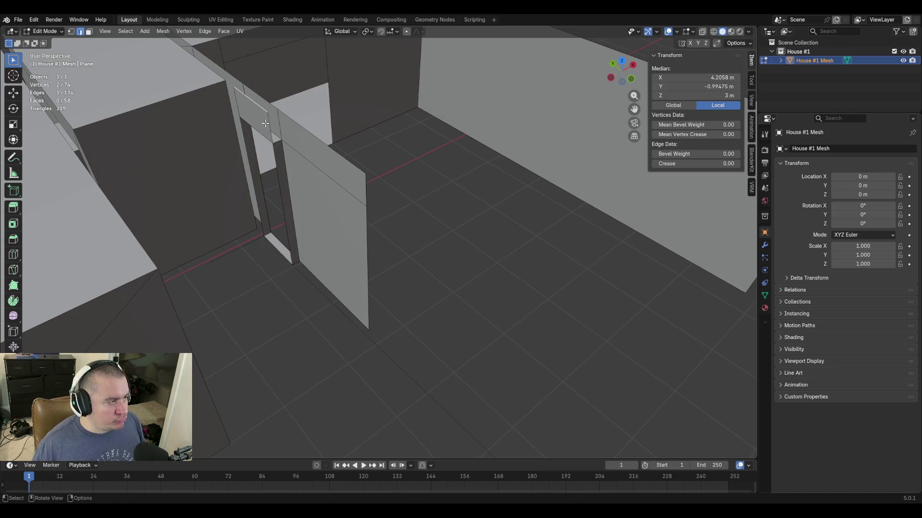
middle_drag(543, 384, 502, 374)
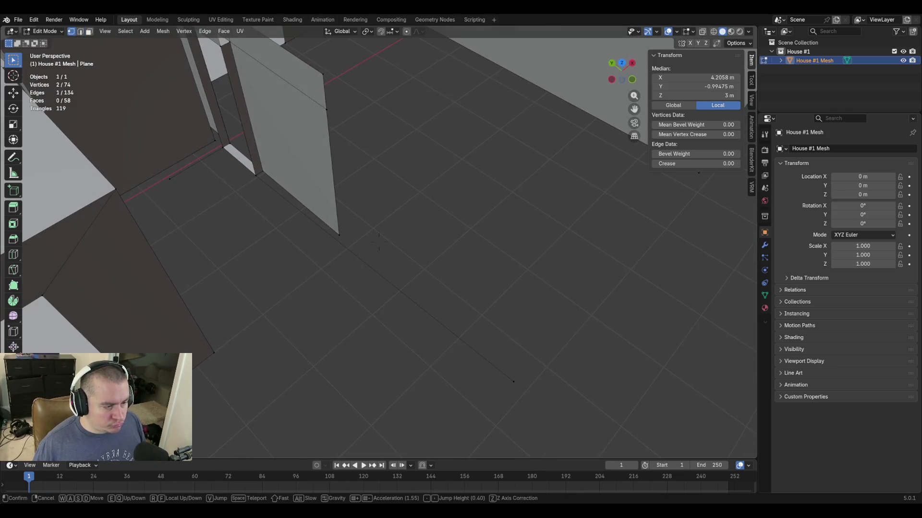
Extrude the floor edge's end vertex along Y to -5.8716 m beside the threshold.
click(513, 381)
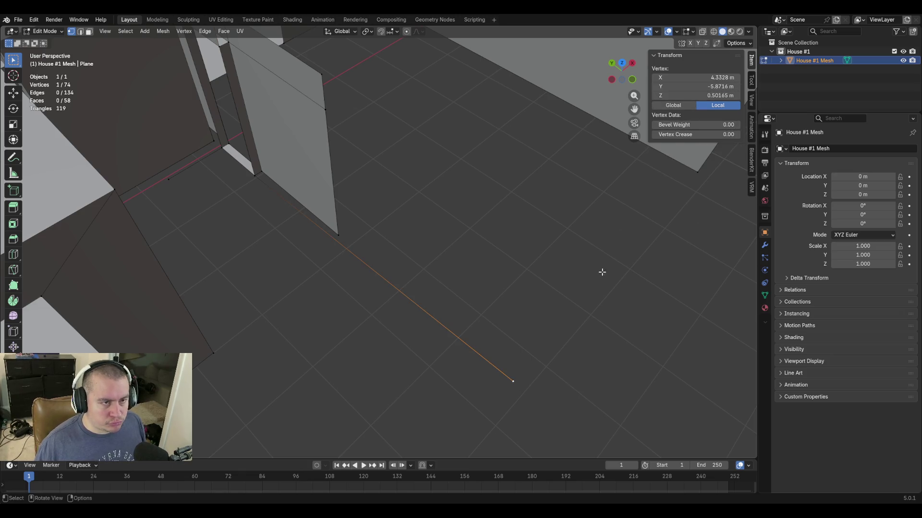
click(692, 87)
key(Return)
middle_drag(555, 274, 395, 234)
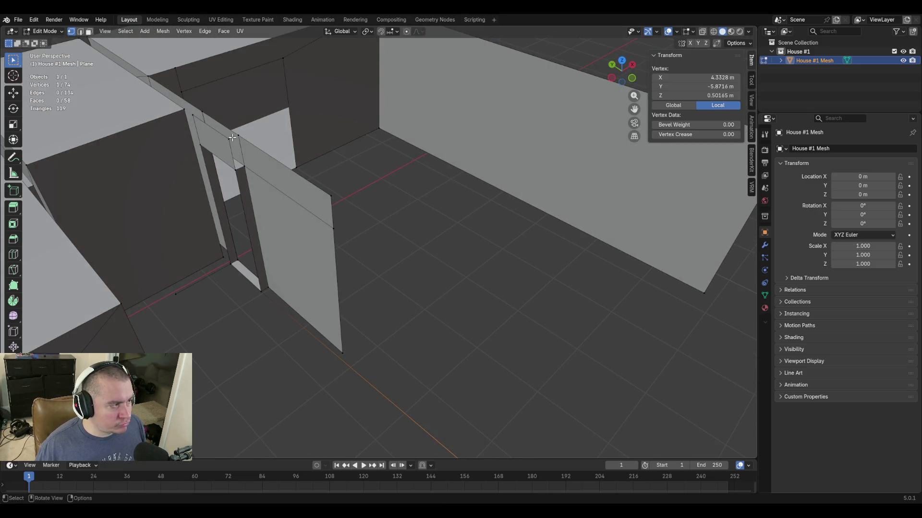
key(e)
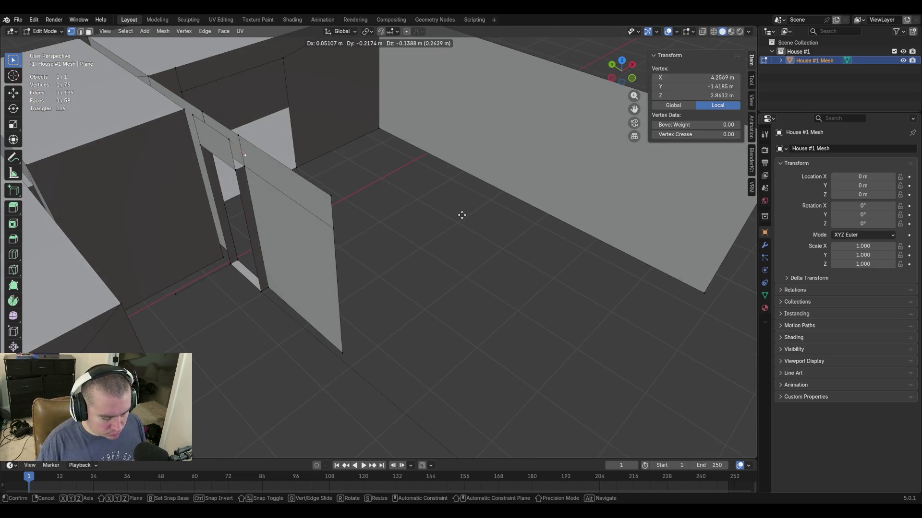
key(y)
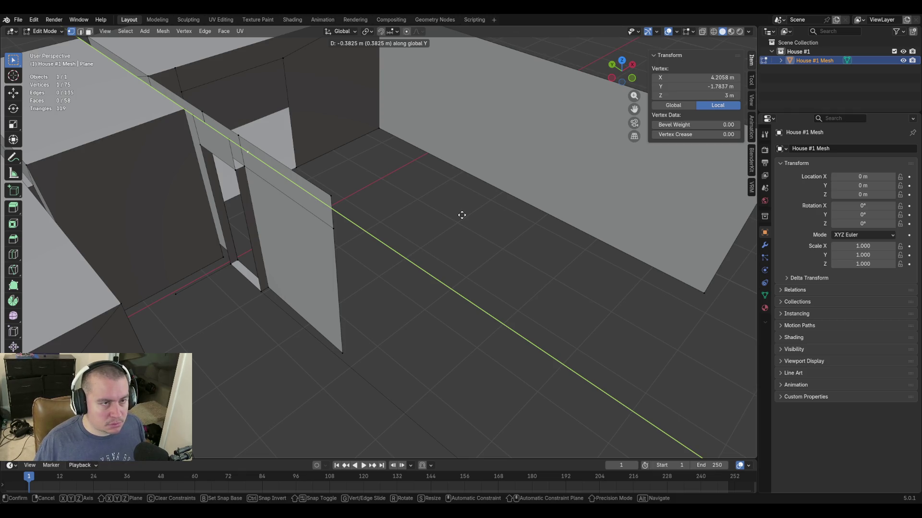
click(653, 332)
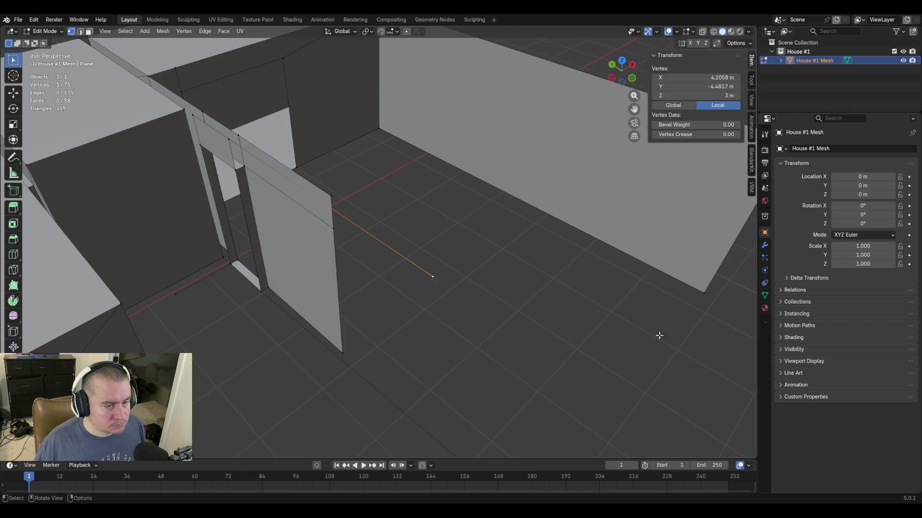
click(708, 87)
text(-5.8716)
key(Return)
Fill a new wall face between the upper and lower long edges with F.
middle_drag(461, 214, 470, 288)
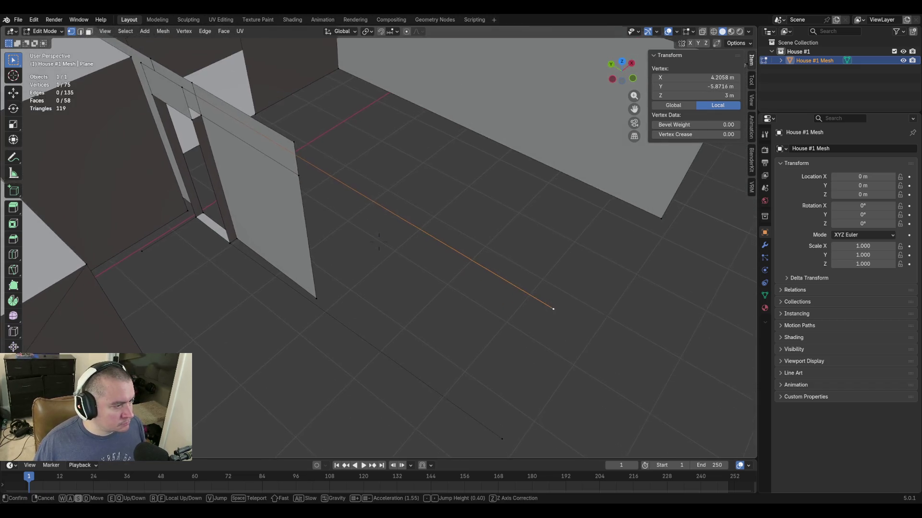
key(2)
click(448, 249)
shift+click(422, 379)
key(f)
key(shift+grave)
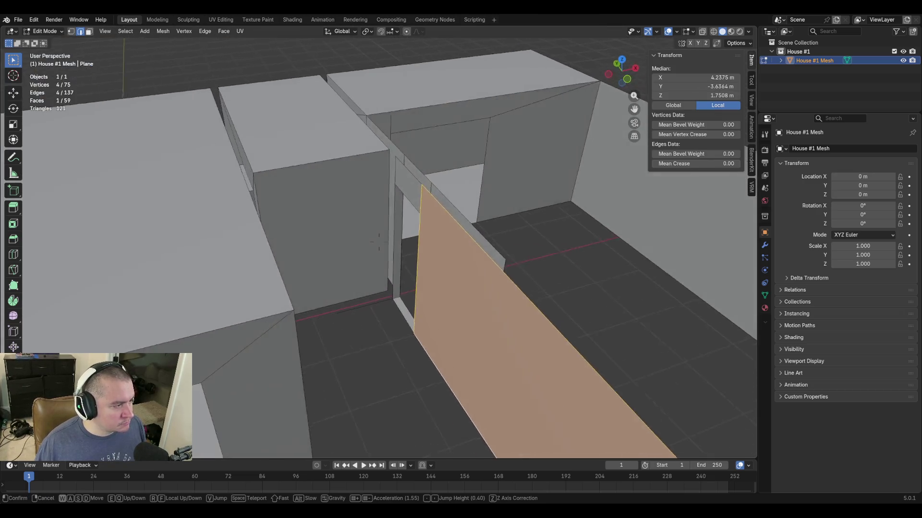
click(379, 242)
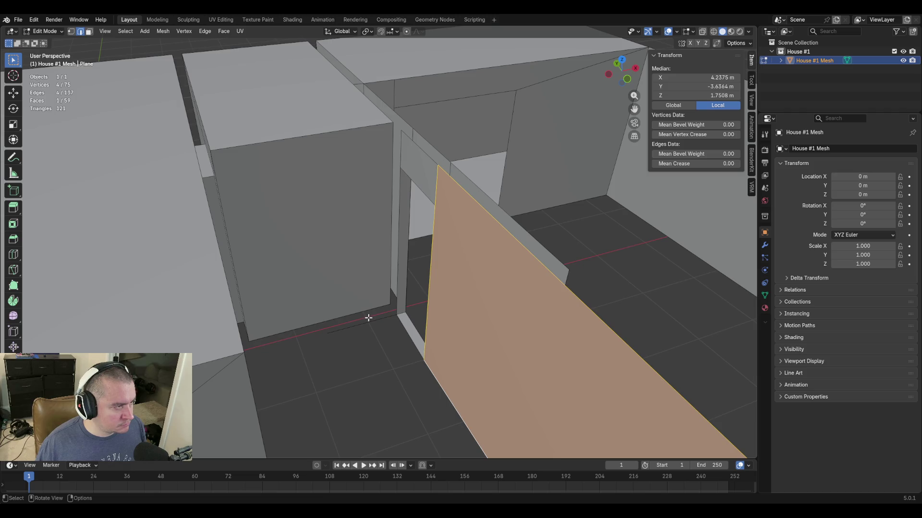
key(1)
click(329, 332)
key(e)
key(z)
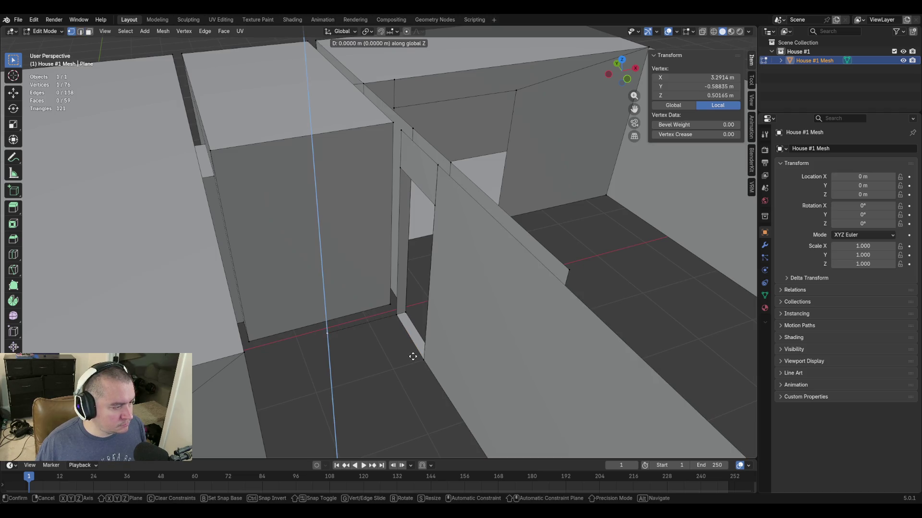
click(417, 299)
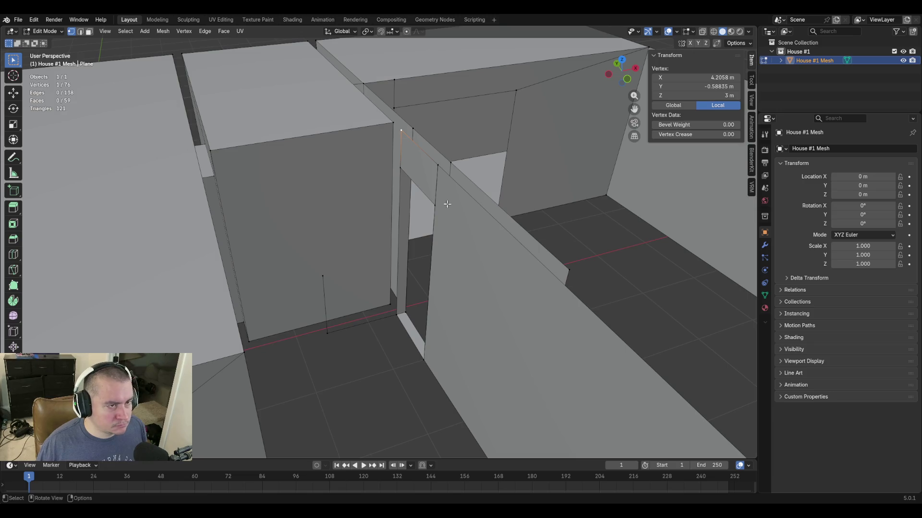
click(709, 95)
text(3)
key(Return)
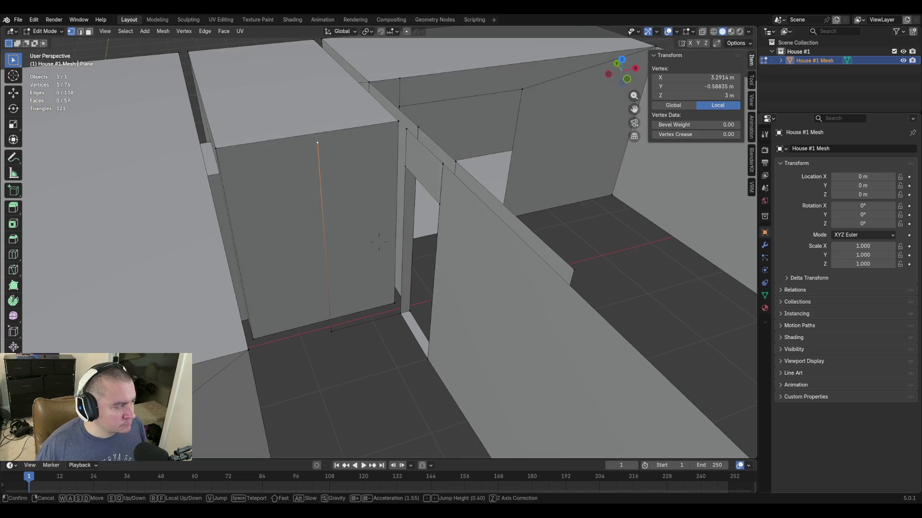
shift+middle_drag(577, 123, 373, 158)
shift+click(374, 154)
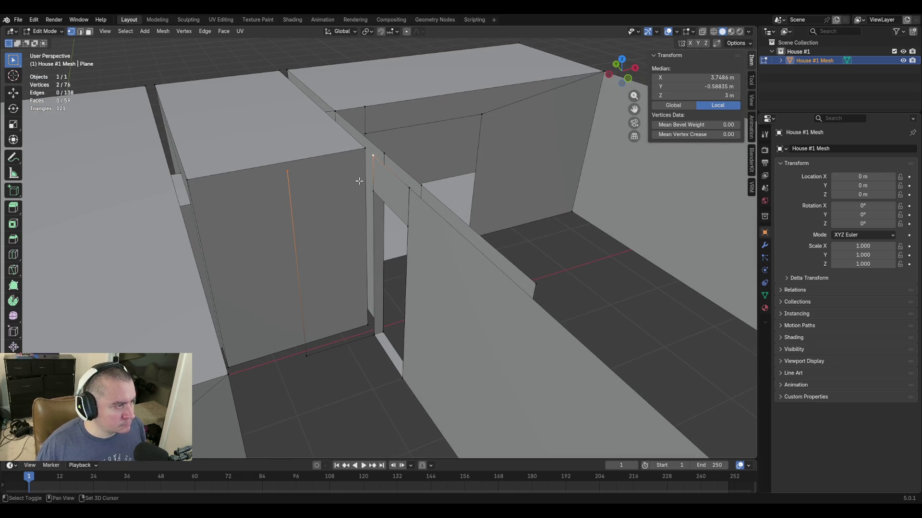
key(f)
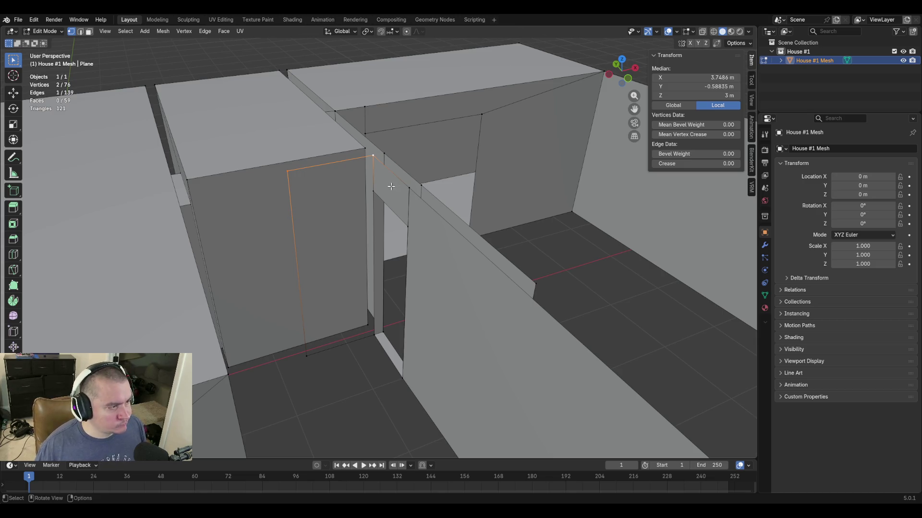
key(shift+grave)
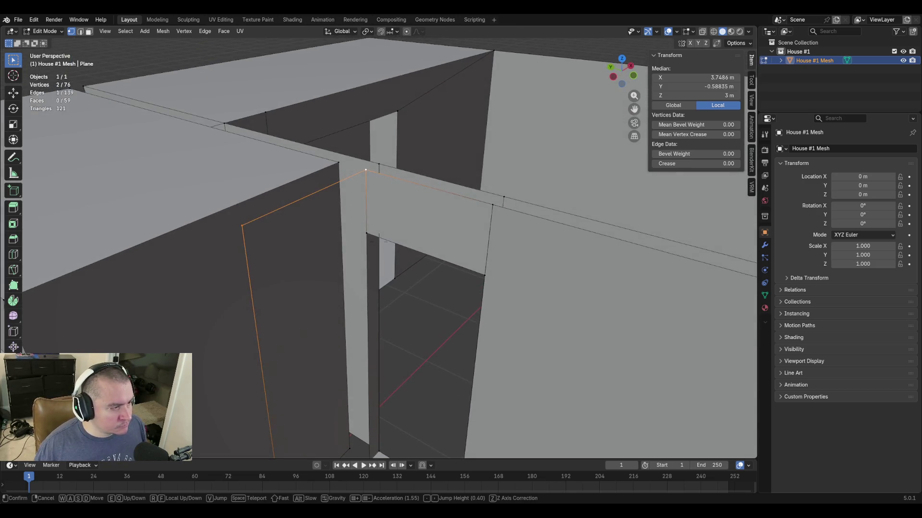
click(382, 180)
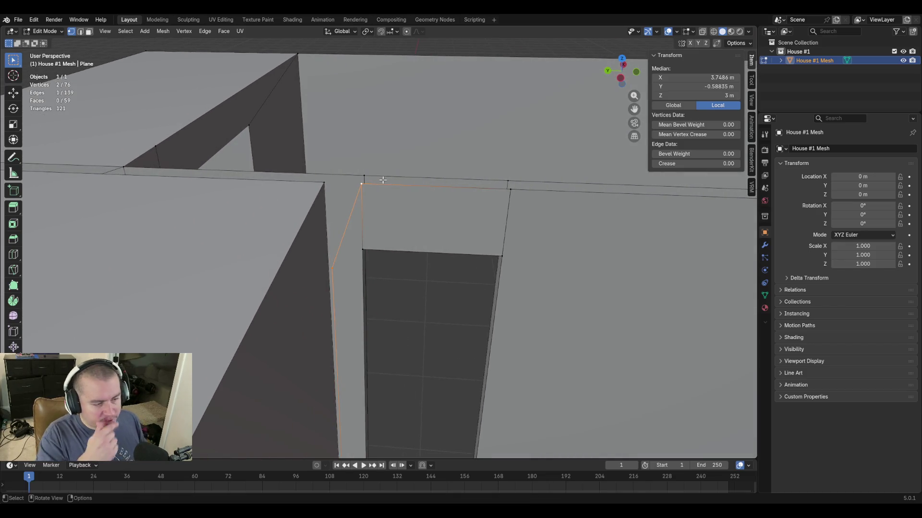
key(shift+grave)
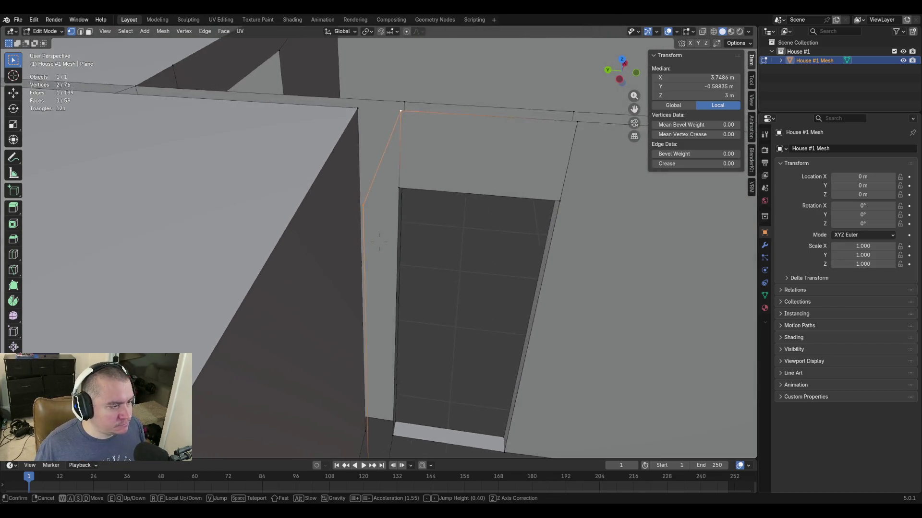
click(382, 180)
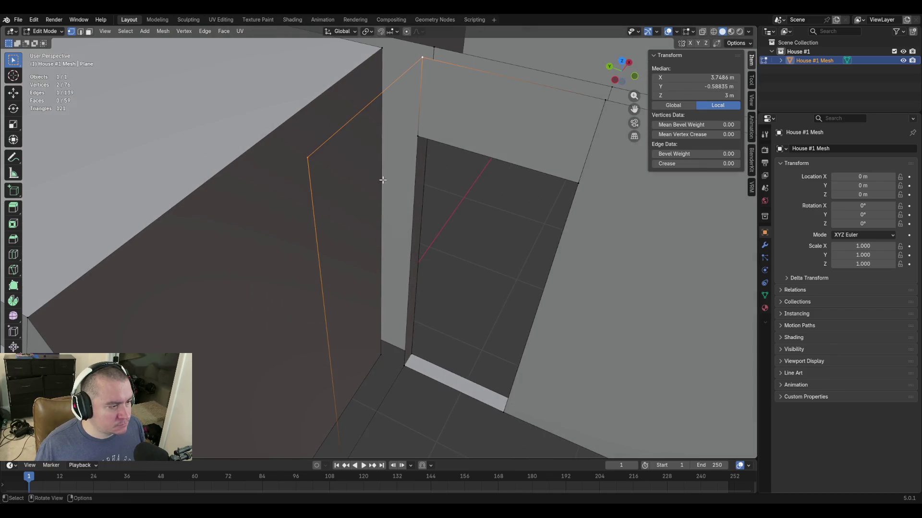
key(x)
click(304, 157)
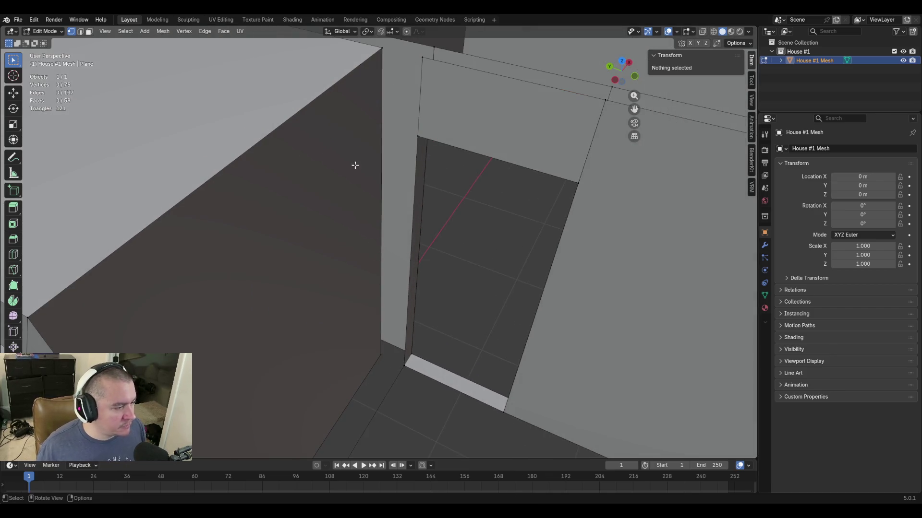
middle_drag(338, 161, 473, 285)
Delete the floor edge by the threshold, then undo the deletion.
key(2)
click(373, 313)
key(x)
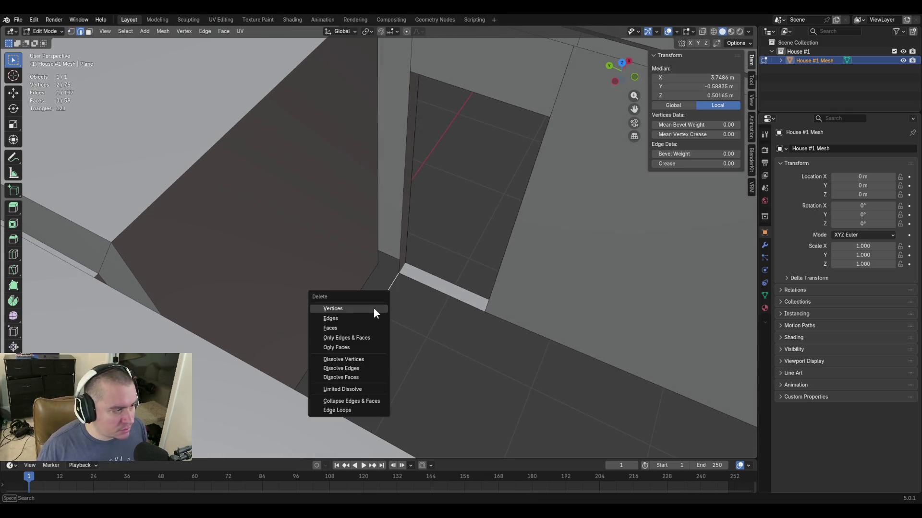
click(378, 318)
key(1)
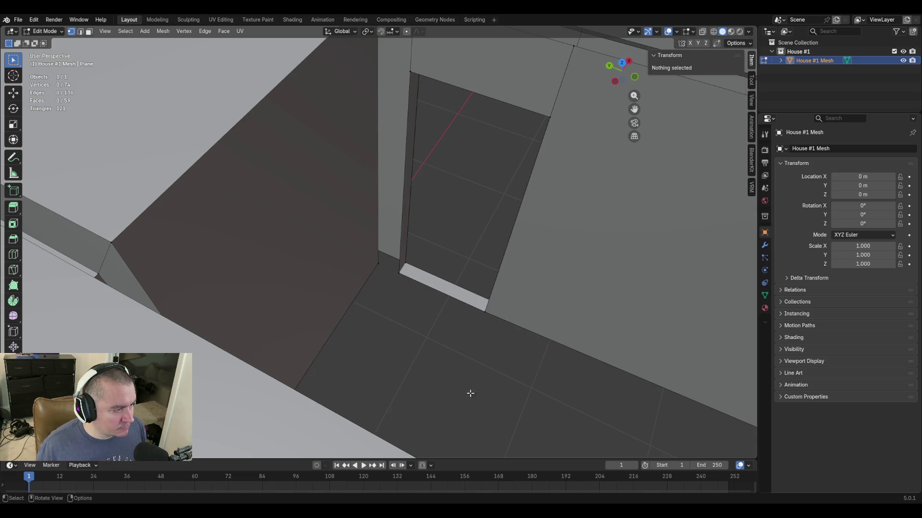
key(ctrl+z)
key(ctrl+z)
key(ctrl+z)
Extrude the edge running down-left from the door corner into a strip along Y.
click(343, 358)
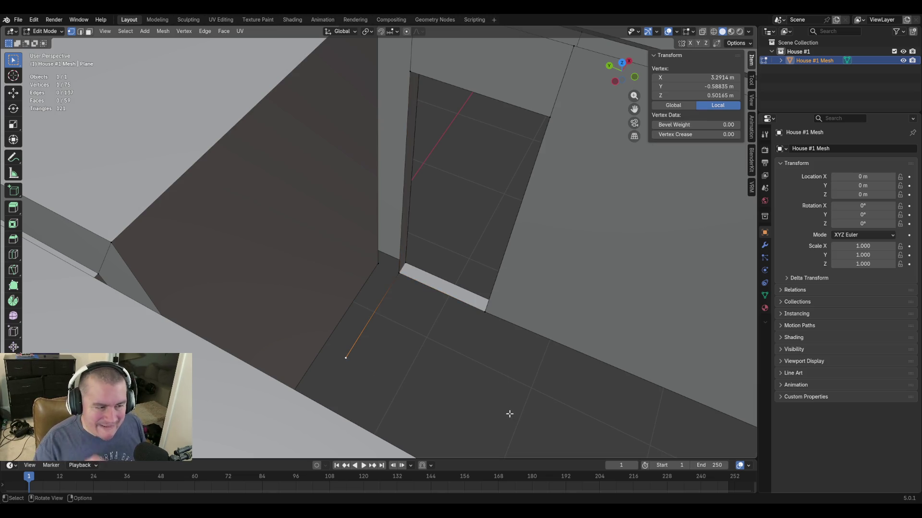
click(437, 321)
click(386, 291)
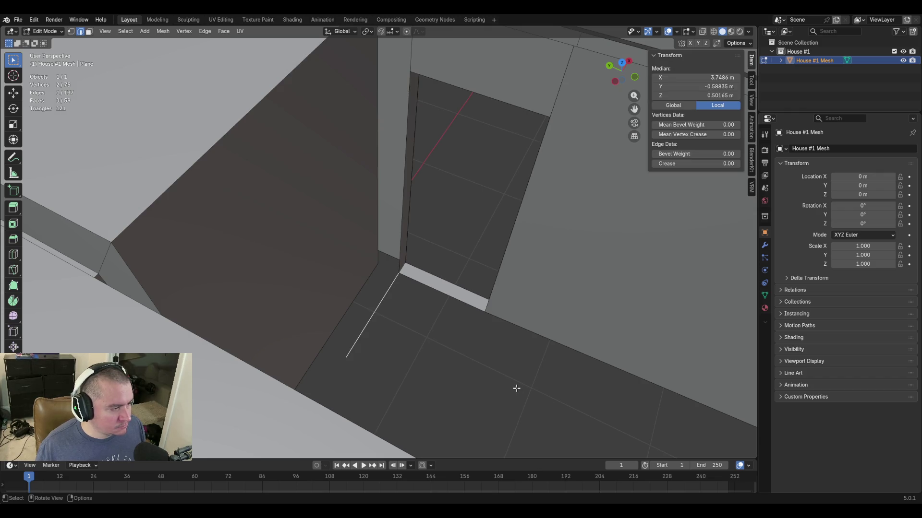
key(e)
key(y)
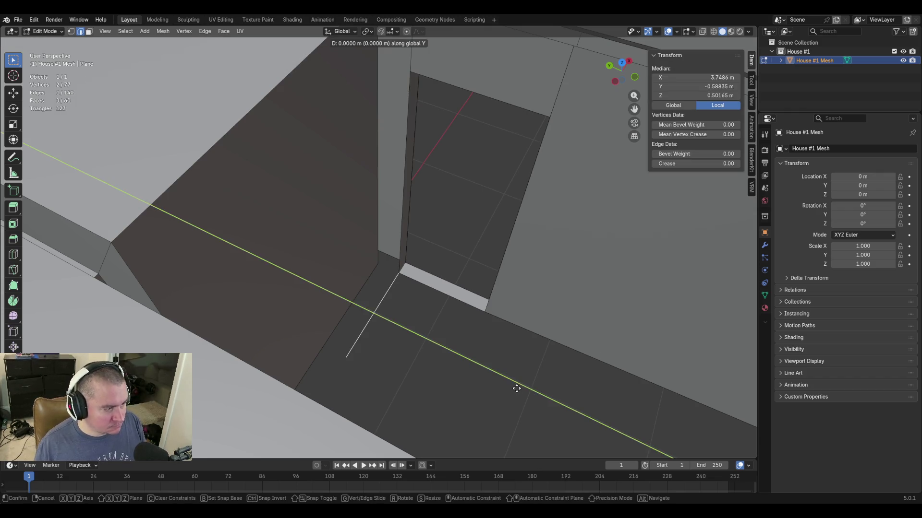
click(501, 382)
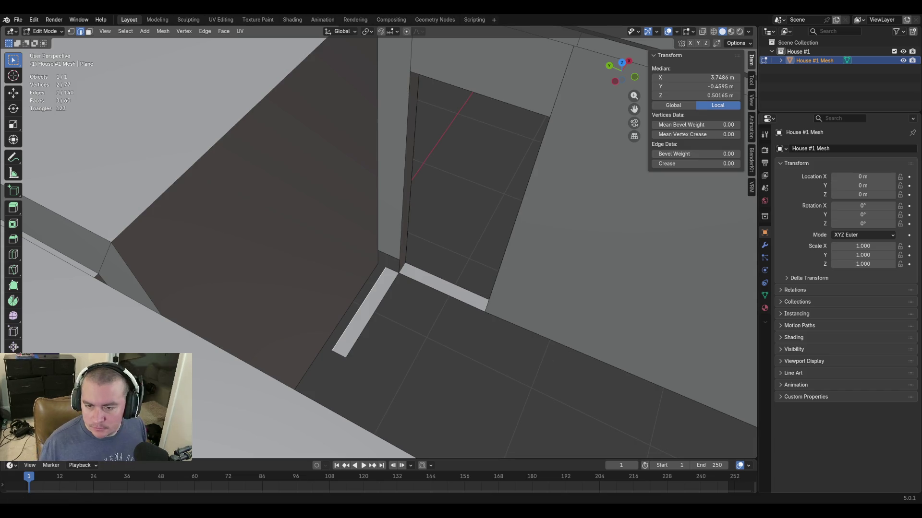
Set the new strip's Median Y to -0.58835 m.
drag(691, 86, 694, 85)
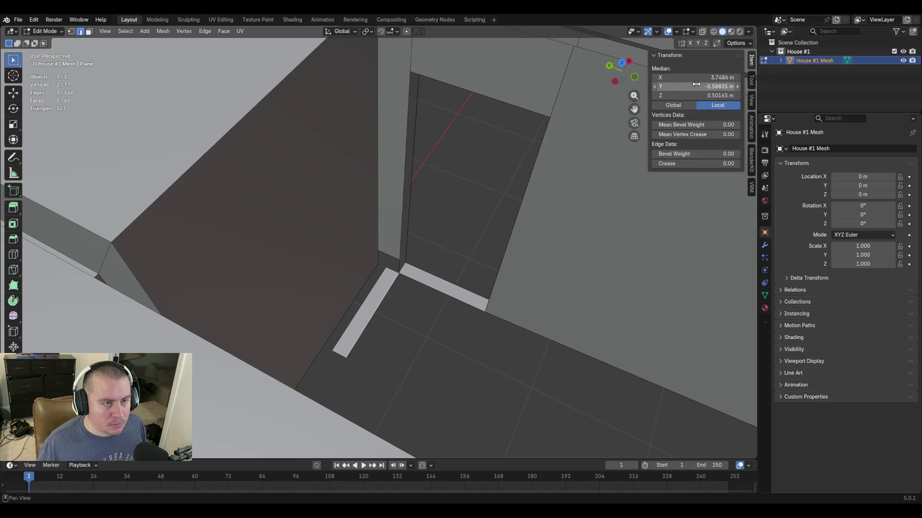
click(694, 86)
key(Return)
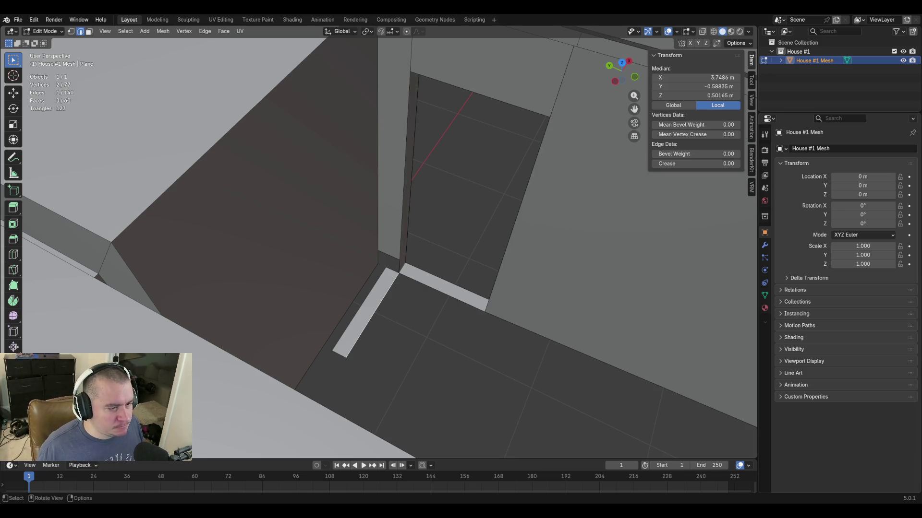
Snap the 3D cursor to the door-corner vertex and set Transform Orientation to Cursor.
key(1)
click(401, 272)
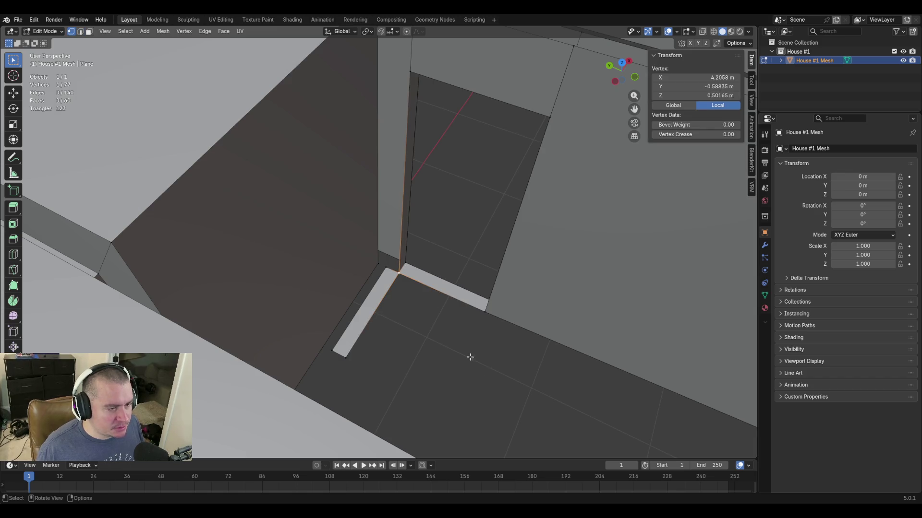
key(shift+s)
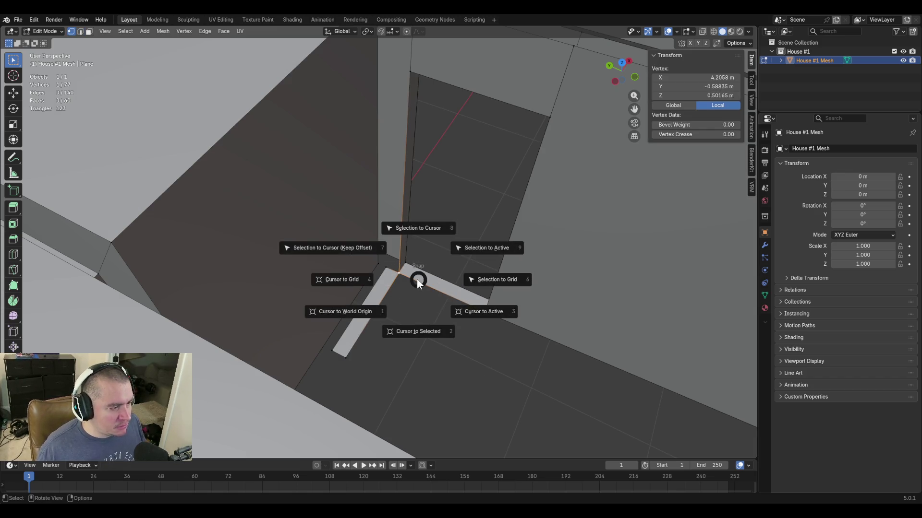
click(419, 324)
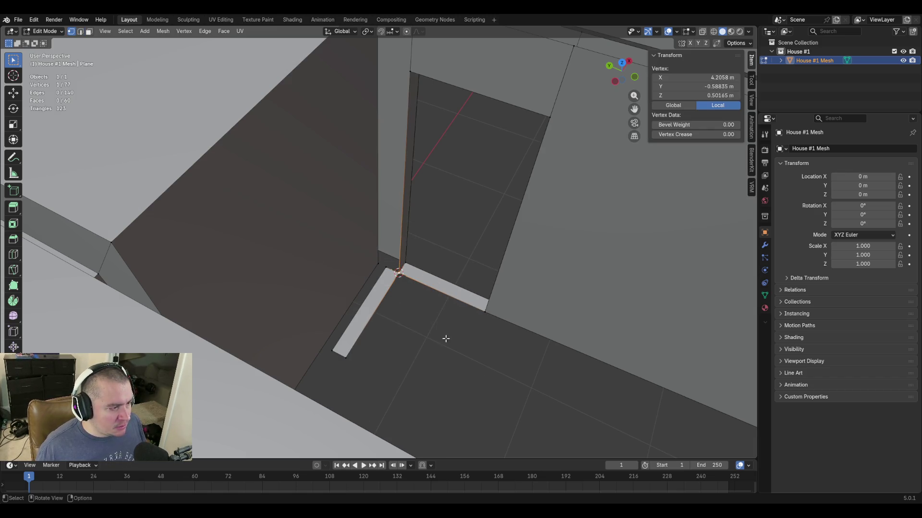
click(349, 33)
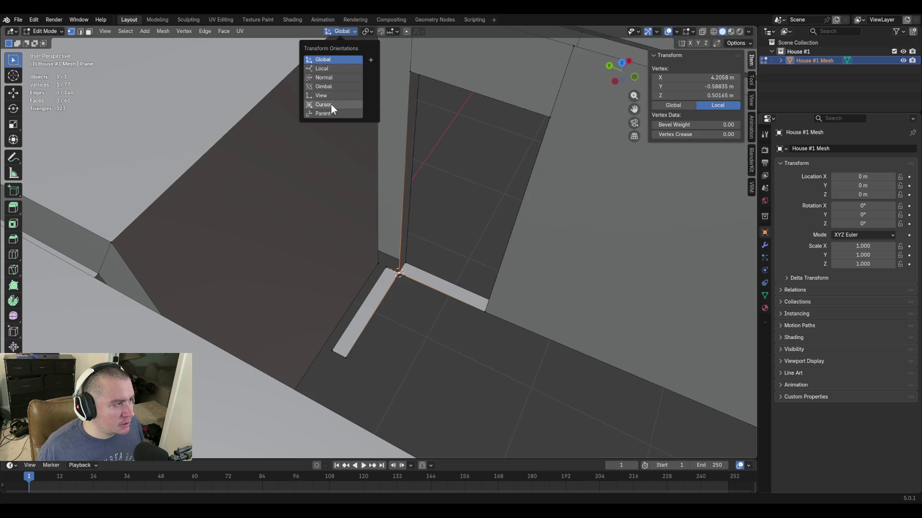
click(331, 106)
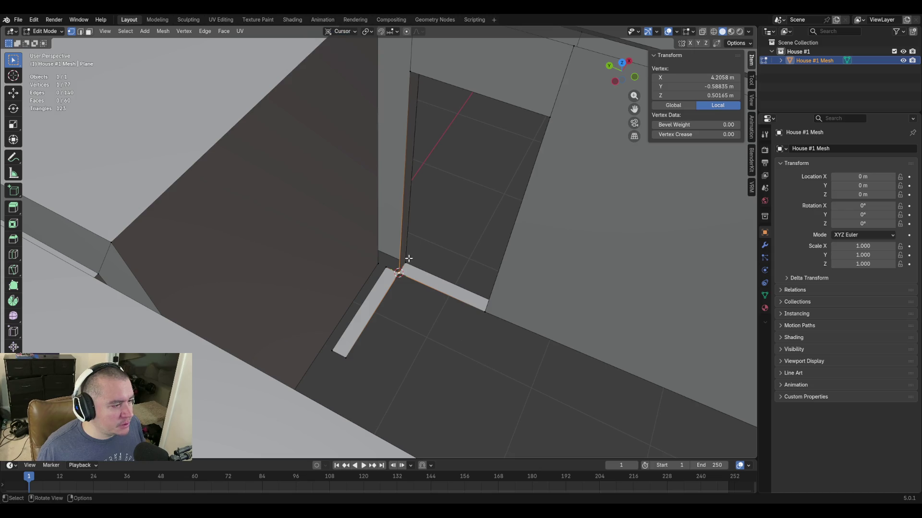
Trial-extrude the threshold strip's bottom edge along the cursor's Z, then cancel it.
key(2)
click(472, 309)
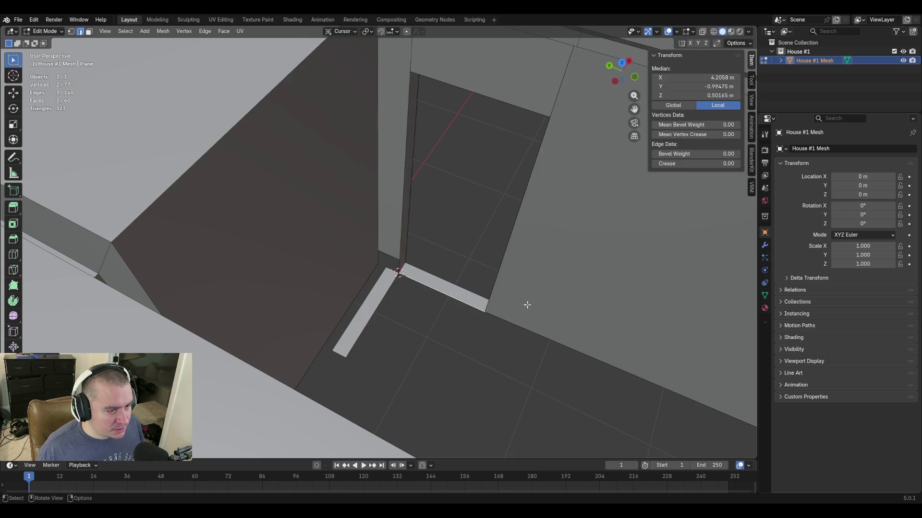
key(e)
key(z)
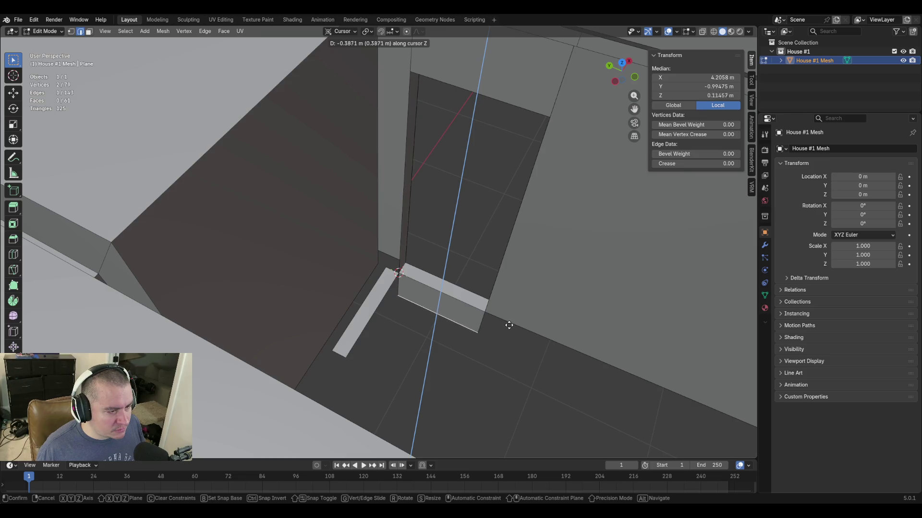
right_click(509, 321)
key(ctrl+z)
key(e)
key(z)
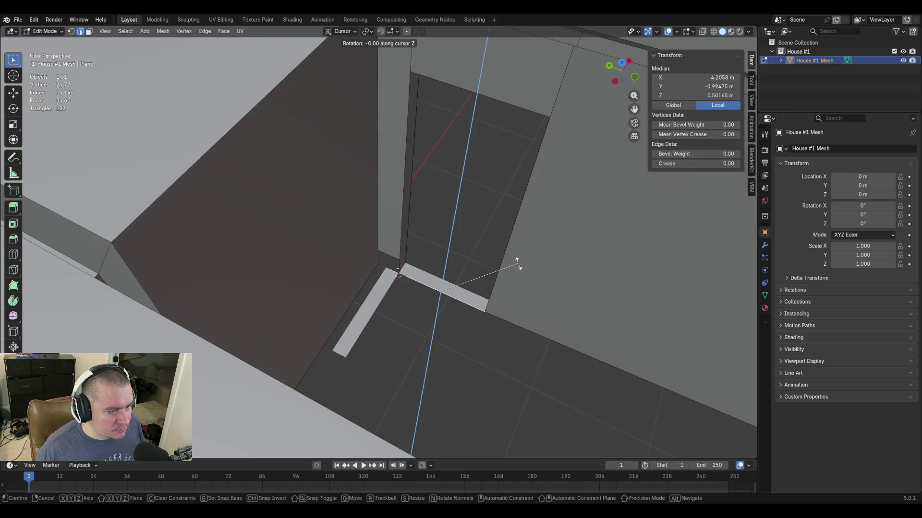
right_click(521, 311)
key(ctrl+z)
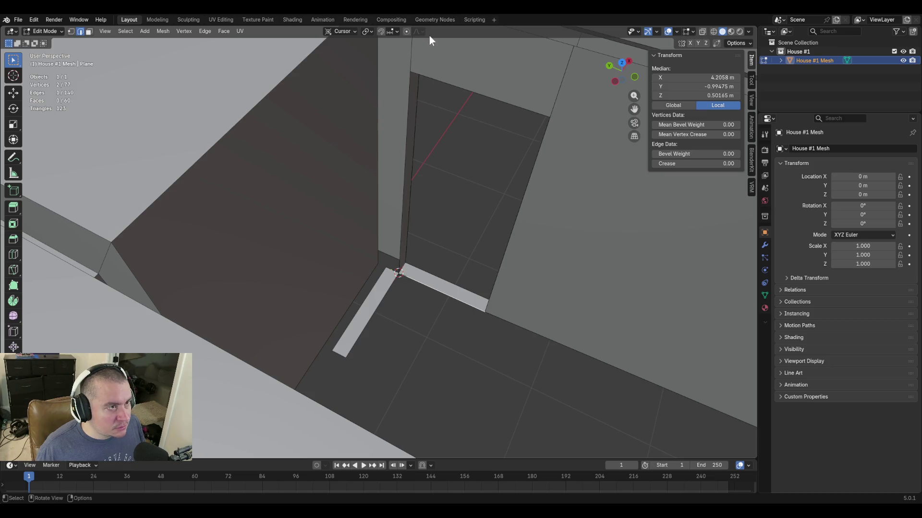
Set the pivot to 3D Cursor and rotate the selected edge about Z.
click(366, 31)
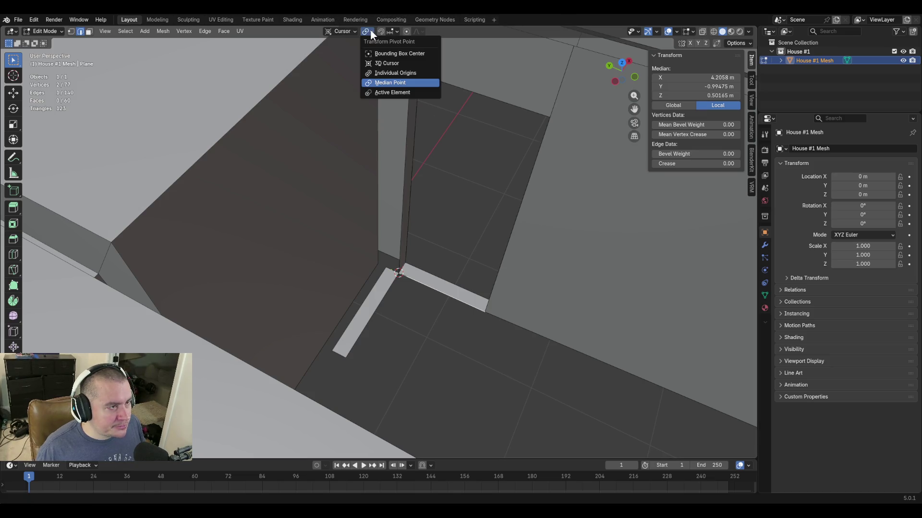
click(382, 63)
key(r)
key(z)
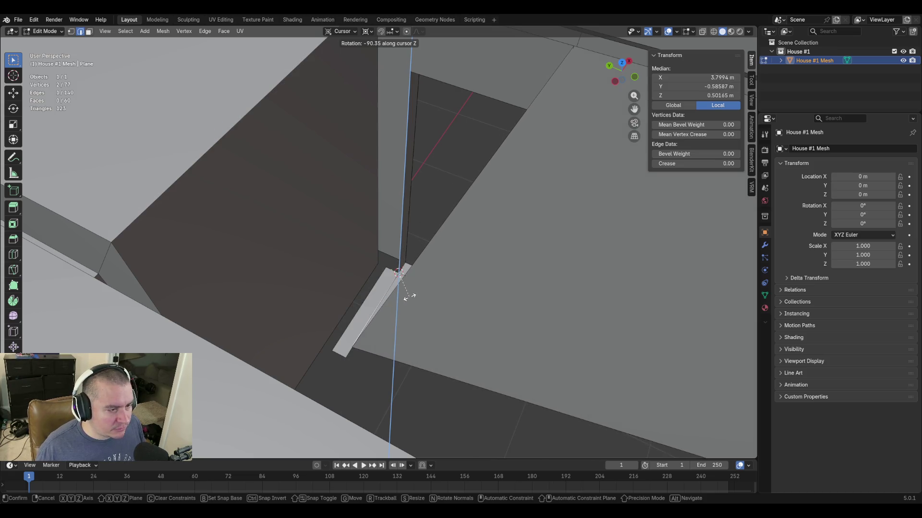
click(460, 307)
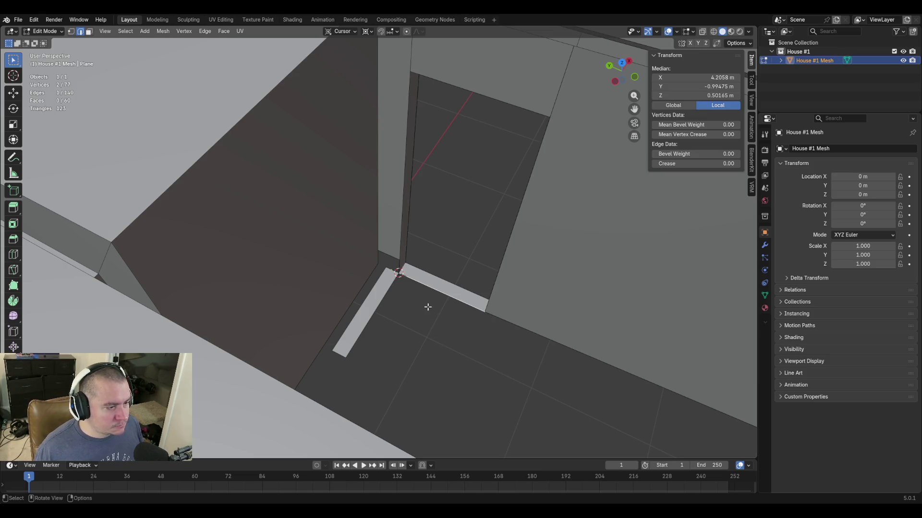
Move the side walkway strip to Median Y -0.58835+0.2032, i.e. -0.38515 m.
click(374, 305)
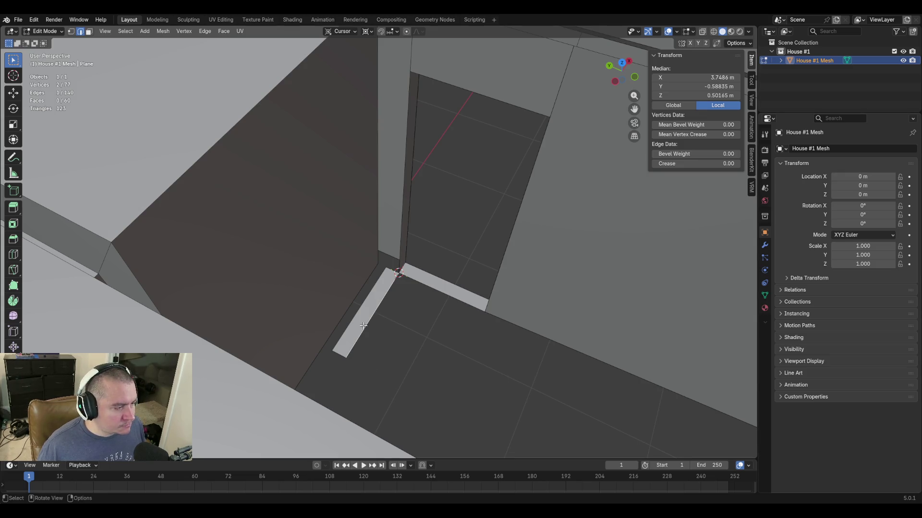
click(691, 87)
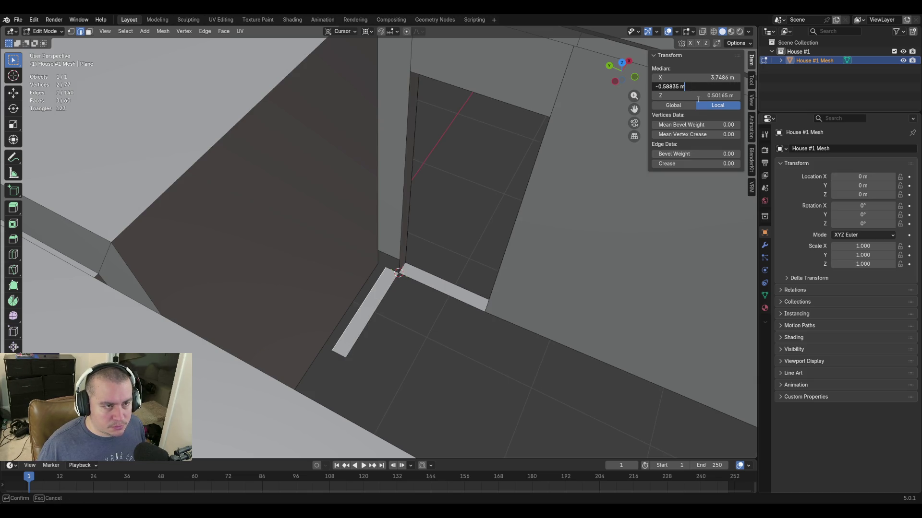
key(BackSpace)
key(BackSpace)
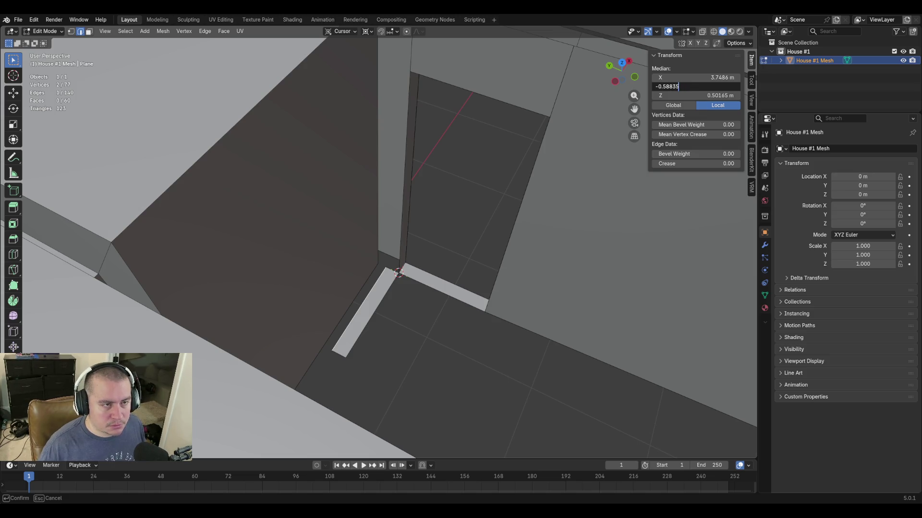
text(+)
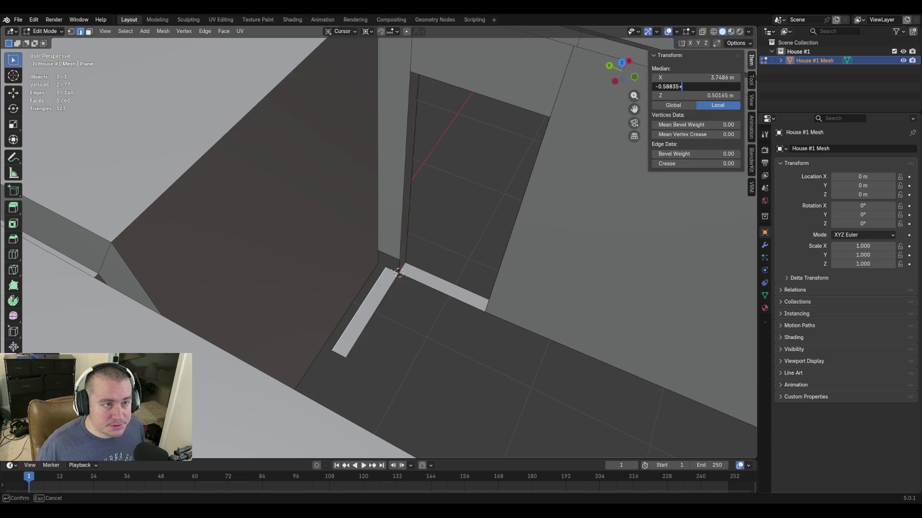
key(ctrl+v)
key(Return)
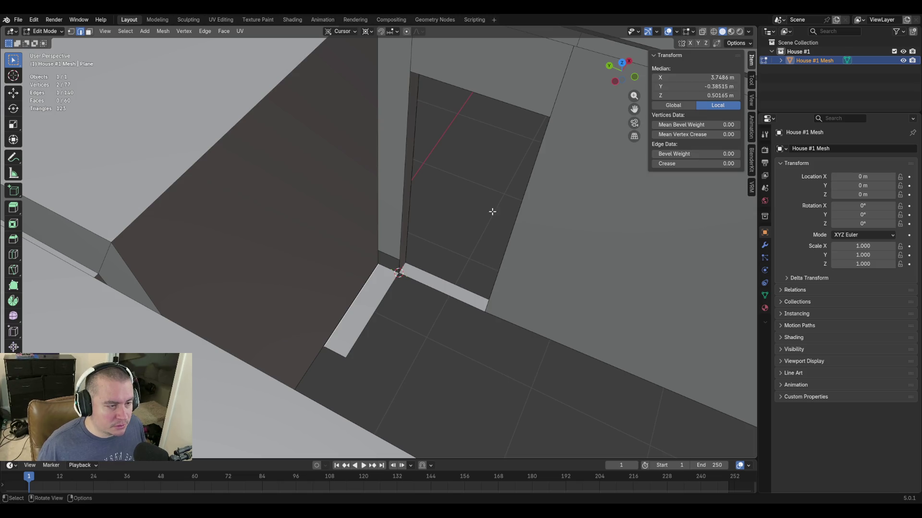
key(shift+grave)
key(w)
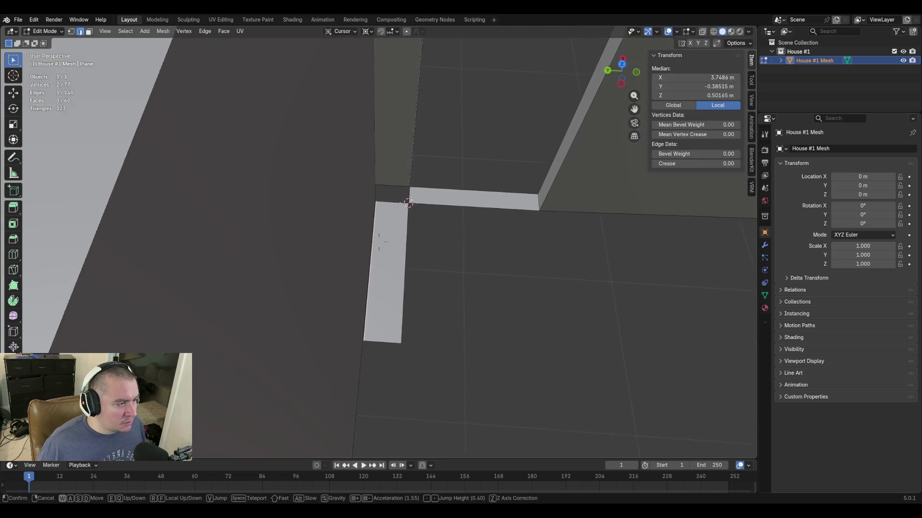